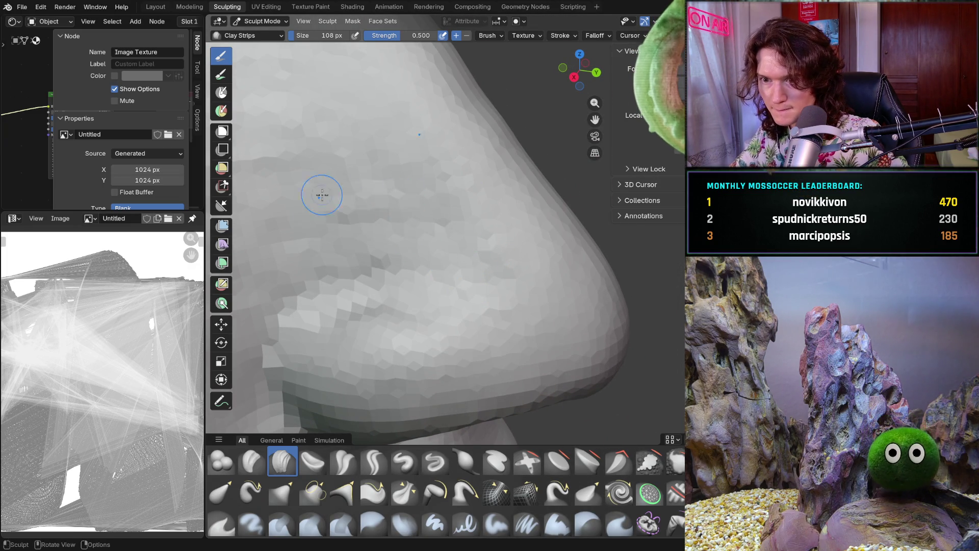
Lay Clay Strips strokes down the nose bridge from a front-facing view
mouse_move(475, 257)
middle_down()
mouse_move(420, 253)
mouse_move(401, 225)
middle_up()
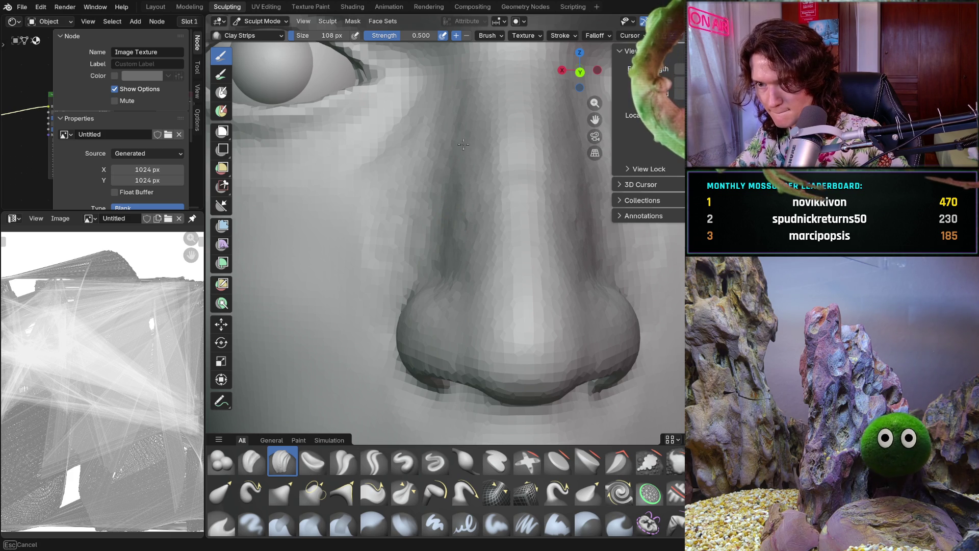
mouse_move(453, 245)
mouse_down()
mouse_move(440, 227)
mouse_move(442, 165)
mouse_up()
drag(434, 199, 441, 222)
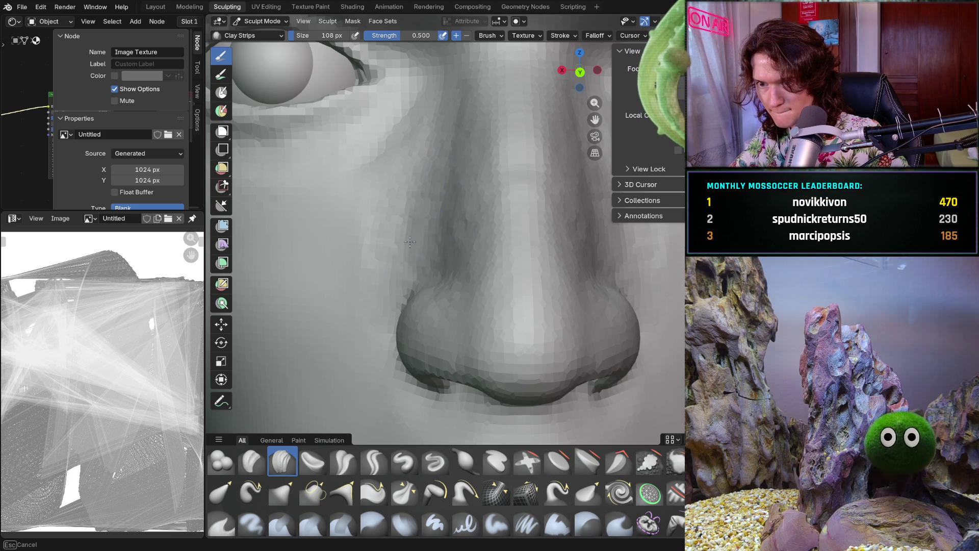
drag(432, 244, 433, 245)
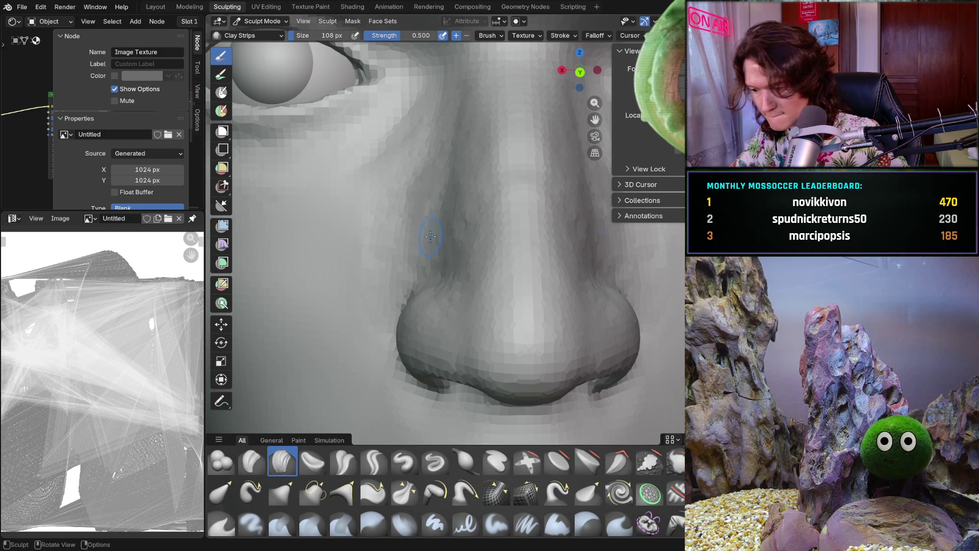
drag(451, 213, 446, 202)
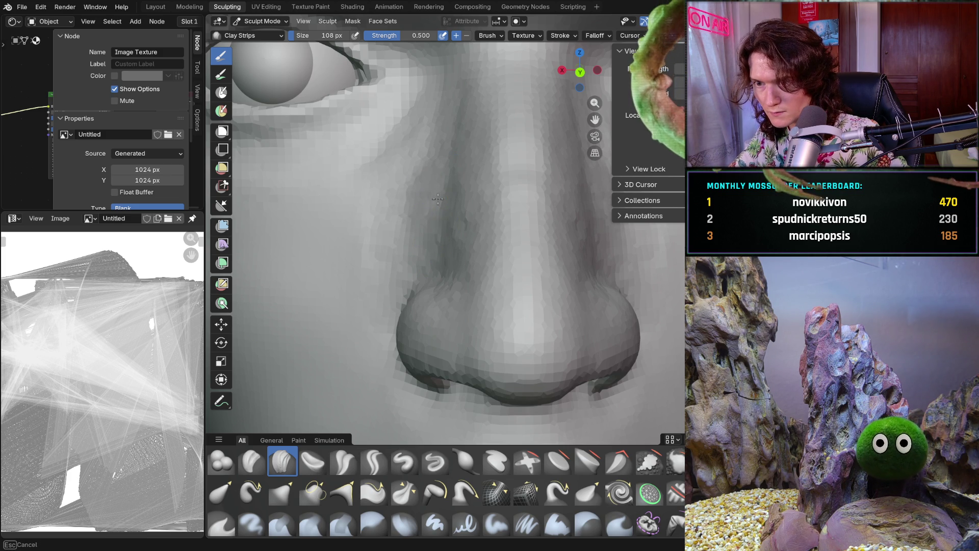
drag(448, 146, 448, 146)
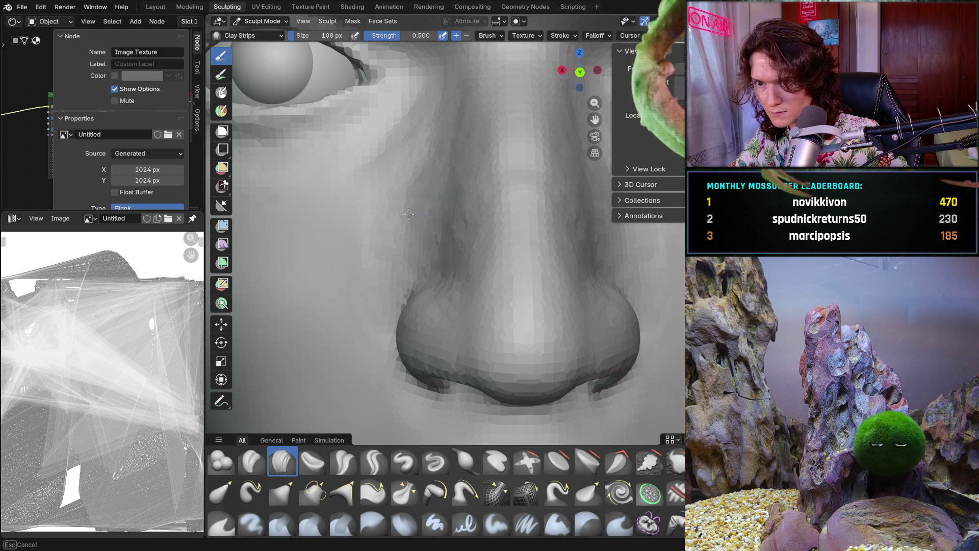
Add clay along the side of the nose bridge, checking from side and three-quarter views
mouse_move(377, 260)
middle_down()
mouse_move(400, 273)
mouse_move(465, 221)
middle_up()
middle_drag(377, 231, 413, 243)
drag(361, 305, 333, 233)
mouse_move(357, 190)
middle_down()
mouse_move(348, 160)
mouse_move(365, 226)
mouse_move(398, 234)
middle_up()
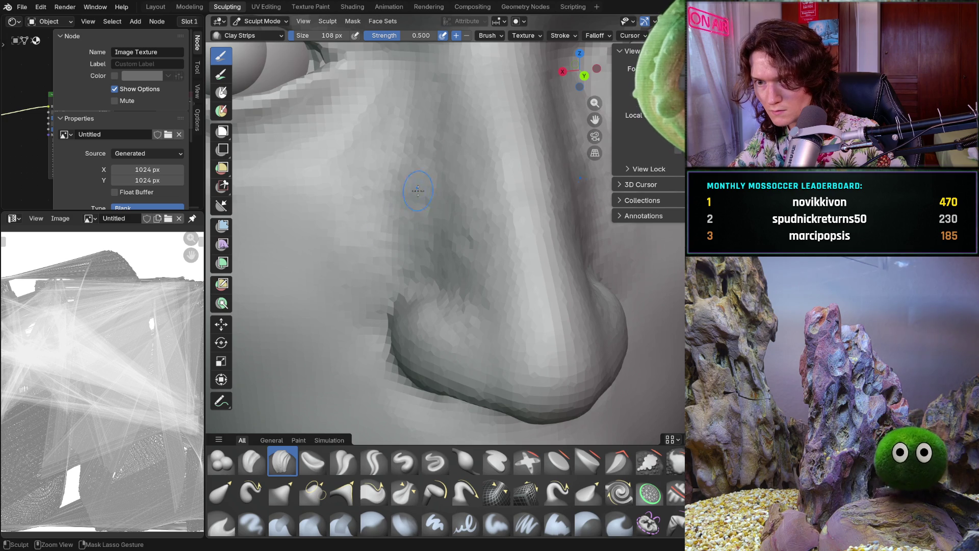
middle_drag(406, 239, 401, 163)
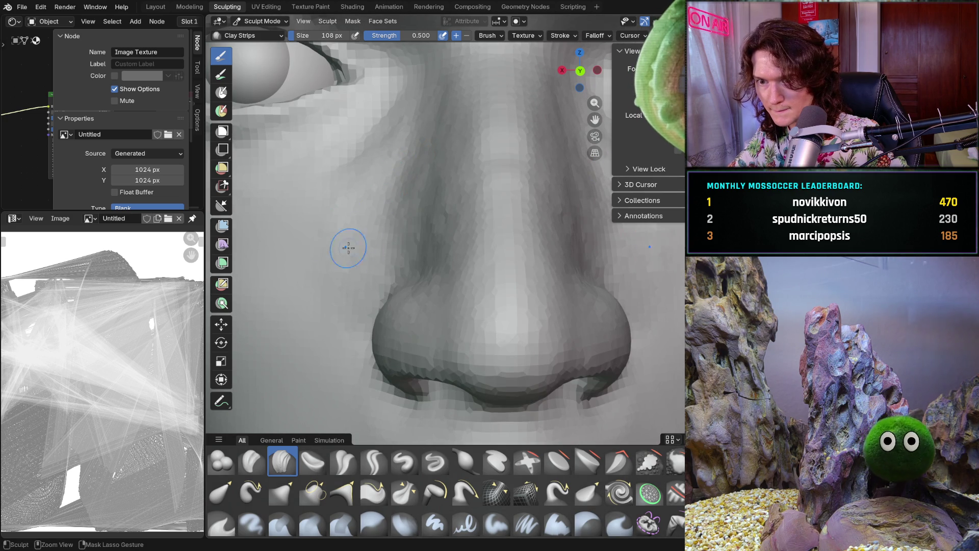
middle_drag(364, 249, 411, 222)
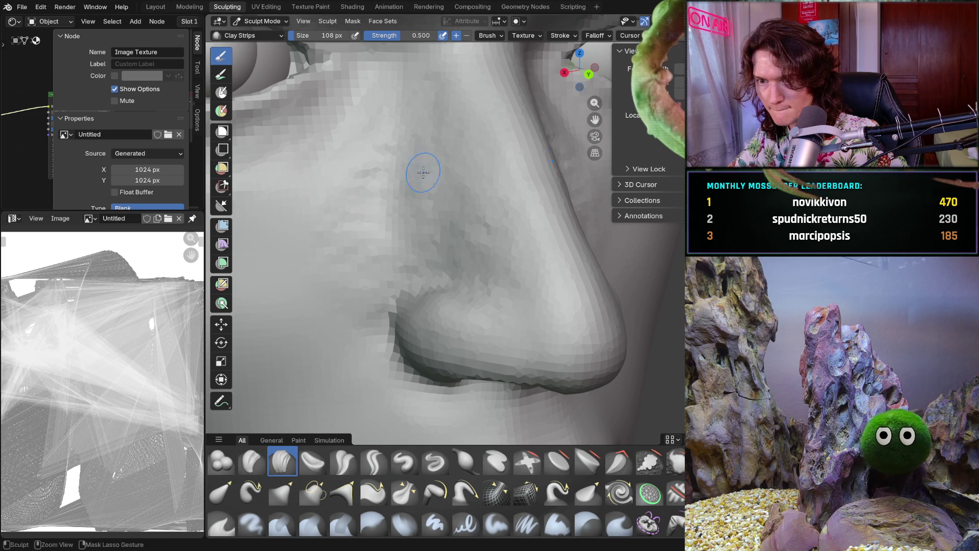
Build up clay beside the nose bridge above the nostrils, checking front and underside views
middle_drag(391, 183, 397, 203)
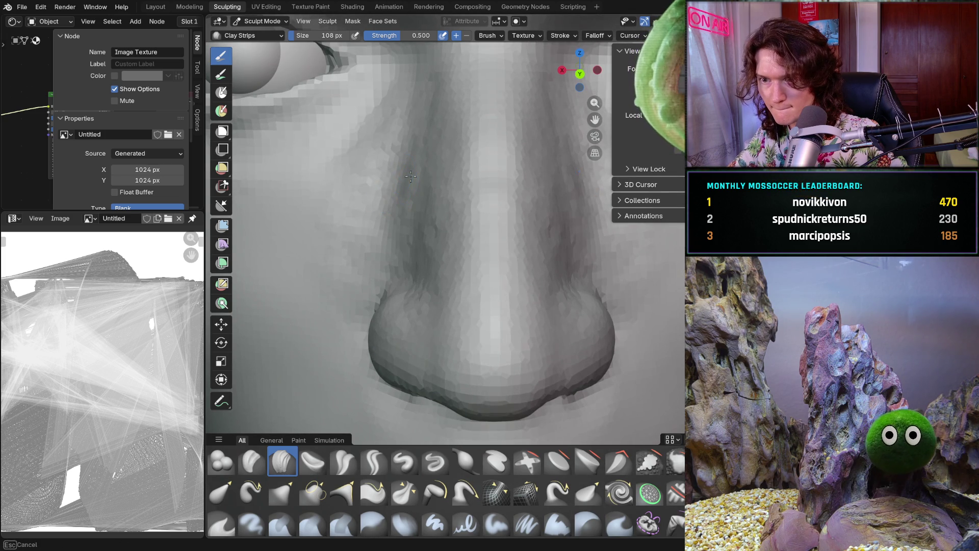
middle_drag(404, 219, 369, 226)
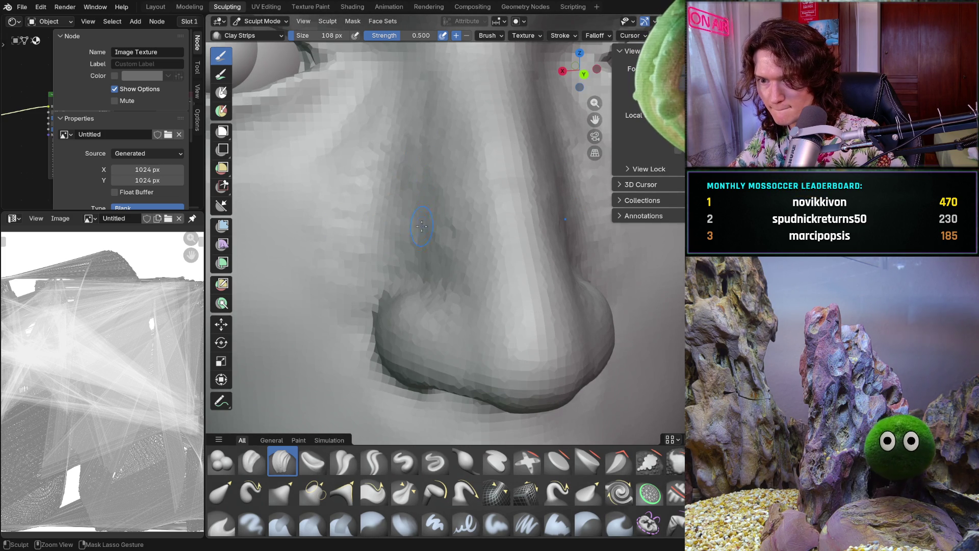
middle_drag(405, 238, 427, 238)
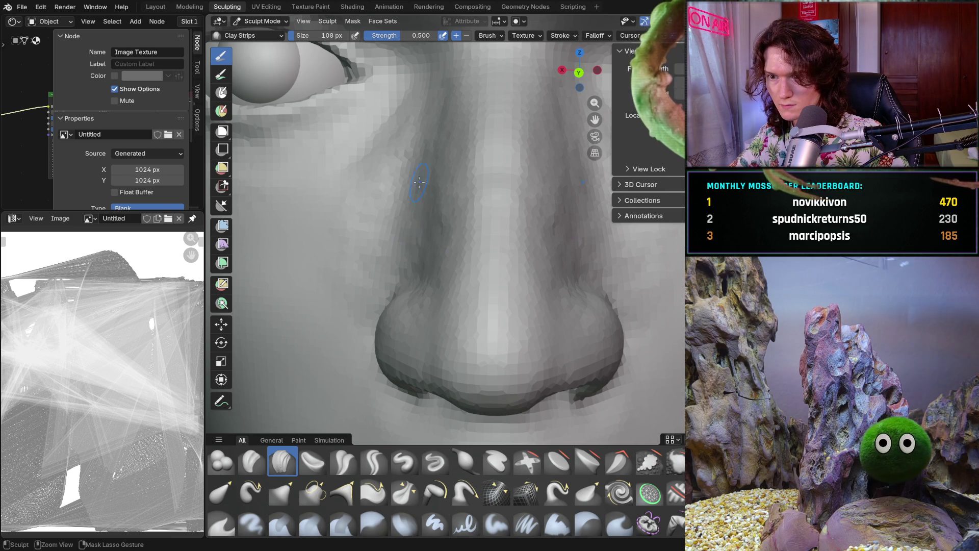
middle_drag(420, 167, 407, 170)
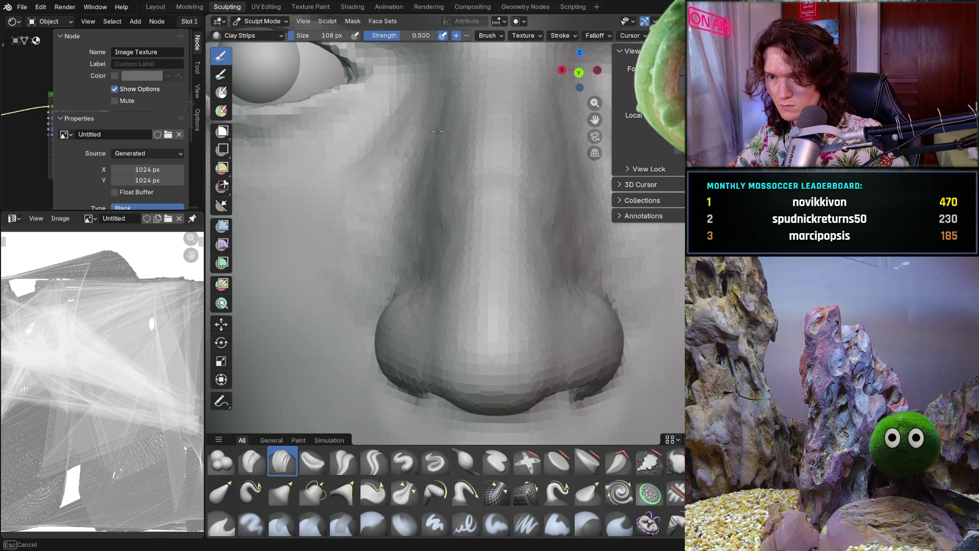
middle_drag(431, 159, 438, 184)
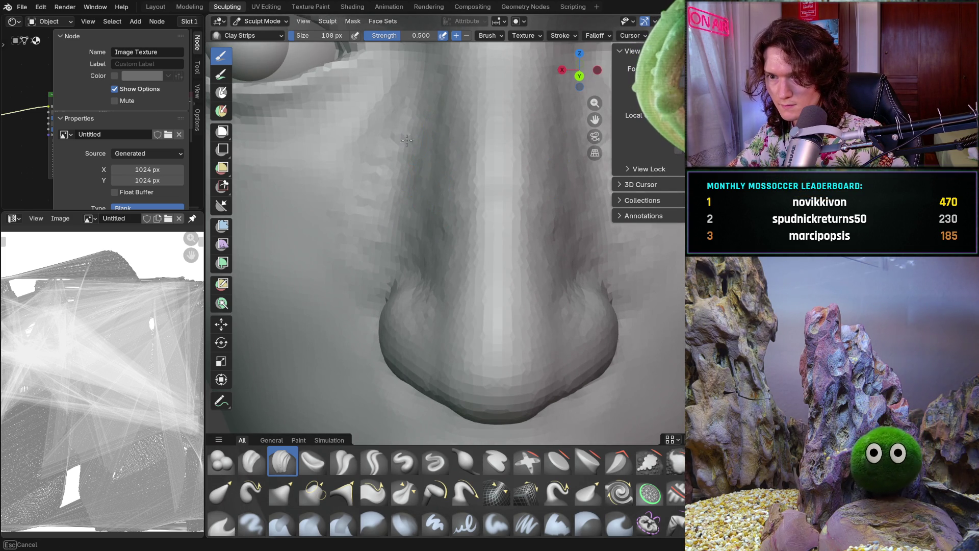
middle_drag(425, 232, 446, 263)
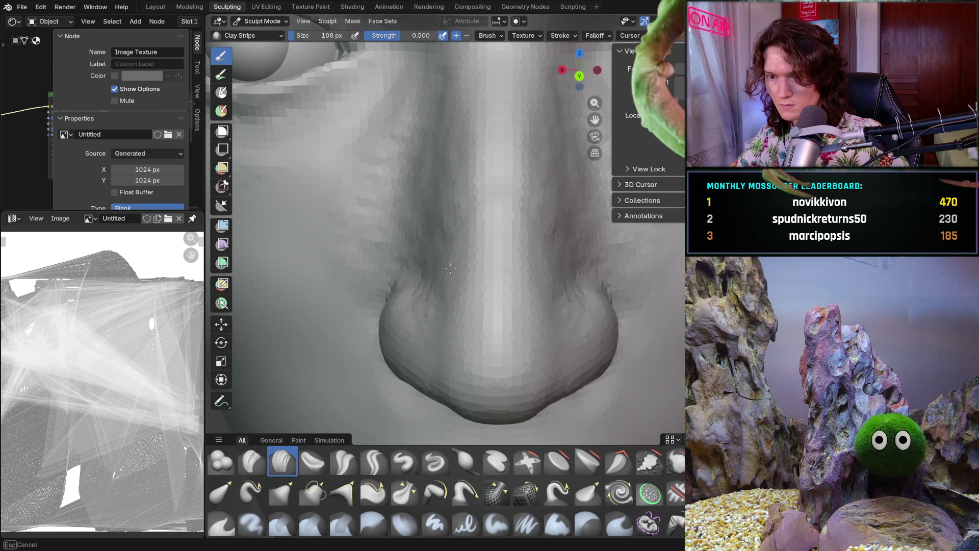
scroll(446, 278, down, 6)
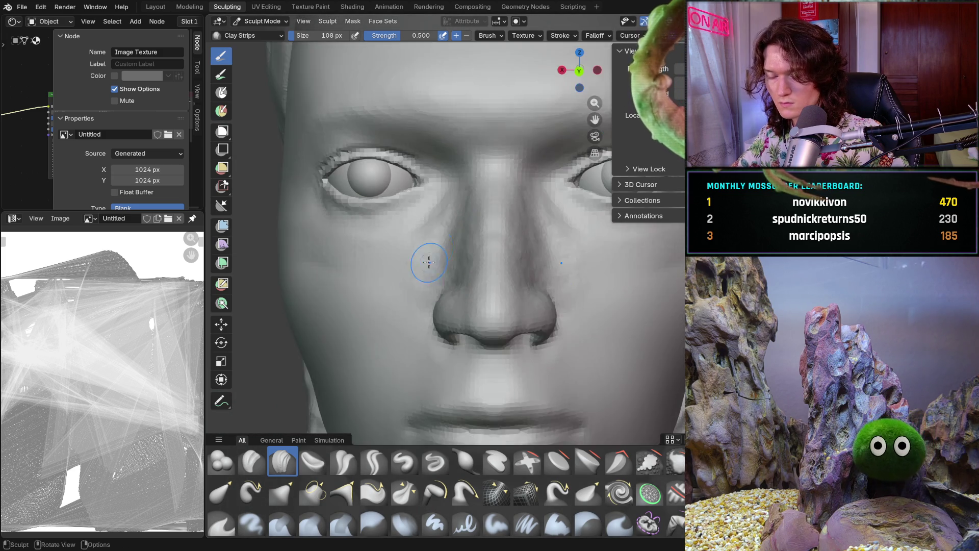
scroll(451, 281, down, 4)
scroll(459, 287, down, 3)
middle_drag(459, 286, 520, 287)
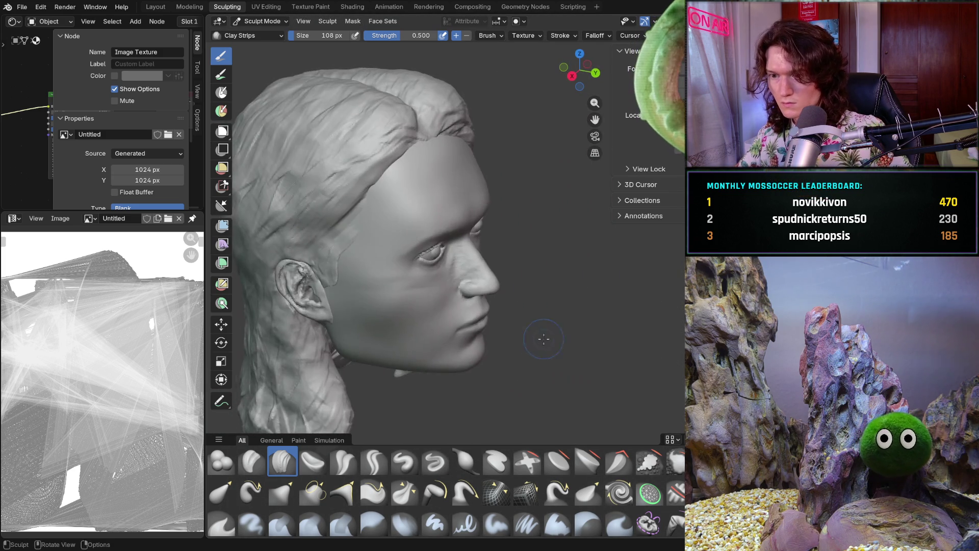
scroll(532, 289, up, 5)
scroll(532, 289, up, 3)
scroll(532, 275, up, 3)
scroll(532, 245, up, 3)
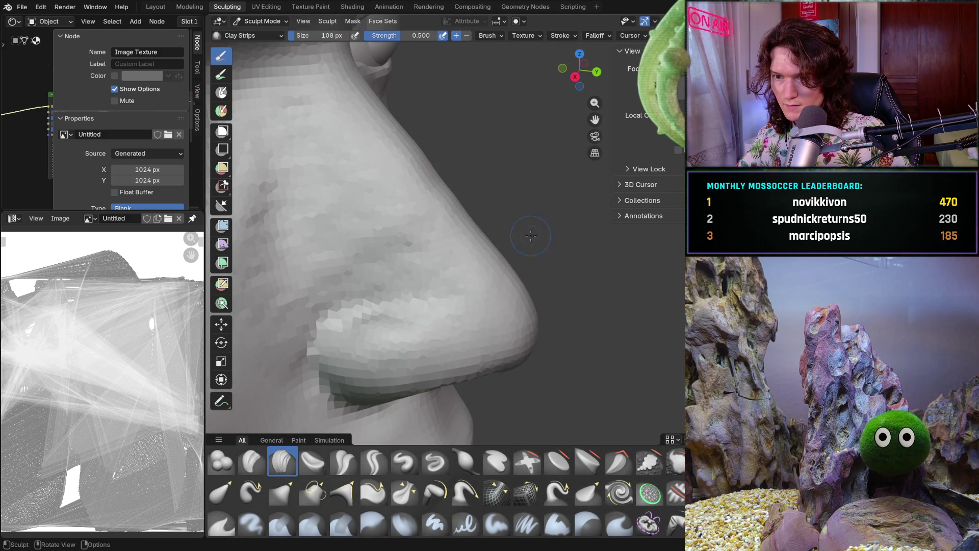
scroll(462, 280, down, 4)
middle_drag(459, 280, 375, 288)
scroll(375, 289, up, 2)
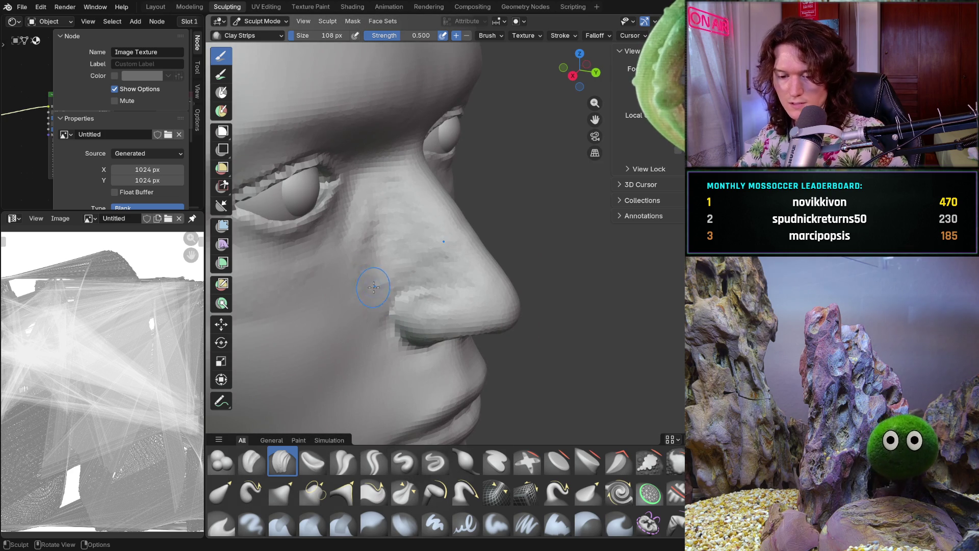
key(f)
Set the Smooth brush to 172 px size and 0.341 strength
click(375, 287)
key(f)
click(349, 291)
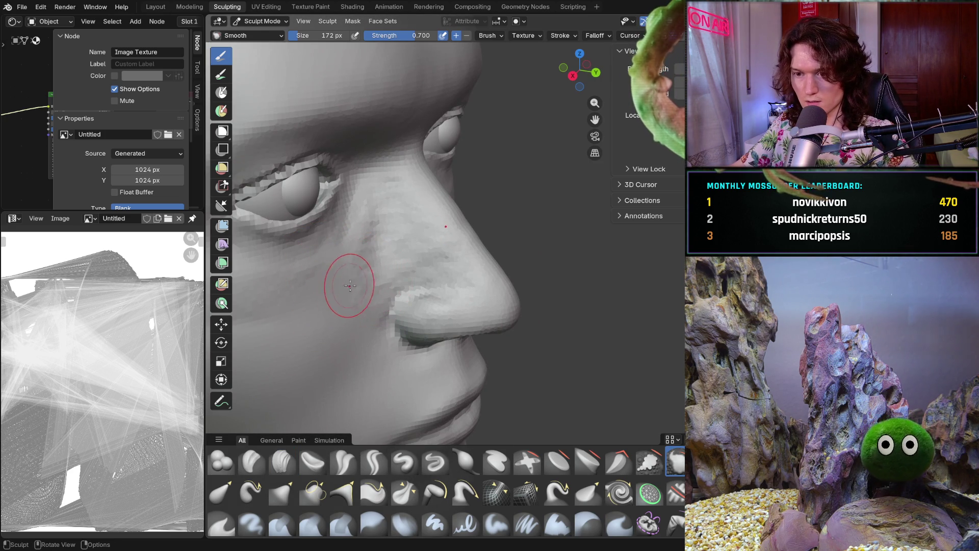
key(shift+f)
click(334, 288)
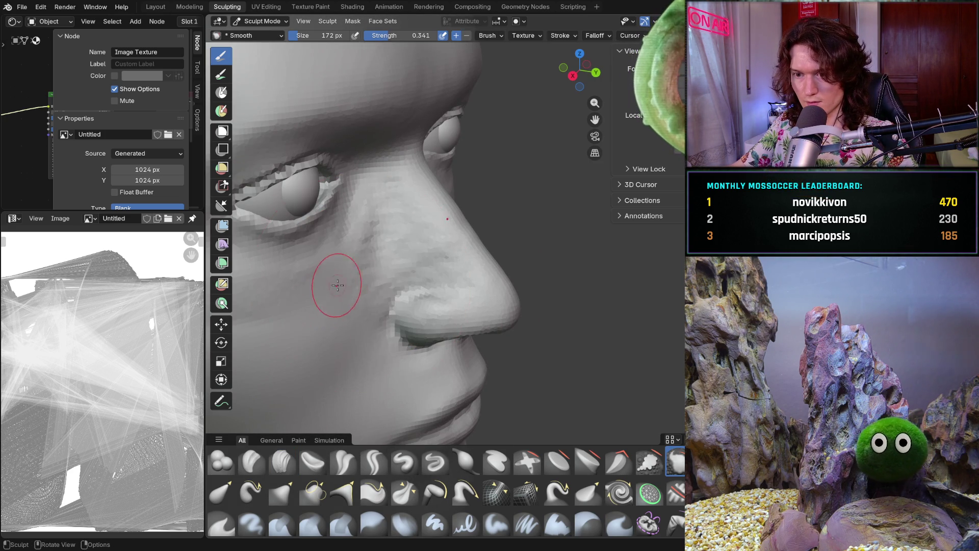
scroll(368, 268, up, 2)
Smooth the cheek beside the nose and along the nose bridge, checking from front and profile
mouse_move(334, 288)
middle_down()
mouse_move(368, 268)
mouse_move(398, 275)
middle_up()
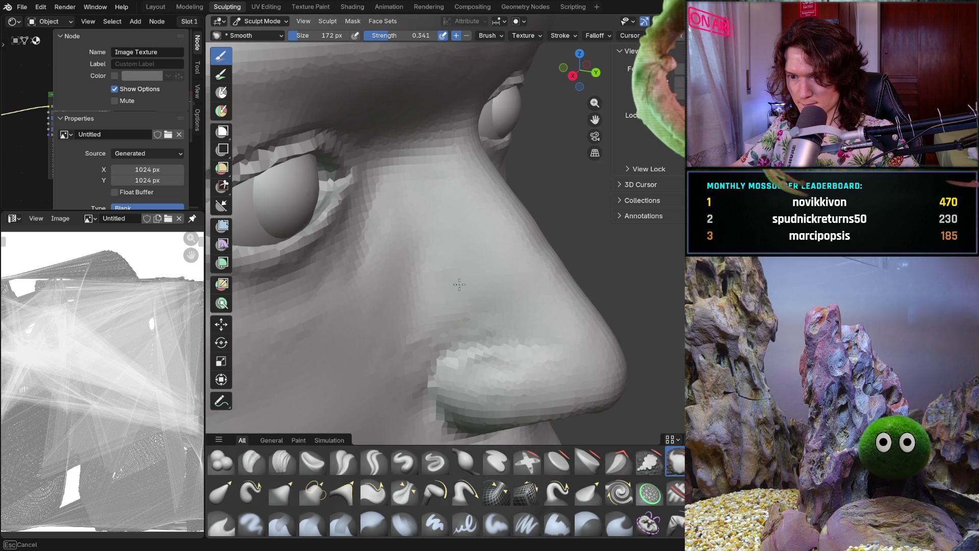
middle_drag(396, 323, 318, 306)
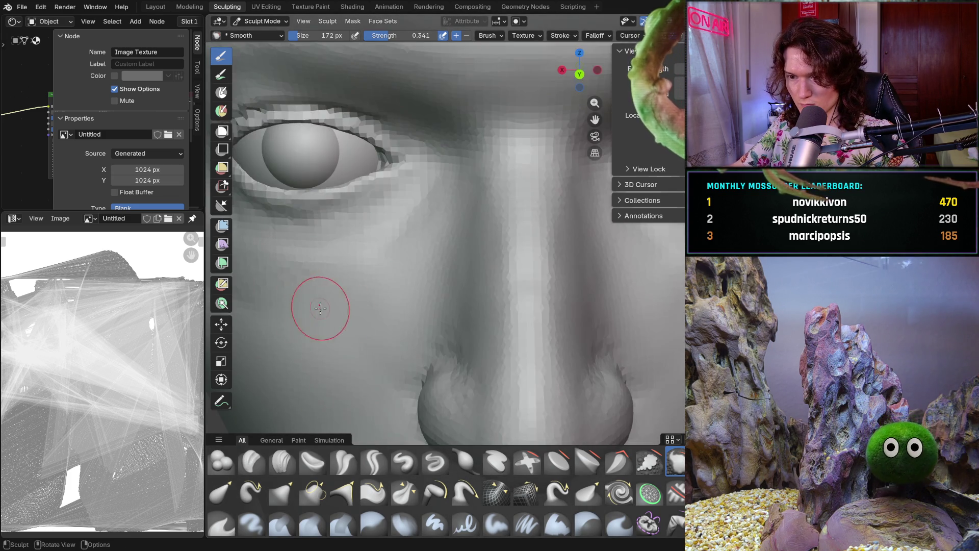
scroll(317, 307, up, 2)
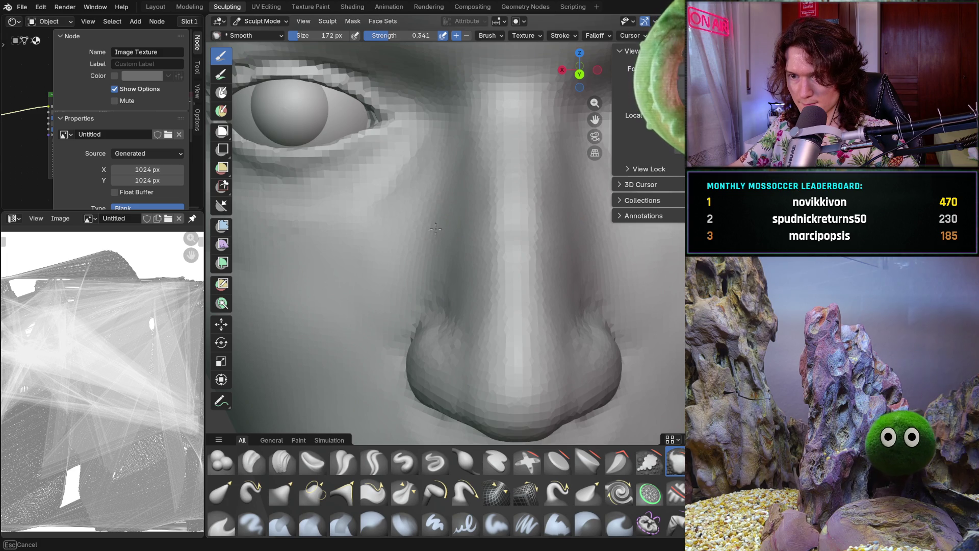
middle_drag(340, 267, 283, 268)
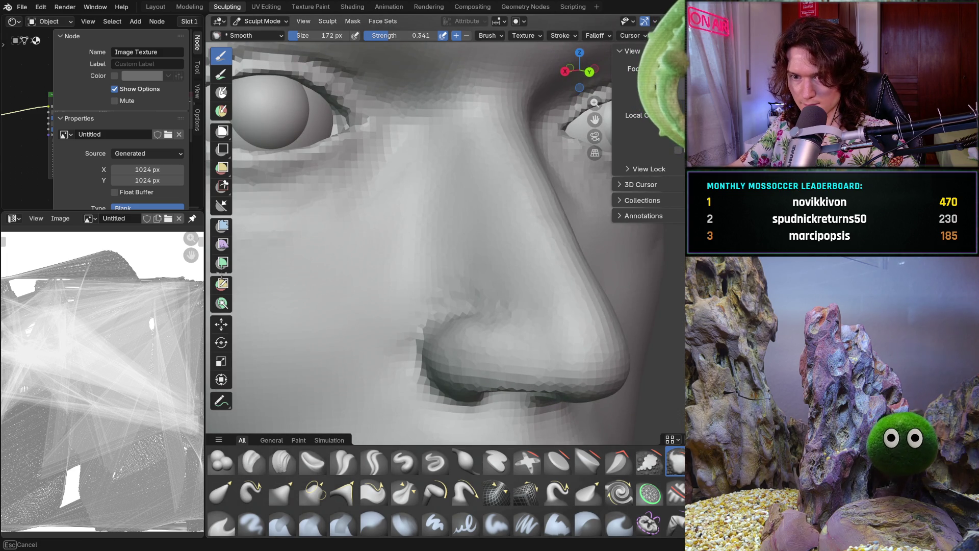
drag(346, 284, 418, 274)
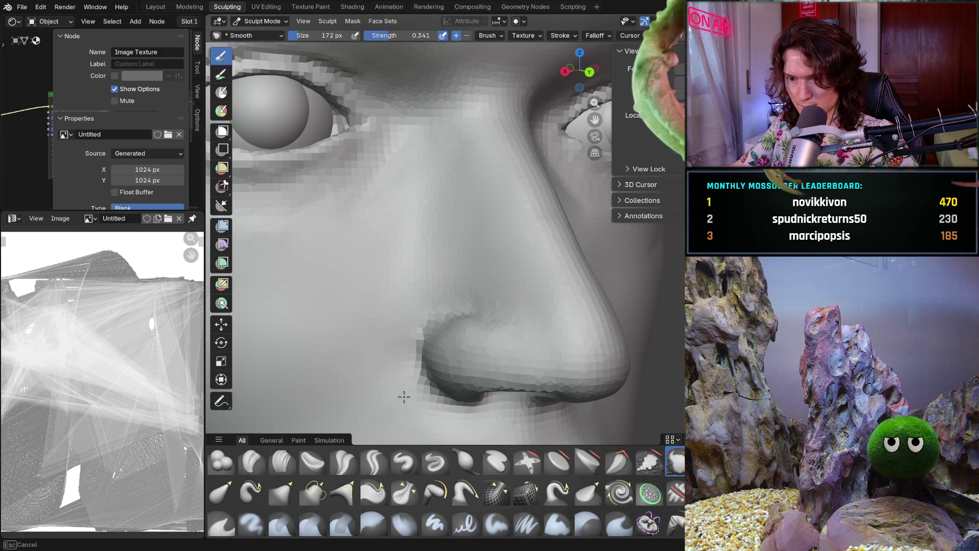
scroll(391, 314, down, 2)
mouse_move(390, 313)
middle_down()
mouse_move(382, 313)
mouse_move(420, 365)
mouse_move(444, 299)
mouse_move(454, 202)
middle_up()
scroll(420, 364, up, 3)
drag(478, 257, 474, 245)
mouse_move(507, 214)
middle_down()
mouse_move(481, 157)
mouse_move(476, 168)
middle_up()
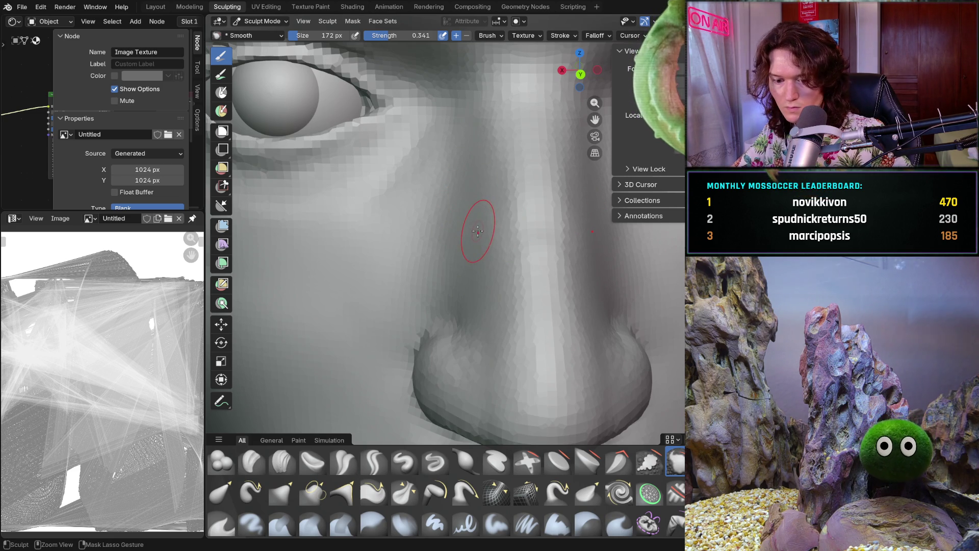
mouse_move(474, 189)
middle_down()
mouse_move(461, 224)
mouse_move(490, 253)
middle_up()
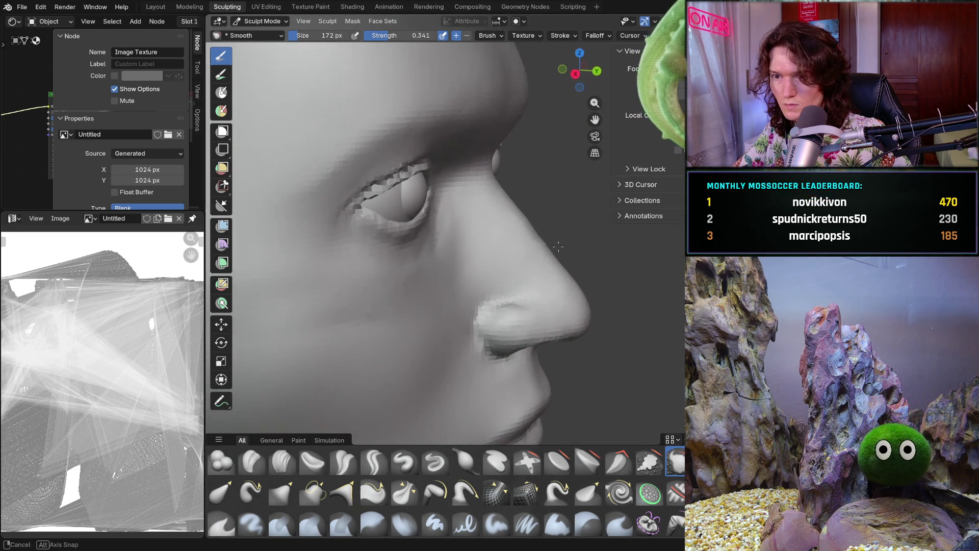
mouse_move(535, 275)
middle_down()
mouse_move(507, 285)
mouse_move(466, 245)
middle_up()
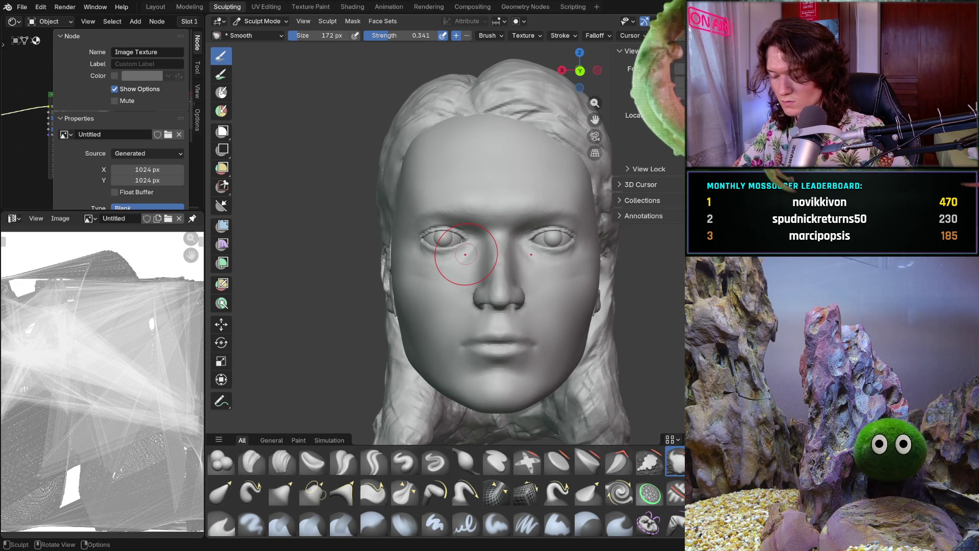
mouse_move(474, 295)
ctrl+middle_down()
mouse_move(482, 321)
mouse_move(522, 295)
mouse_move(462, 280)
mouse_move(428, 298)
ctrl+middle_up()
Switch back to Clay Strips at 136 px and add clay around and above the nostril wing
key(c)
key(f)
click(462, 280)
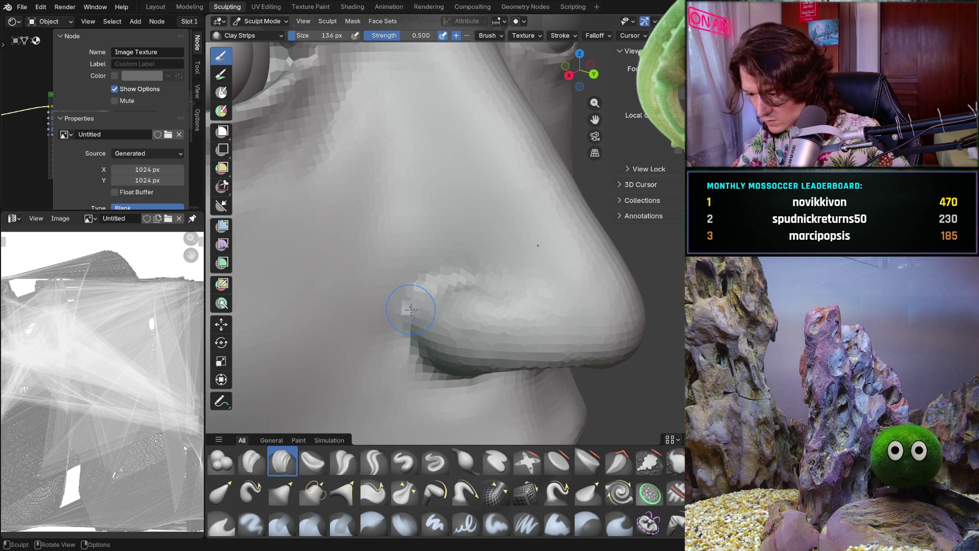
drag(412, 308, 405, 291)
mouse_move(405, 291)
middle_down()
mouse_move(329, 285)
mouse_move(387, 245)
middle_up()
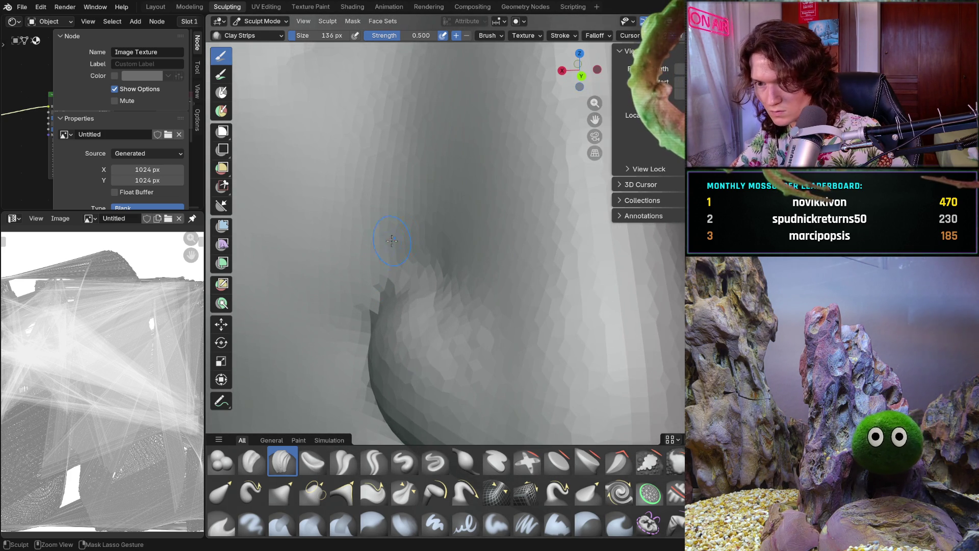
drag(387, 245, 407, 224)
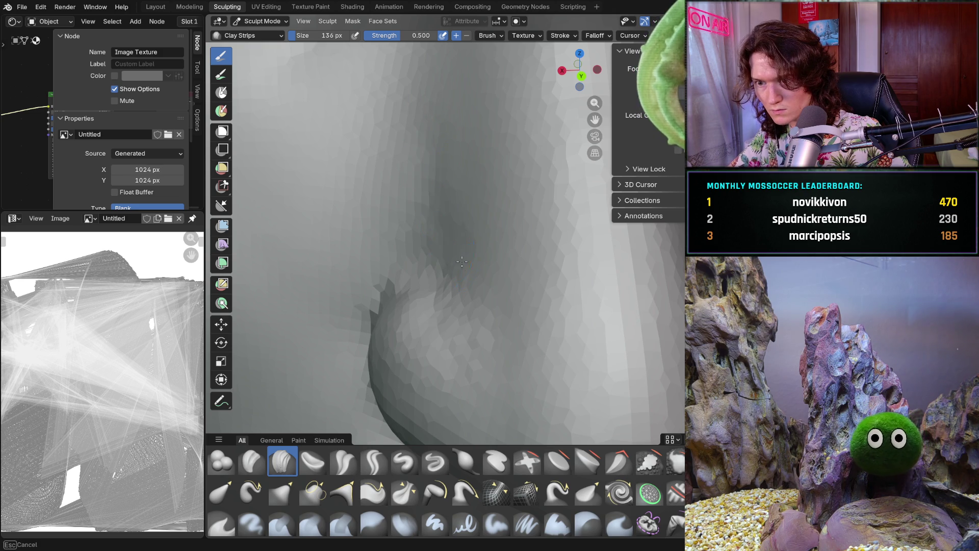
drag(450, 220, 453, 224)
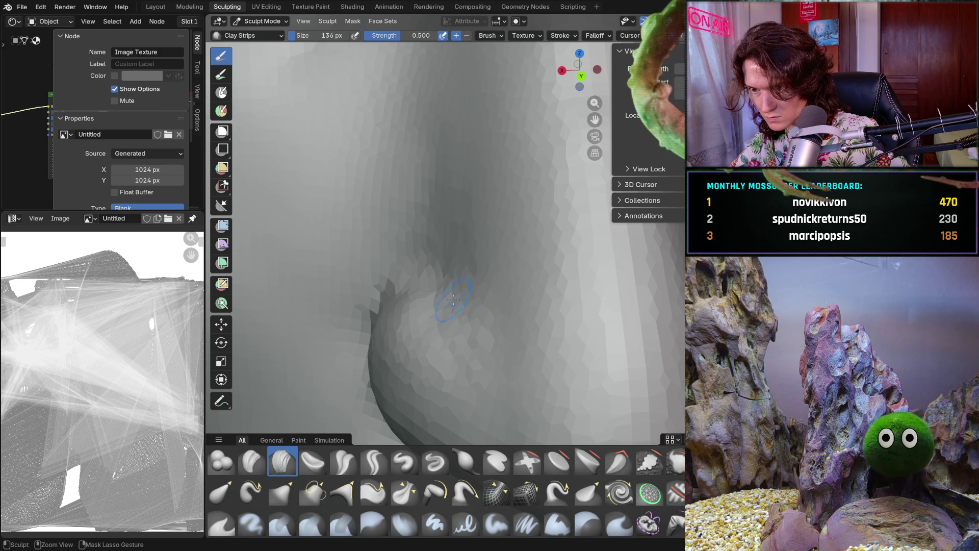
Orbit around the nose underside to inspect the rounded nostril wing
mouse_move(458, 302)
middle_down()
mouse_move(450, 315)
mouse_move(440, 295)
middle_up()
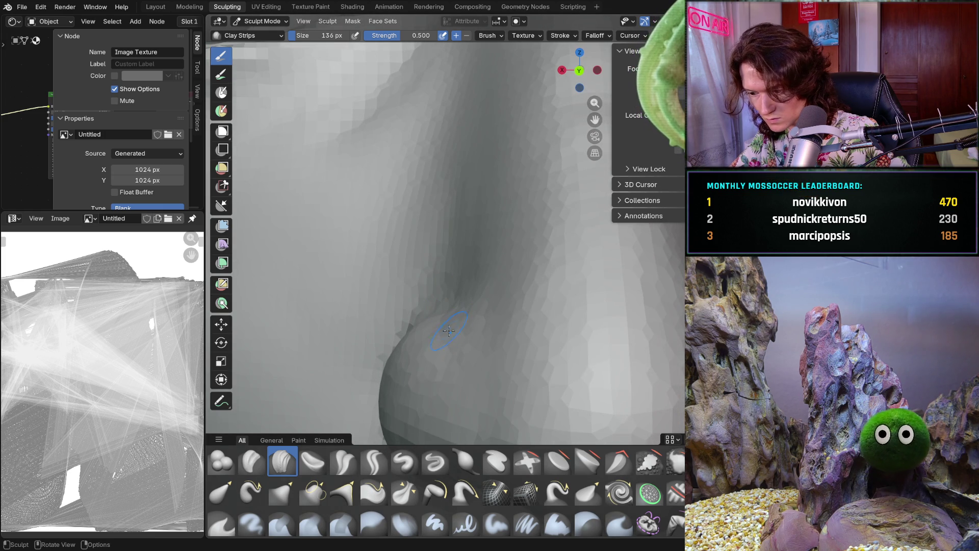
mouse_move(470, 336)
middle_down()
mouse_move(459, 329)
mouse_move(470, 333)
mouse_move(501, 312)
middle_up()
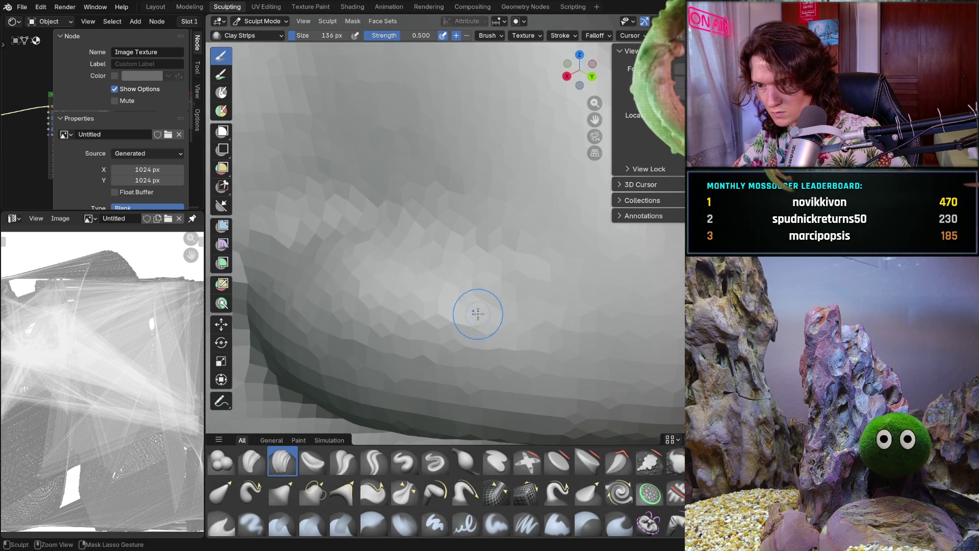
mouse_move(568, 289)
middle_down()
mouse_move(515, 325)
mouse_move(590, 349)
middle_up()
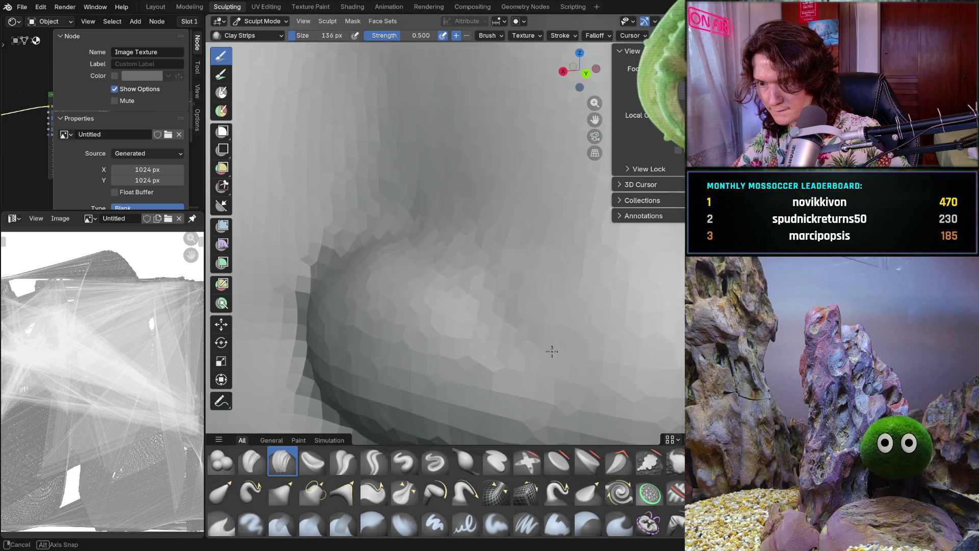
middle_drag(576, 283, 571, 344)
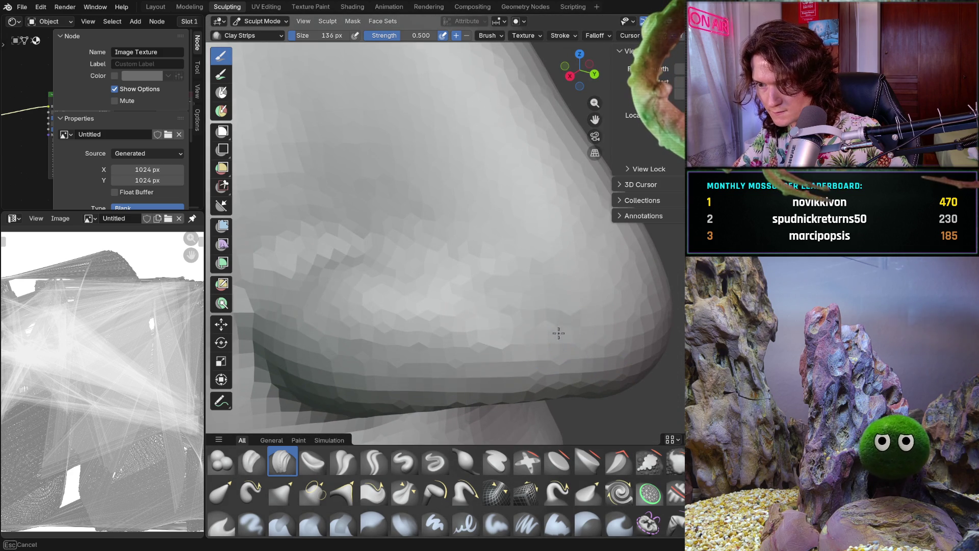
middle_drag(521, 303, 473, 277)
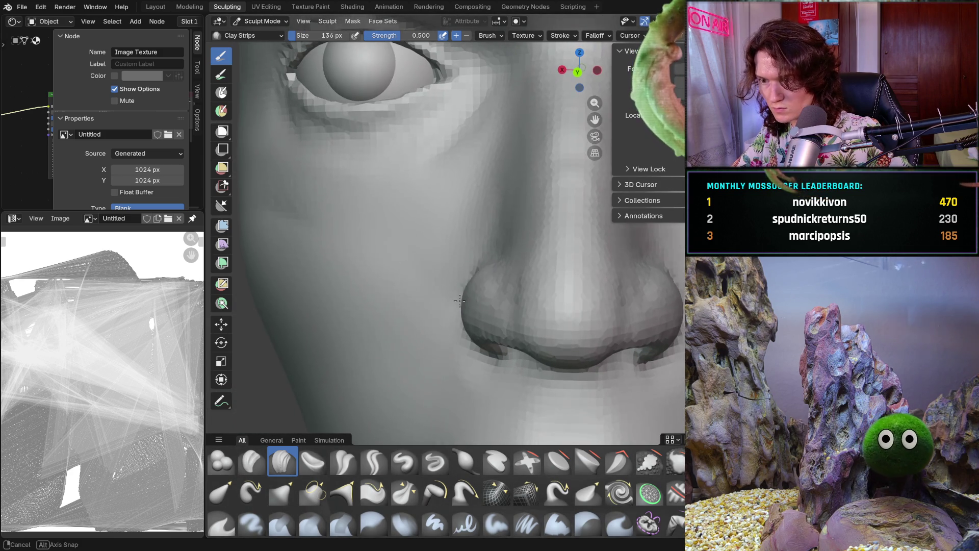
scroll(473, 277, up, 4)
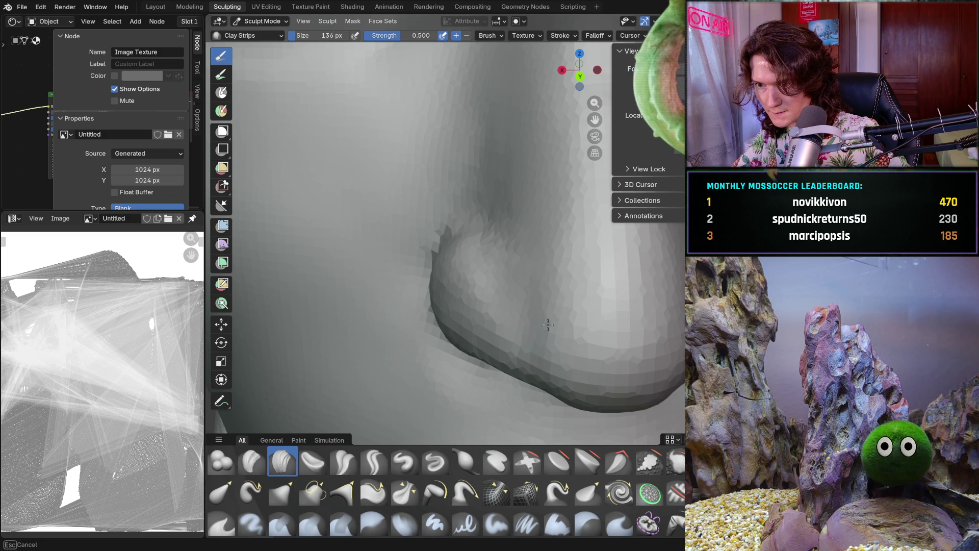
Add Clay Strips strokes beside the nostril where the wing meets the cheek
middle_drag(534, 293, 505, 306)
scroll(505, 307, down, 4)
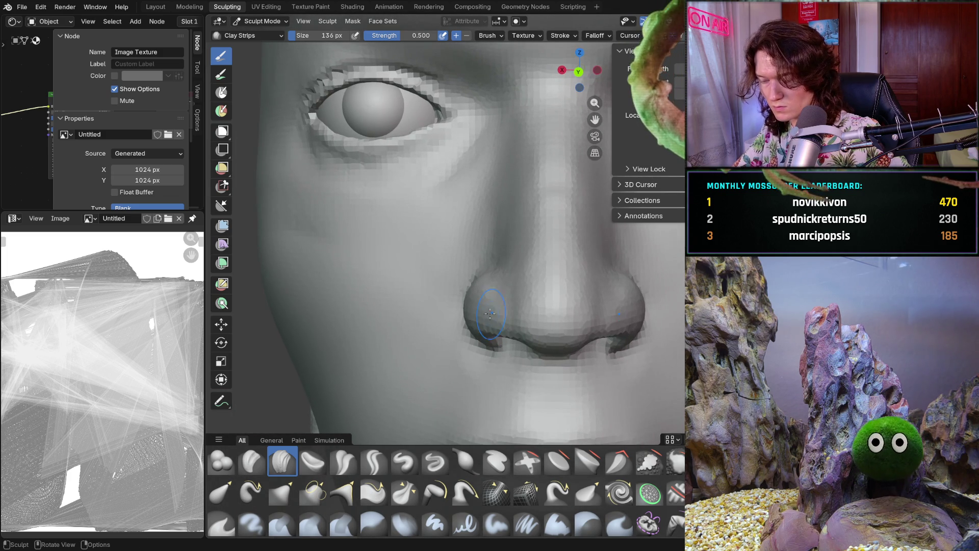
scroll(489, 315, up, 3)
scroll(506, 302, up, 3)
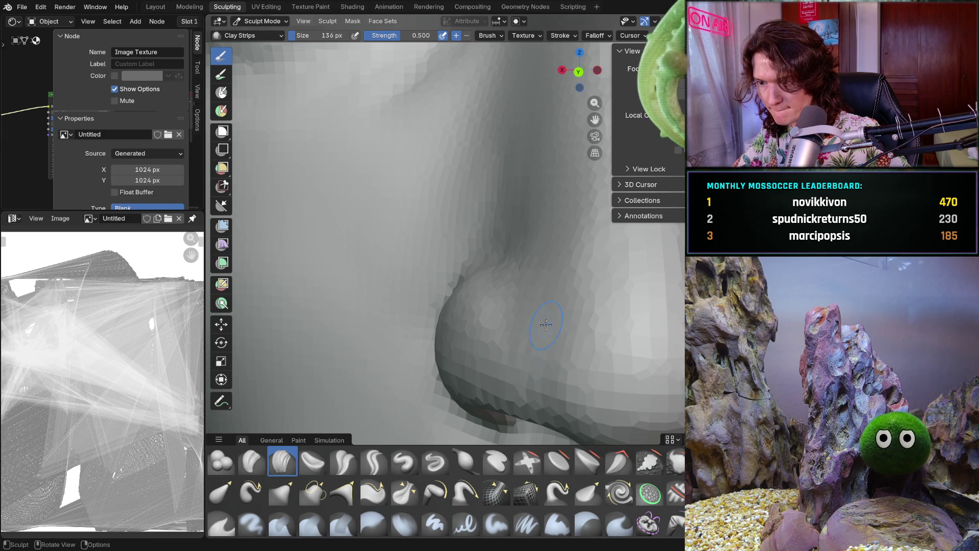
middle_drag(540, 285, 574, 290)
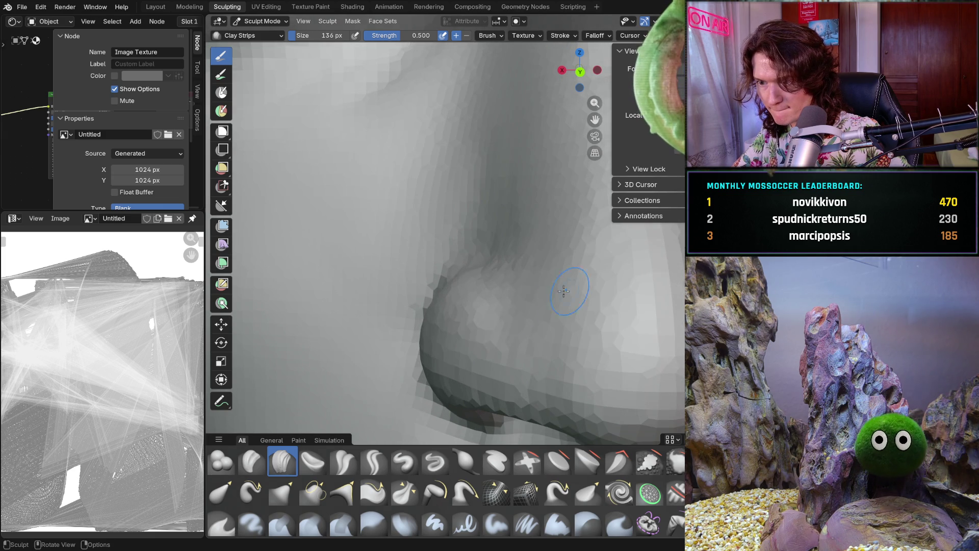
middle_drag(528, 314, 510, 294)
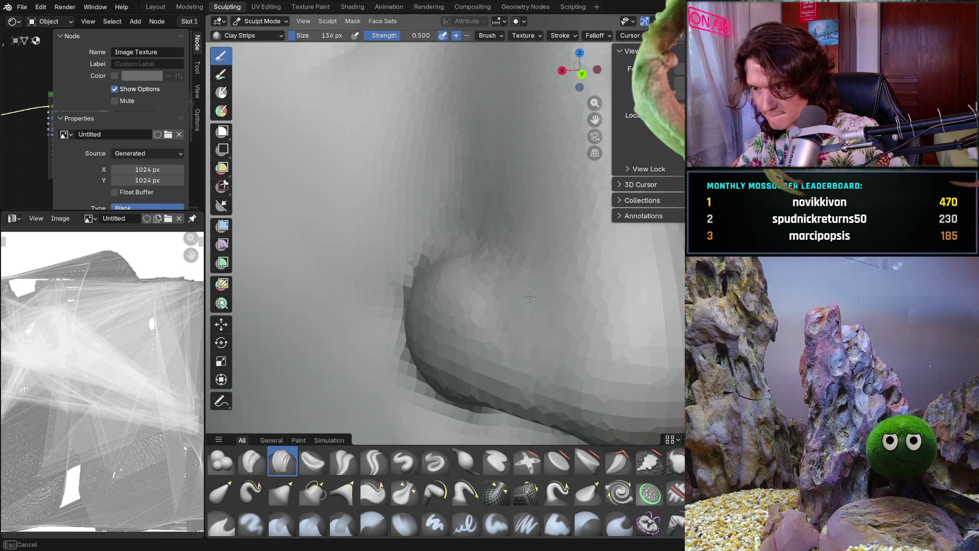
middle_drag(547, 263, 551, 245)
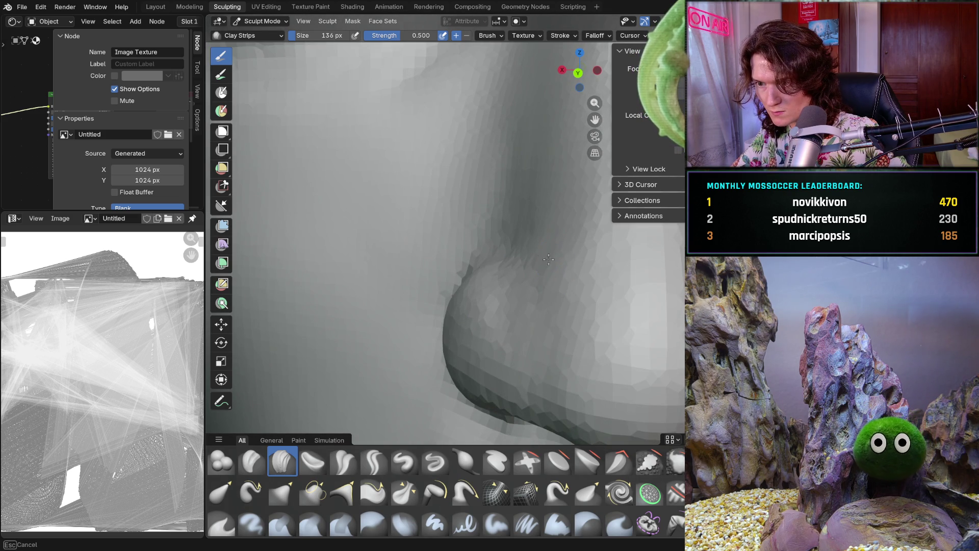
middle_drag(548, 228, 551, 275)
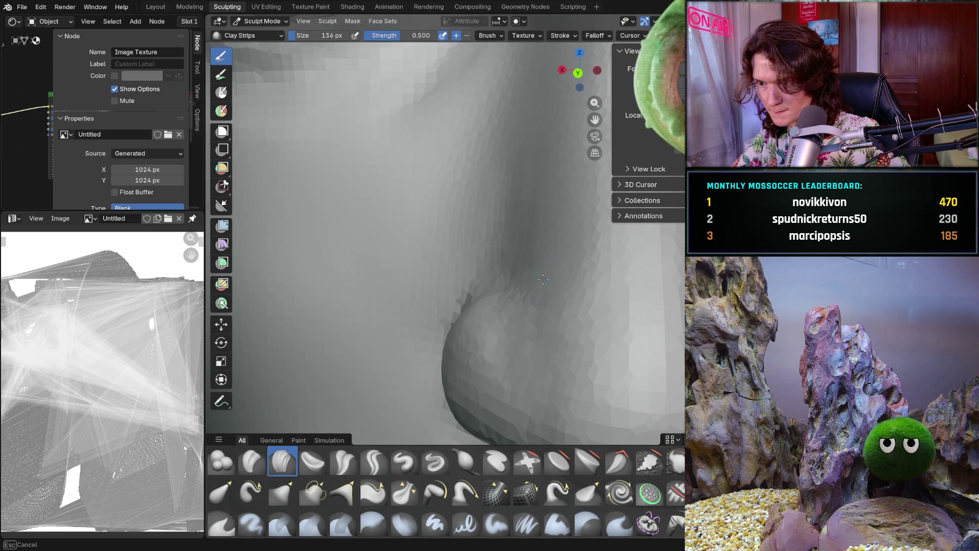
mouse_move(544, 283)
middle_down()
mouse_move(514, 276)
mouse_move(538, 230)
mouse_move(497, 287)
middle_up()
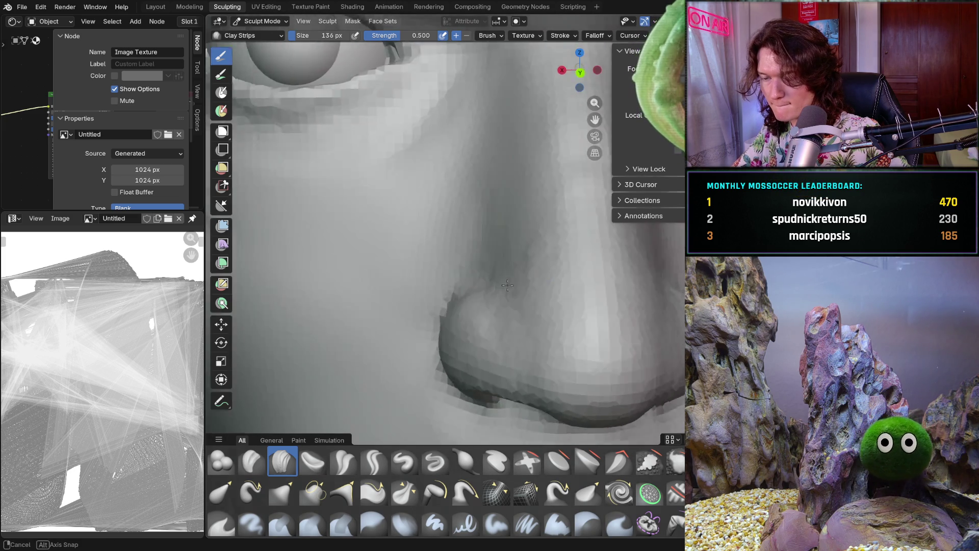
scroll(498, 286, up, 2)
middle_drag(542, 232, 538, 236)
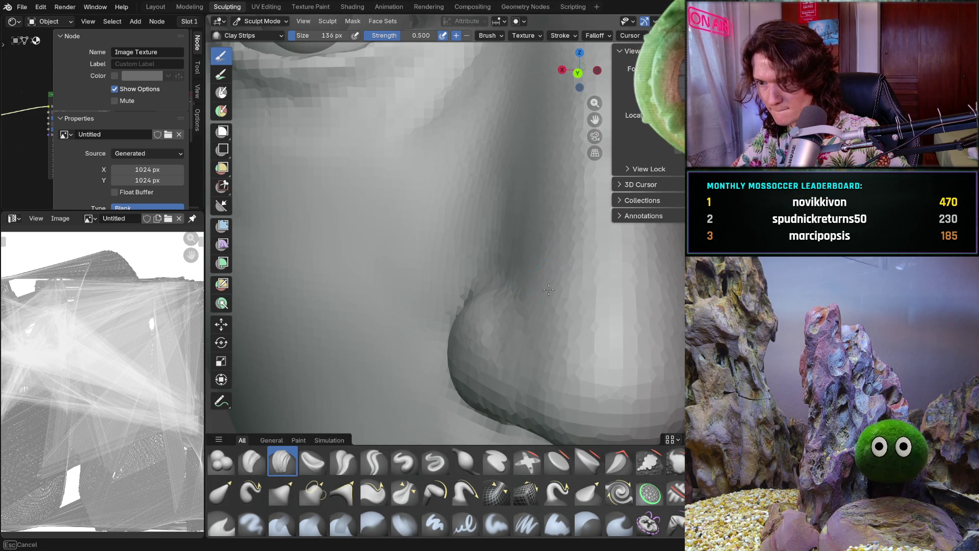
middle_drag(561, 181, 550, 197)
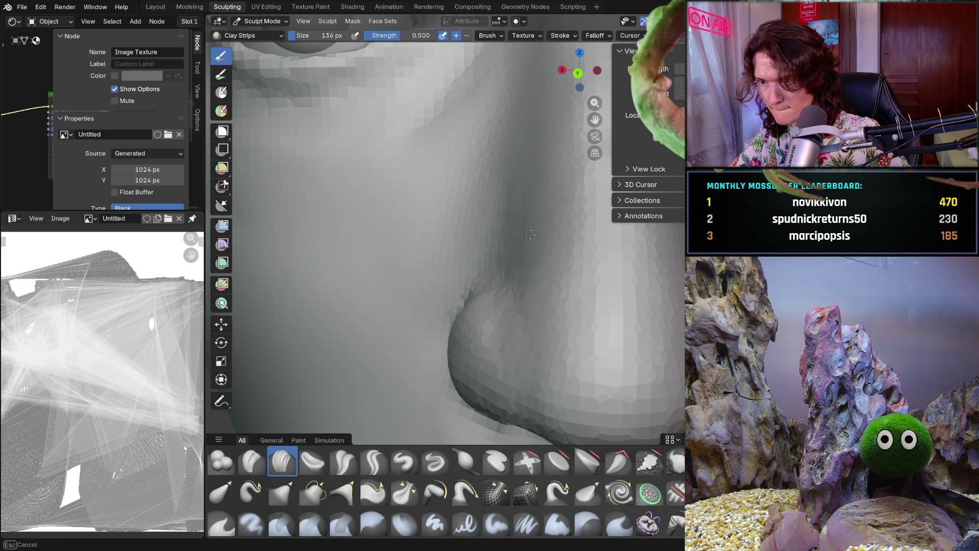
Sculpt along the nostril-cheek crease and inspect it close up from several angles
middle_drag(543, 275, 544, 183)
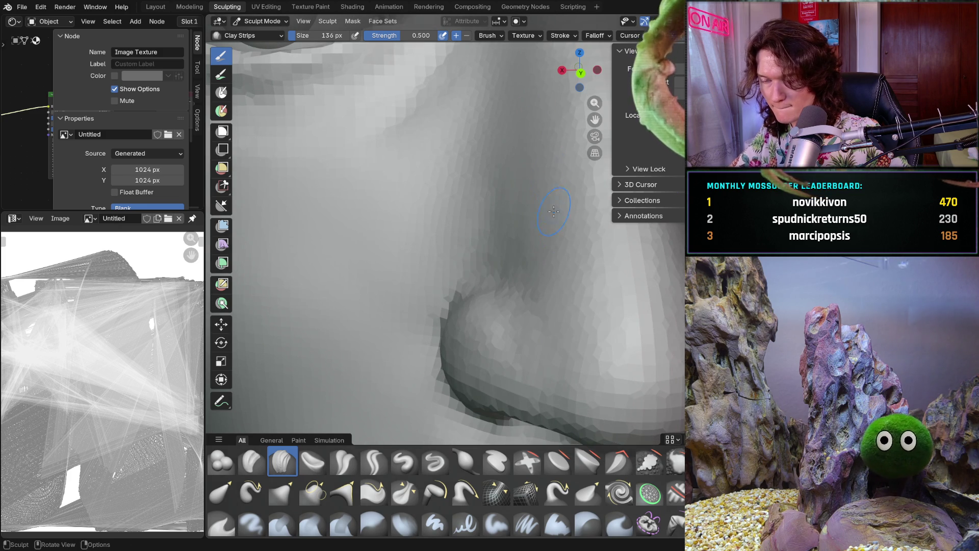
middle_drag(536, 219, 519, 230)
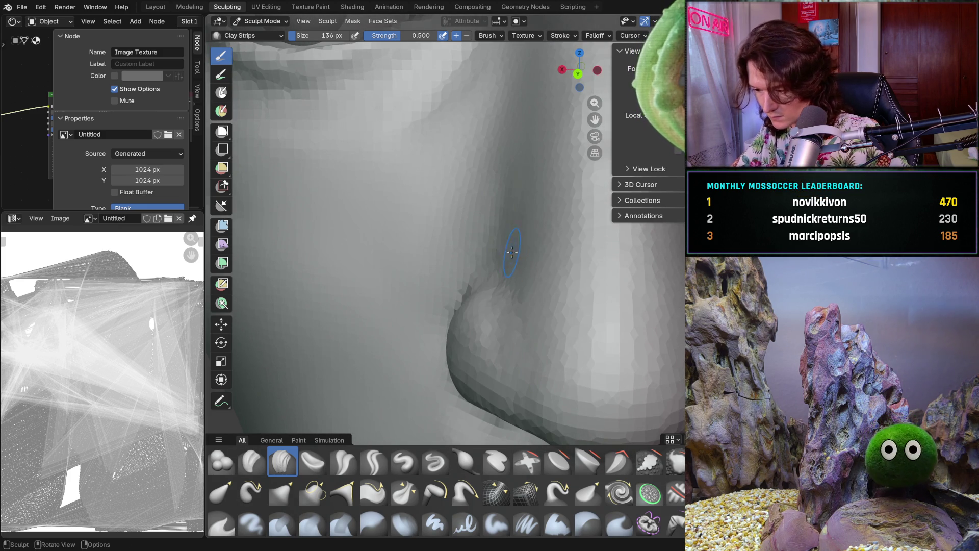
drag(519, 234, 518, 243)
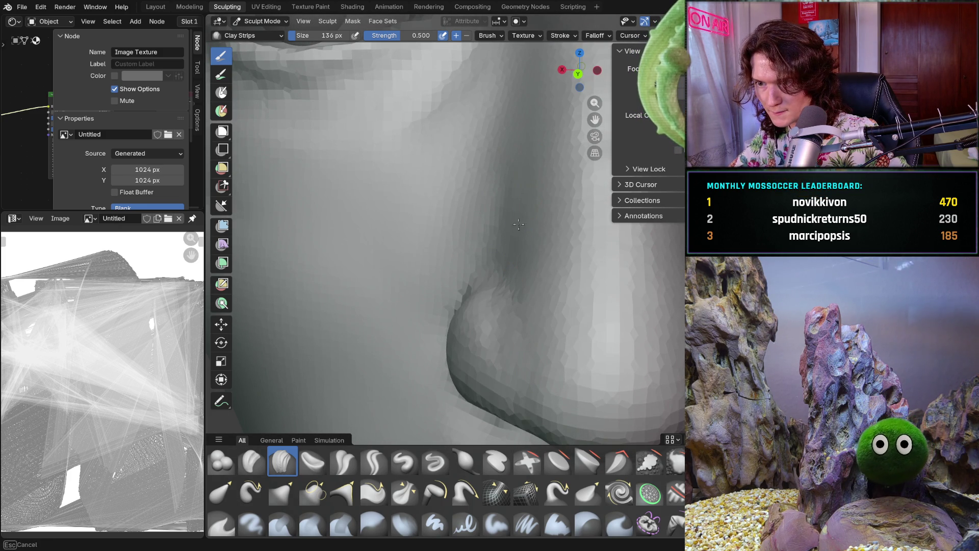
middle_drag(520, 181, 533, 189)
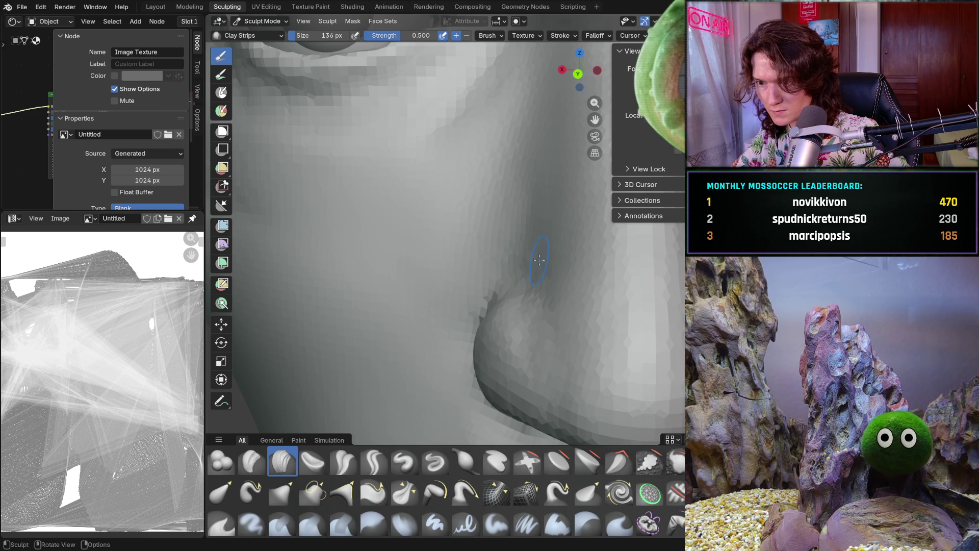
middle_drag(537, 260, 566, 245)
scroll(595, 230, up, 3)
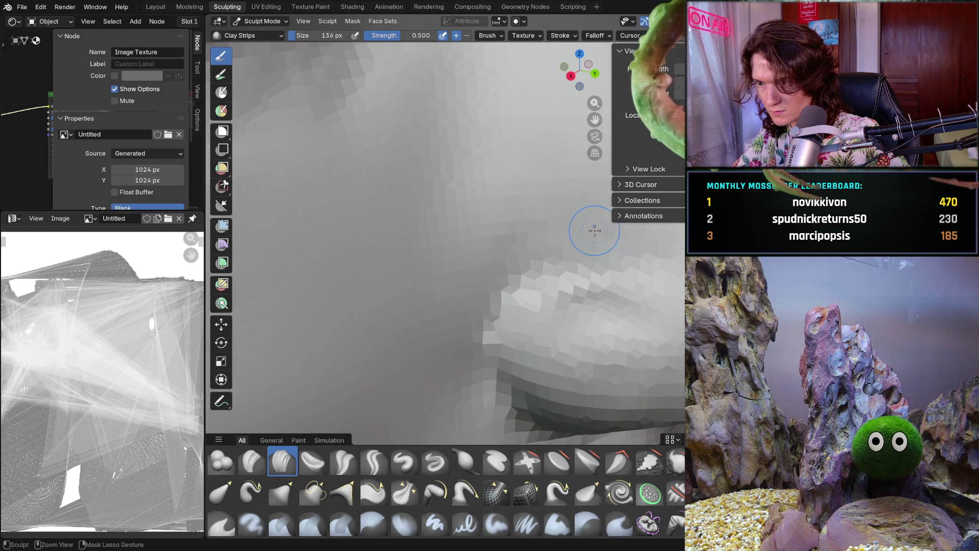
mouse_move(536, 207)
middle_down()
mouse_move(546, 249)
mouse_move(559, 224)
middle_up()
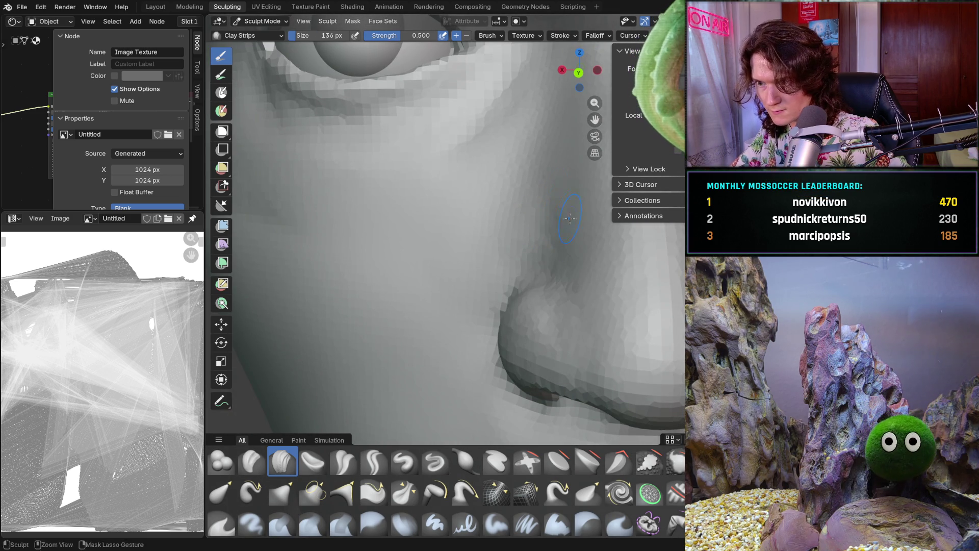
middle_drag(579, 256, 573, 260)
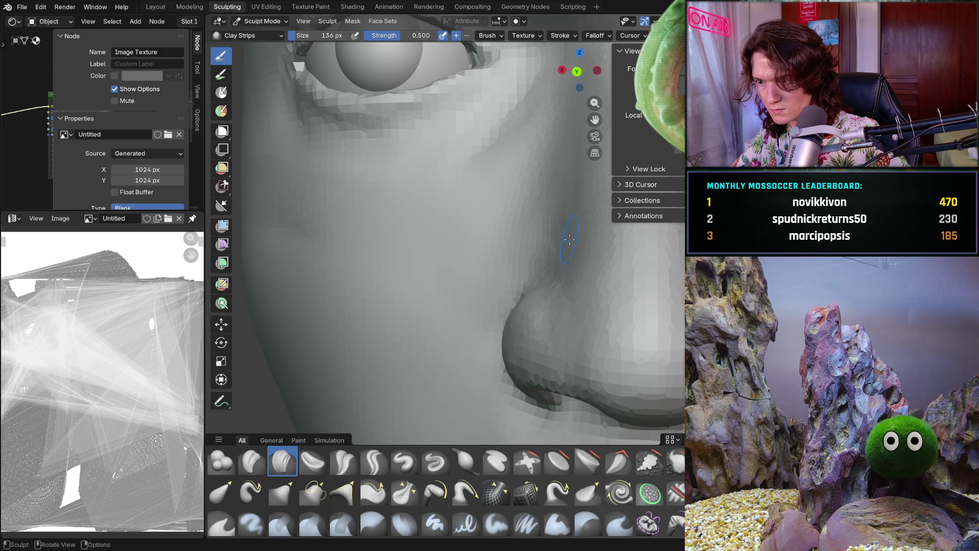
mouse_move(582, 224)
middle_down()
mouse_move(552, 296)
mouse_move(565, 205)
middle_up()
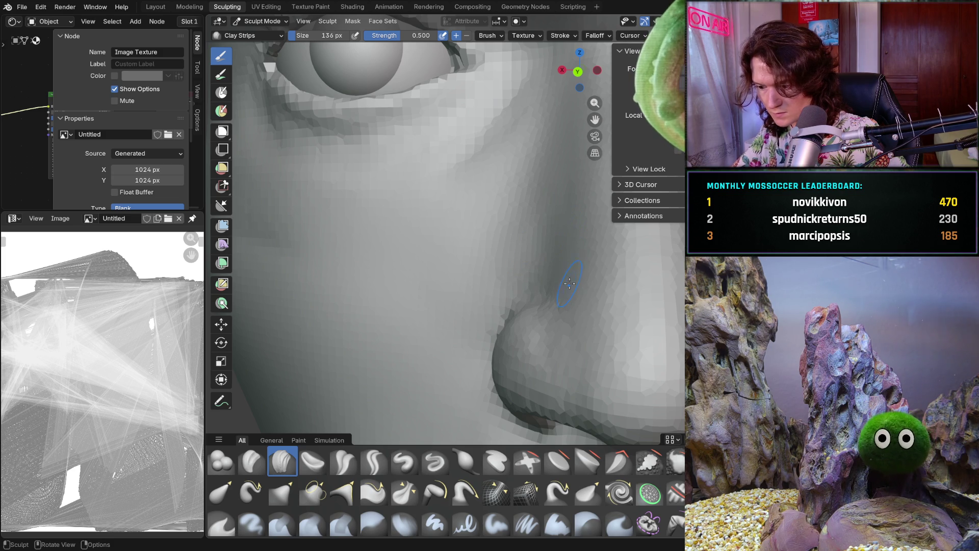
ctrl+middle_drag(569, 283, 552, 287)
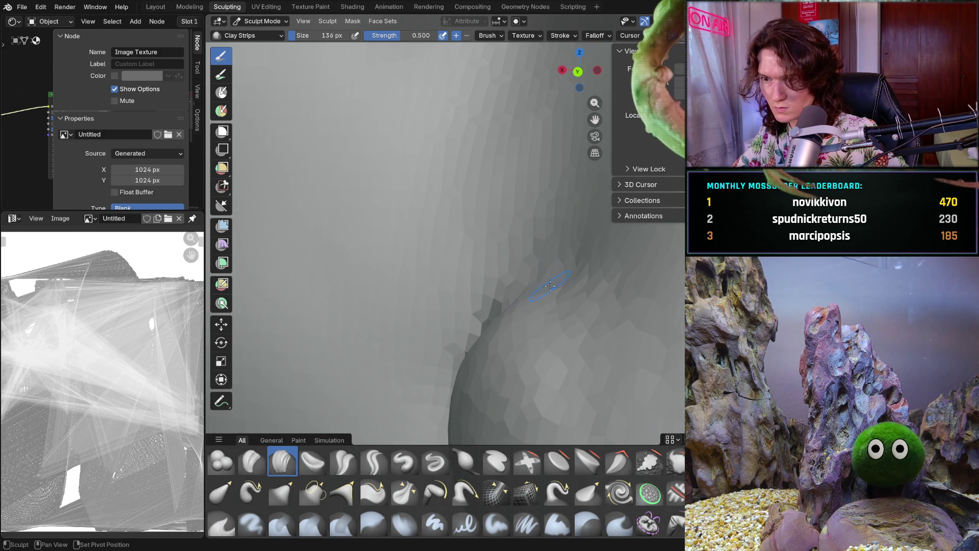
key(shift+space)
key(shift+space)
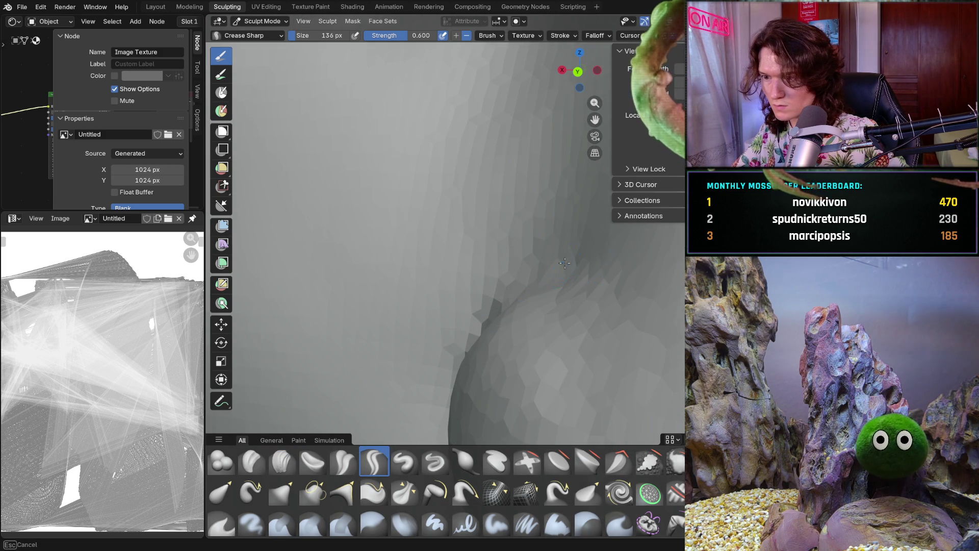
Carve a sharp Crease Sharp stroke above the nostril wing, then return to Clay Strips
middle_drag(615, 272, 535, 261)
mouse_move(520, 253)
mouse_down()
mouse_move(505, 258)
mouse_move(520, 242)
mouse_up()
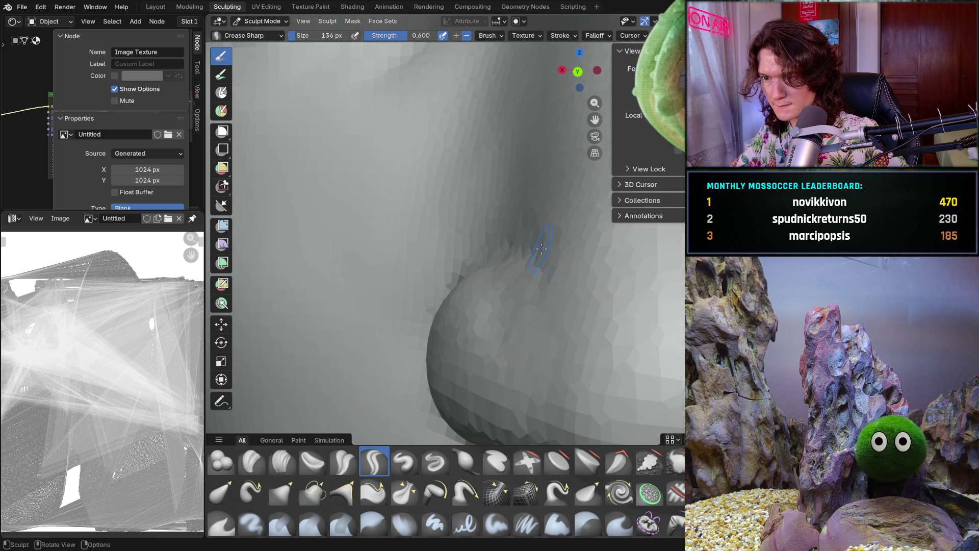
key(shift+space)
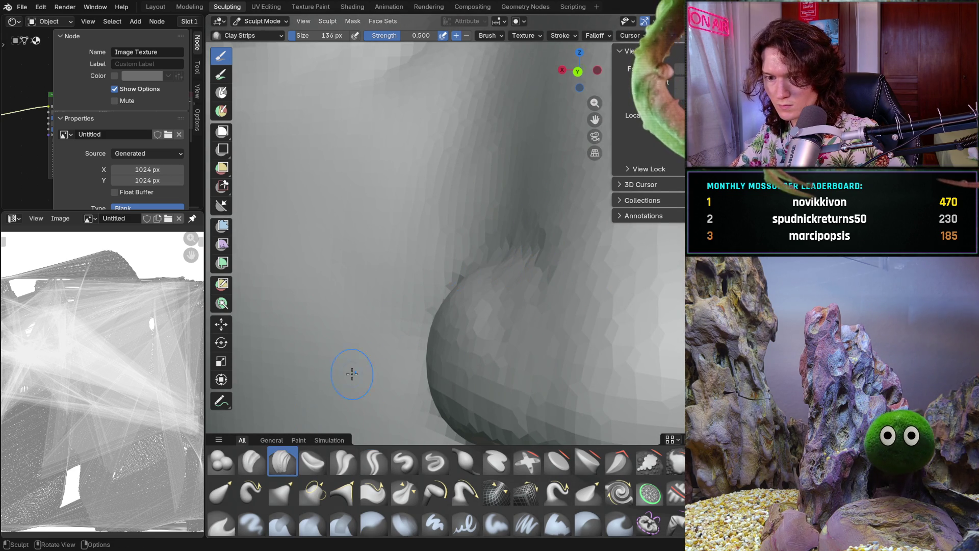
middle_drag(494, 250, 490, 231)
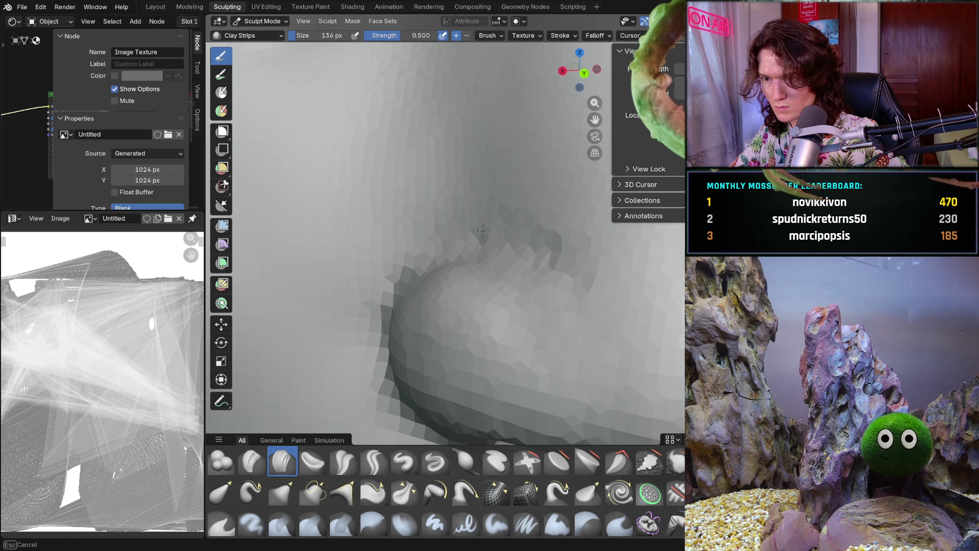
drag(492, 238, 511, 233)
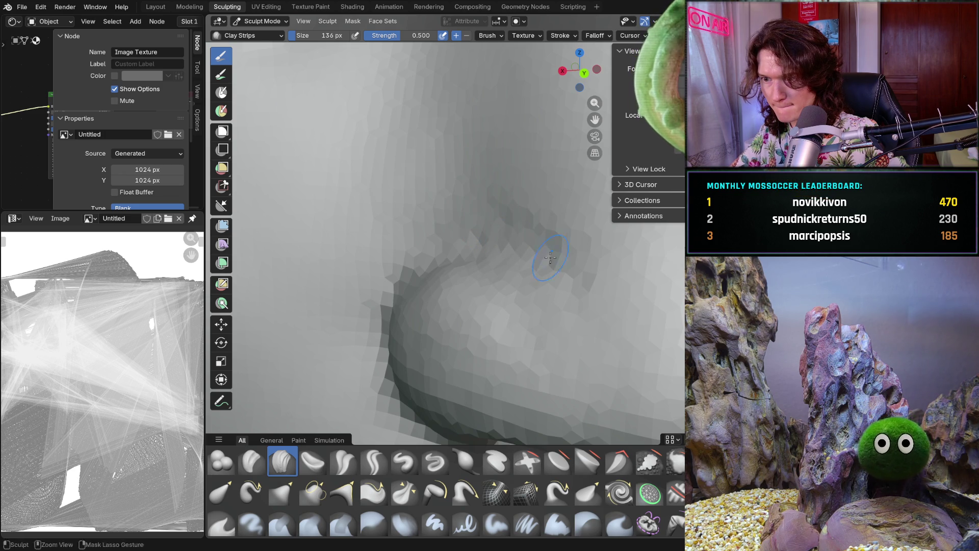
middle_drag(595, 285, 564, 253)
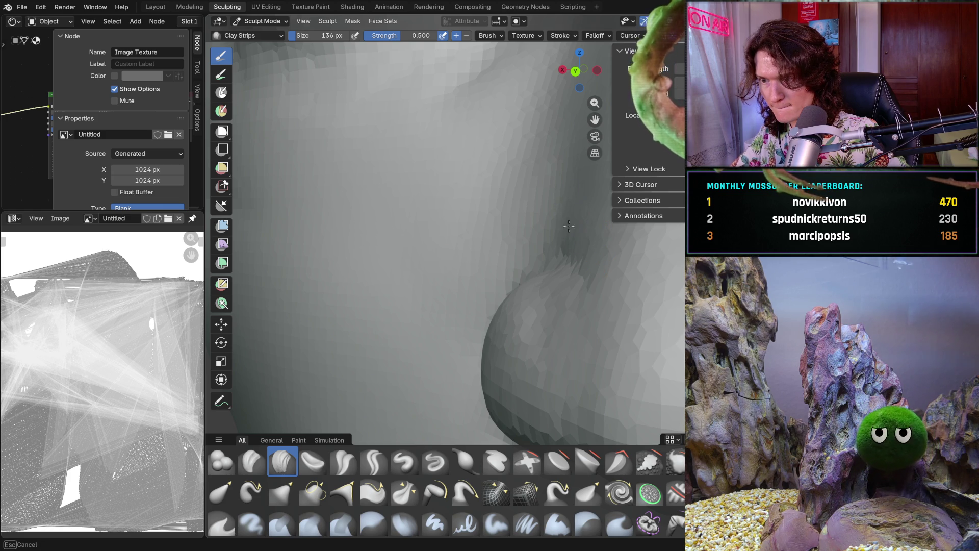
middle_drag(597, 244, 612, 244)
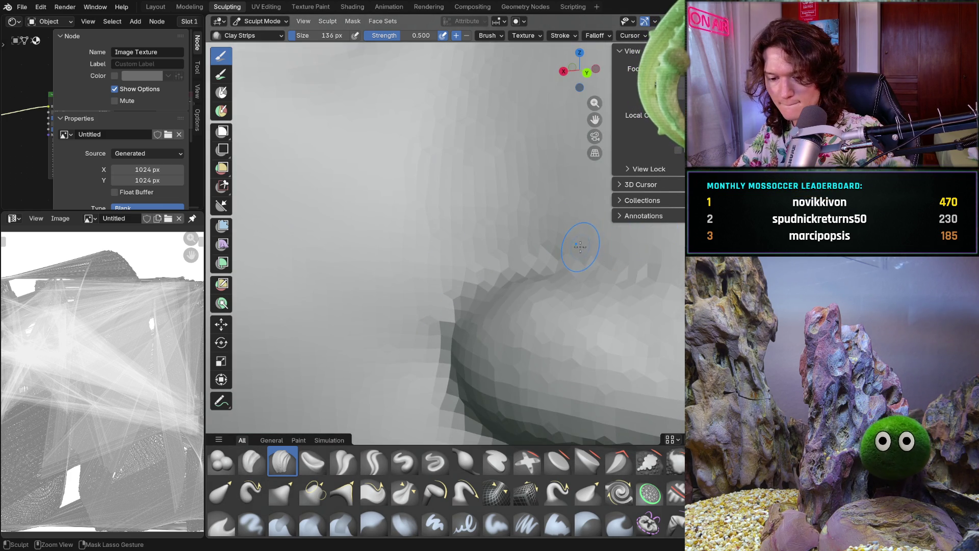
scroll(604, 230, down, 5)
mouse_move(505, 253)
middle_down()
mouse_move(489, 259)
mouse_move(503, 254)
middle_up()
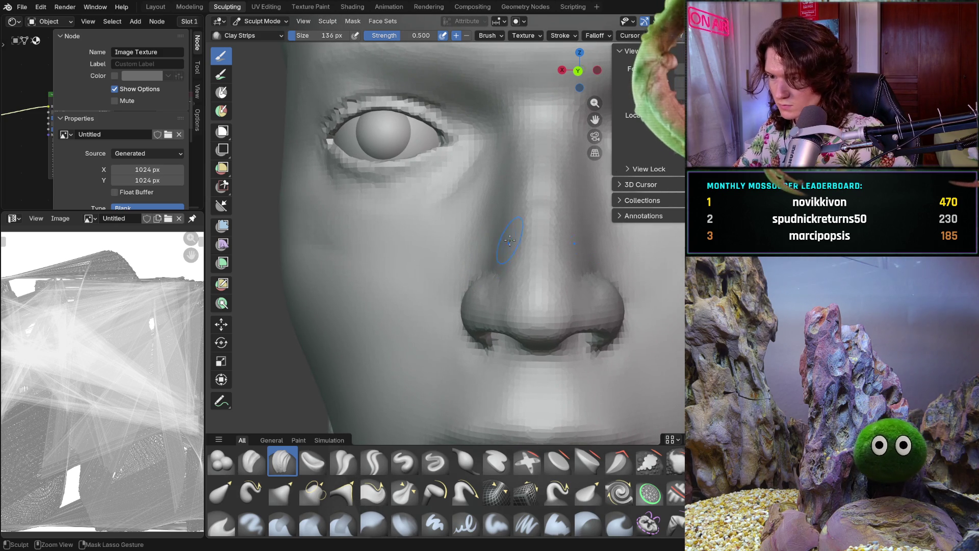
scroll(507, 239, down, 5)
scroll(513, 268, down, 2)
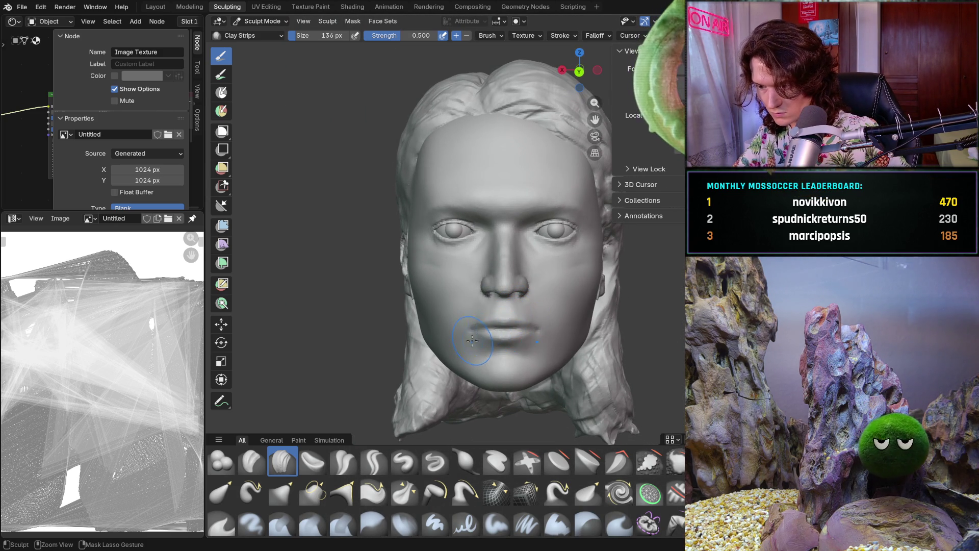
scroll(475, 337, up, 3)
scroll(483, 306, up, 3)
Set a 300 px Smooth brush at 0.192 strength and frame the cheek beside the nose
key(f)
click(509, 277)
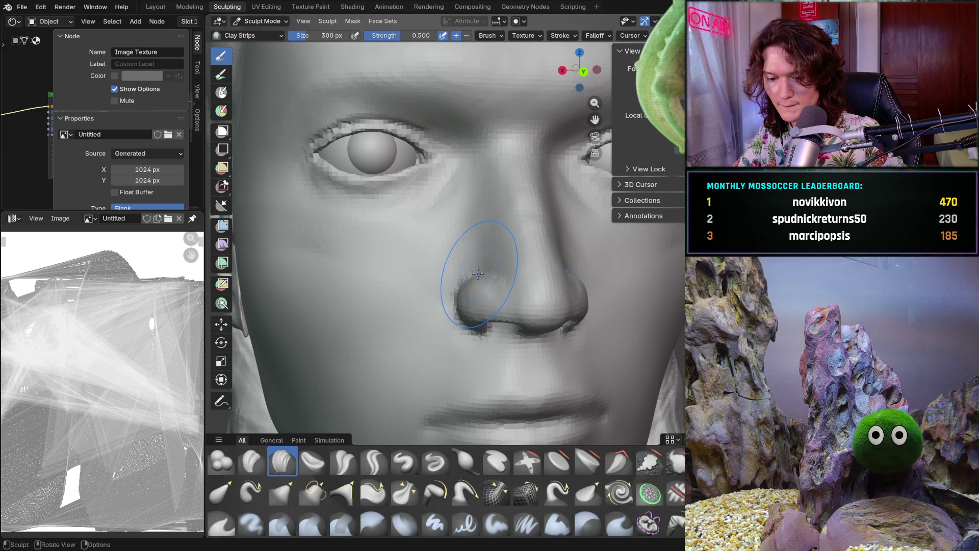
shift+drag(477, 274, 482, 273)
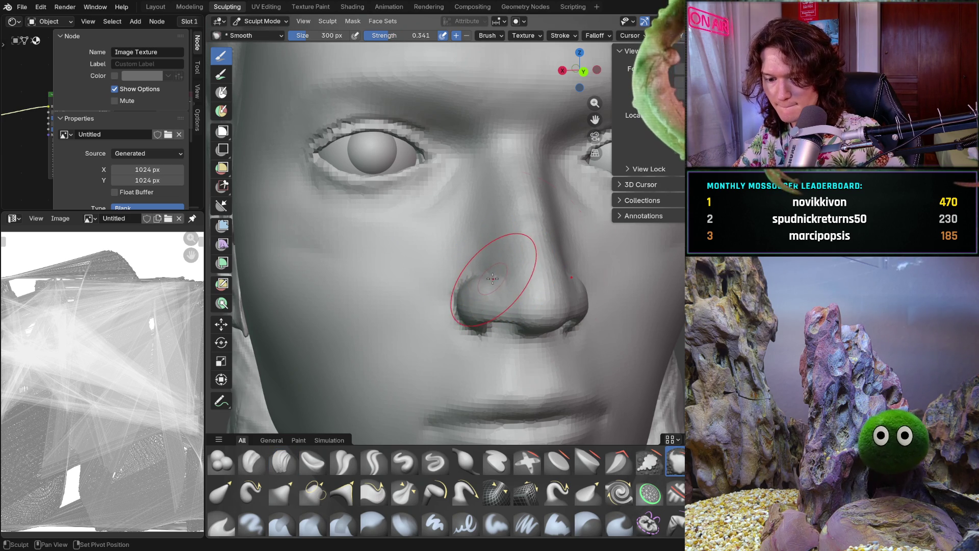
key(shift+f)
click(480, 285)
key(f)
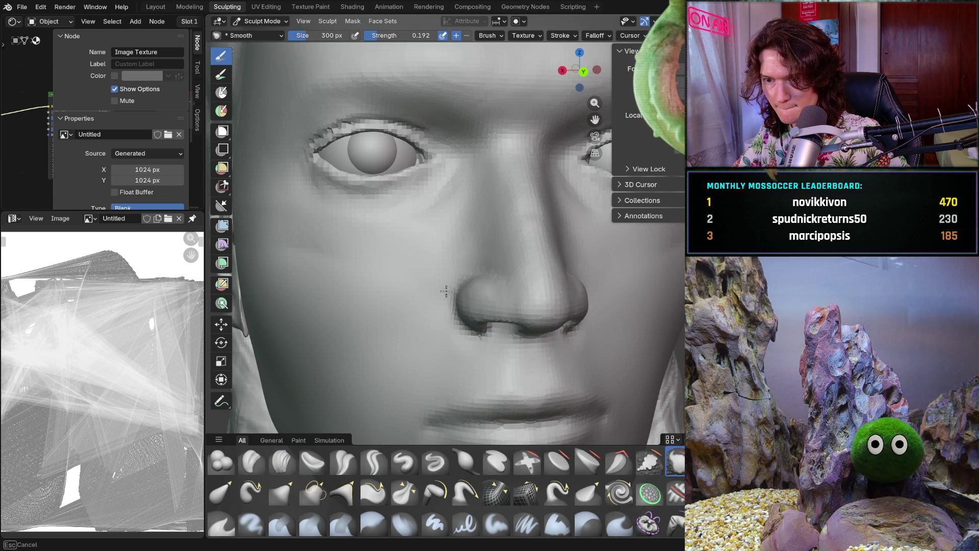
mouse_move(497, 231)
middle_down()
mouse_move(490, 215)
mouse_move(528, 245)
mouse_move(549, 293)
middle_up()
scroll(527, 244, down, 2)
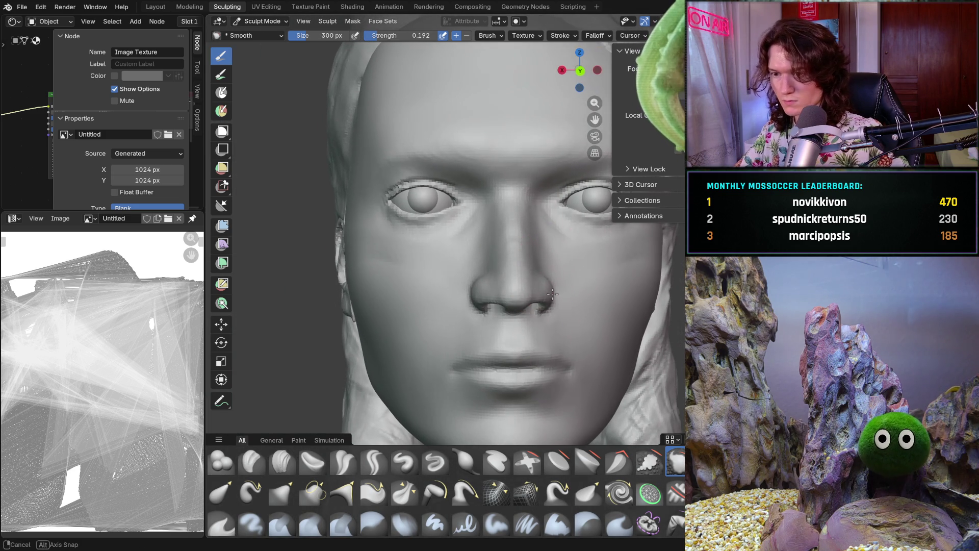
scroll(497, 291, up, 2)
scroll(474, 306, up, 3)
mouse_move(445, 321)
middle_down()
mouse_move(463, 330)
mouse_move(490, 291)
mouse_move(475, 325)
mouse_move(459, 298)
mouse_move(459, 269)
mouse_move(406, 196)
mouse_move(425, 230)
mouse_move(422, 260)
mouse_move(398, 260)
mouse_move(419, 289)
middle_up()
scroll(453, 250, up, 3)
scroll(429, 229, down, 2)
scroll(421, 256, down, 2)
scroll(421, 259, down, 3)
scroll(422, 258, down, 2)
scroll(391, 269, up, 5)
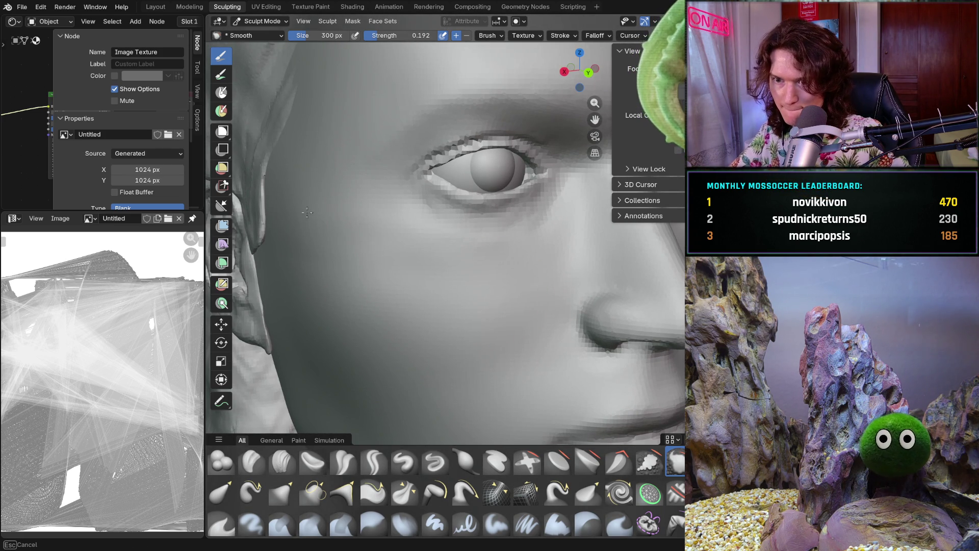
Smooth the cheeks and sides of the face, checking from frontal and profile views
mouse_move(532, 289)
middle_down()
mouse_move(498, 252)
mouse_move(480, 264)
middle_up()
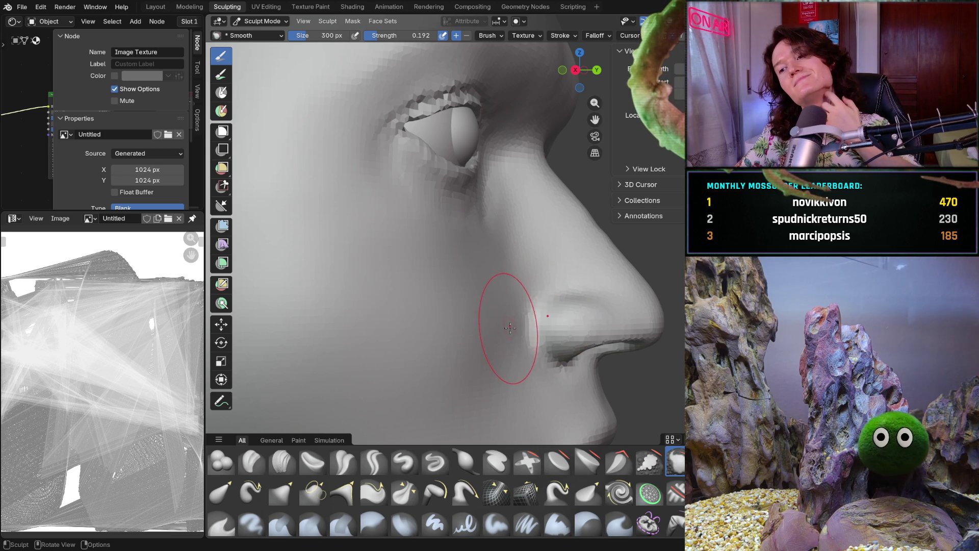
middle_drag(459, 284, 356, 270)
middle_drag(400, 225, 425, 237)
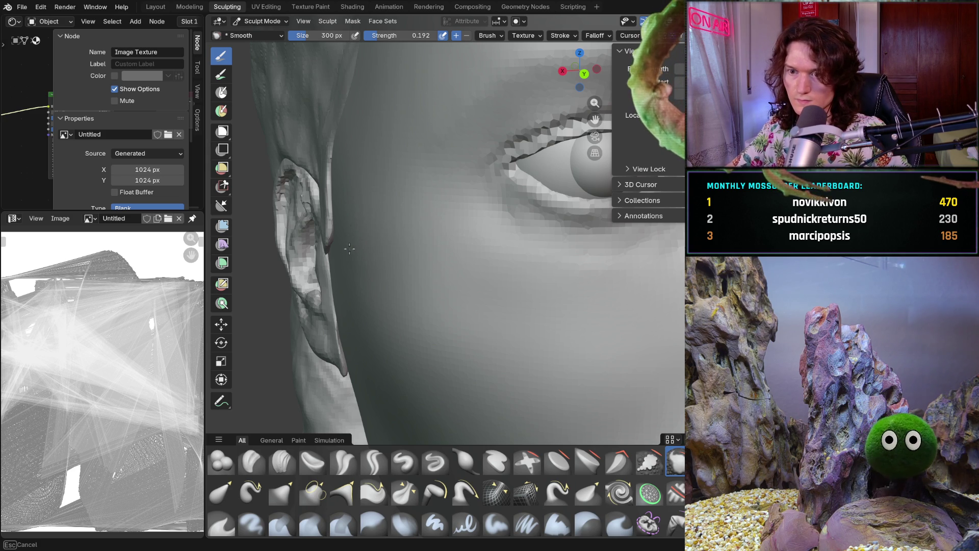
scroll(349, 244, down, 5)
mouse_move(360, 245)
middle_down()
mouse_move(448, 307)
mouse_move(412, 320)
mouse_move(509, 313)
middle_up()
scroll(429, 307, up, 3)
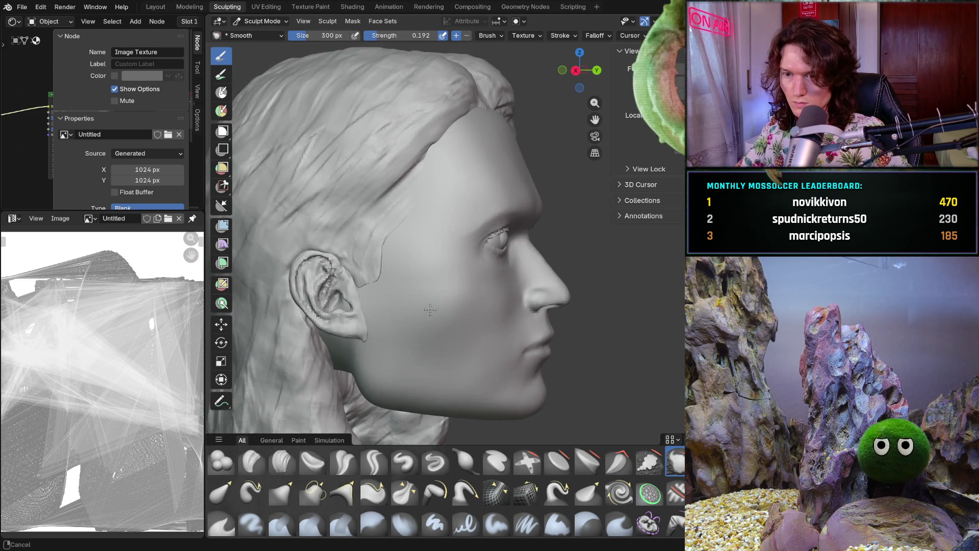
scroll(413, 291, up, 3)
mouse_move(406, 290)
middle_down()
mouse_move(400, 336)
mouse_move(414, 306)
middle_up()
scroll(428, 253, up, 5)
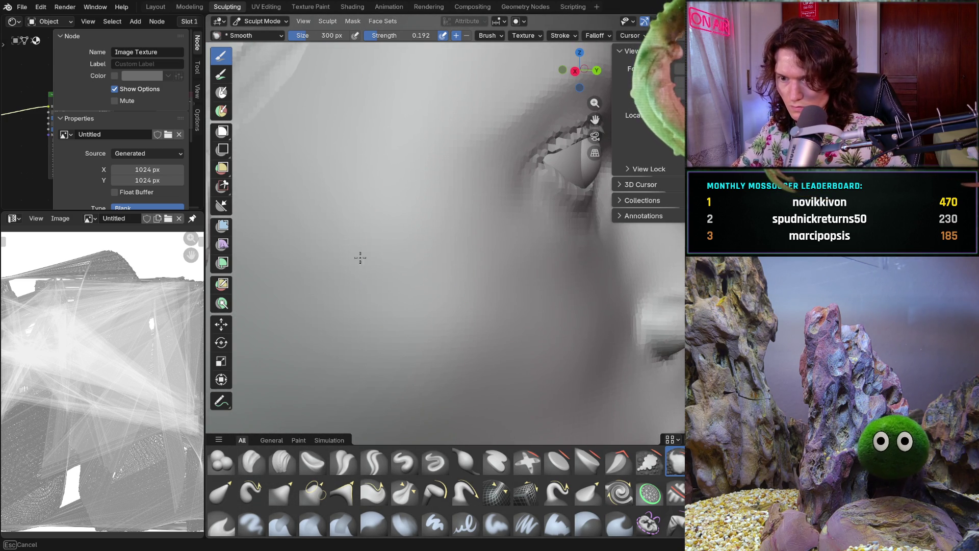
middle_drag(518, 243, 420, 246)
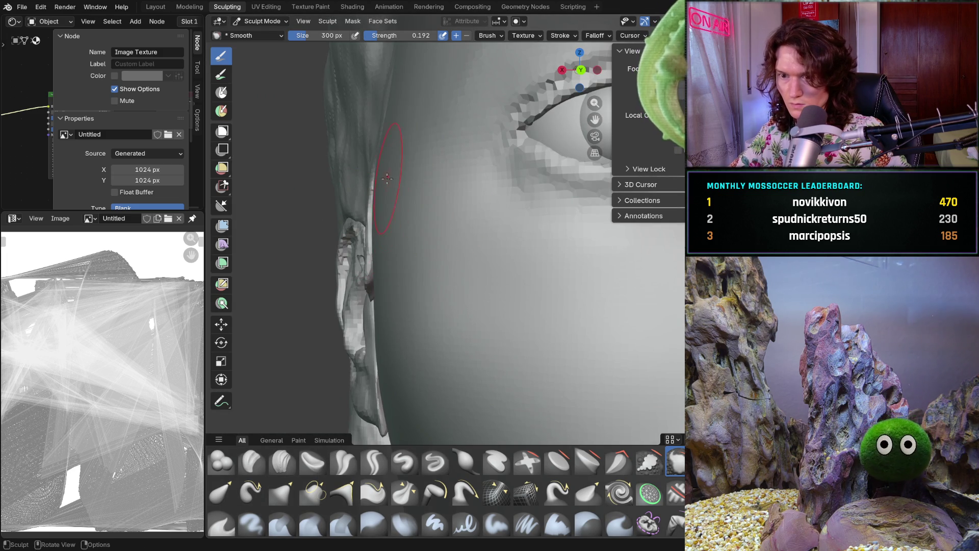
scroll(388, 181, down, 5)
scroll(398, 290, down, 3)
middle_drag(398, 306, 406, 303)
mouse_move(459, 353)
middle_down()
mouse_move(485, 376)
mouse_move(413, 337)
mouse_move(467, 323)
mouse_move(459, 329)
middle_up()
scroll(459, 329, up, 3)
scroll(451, 345, up, 1)
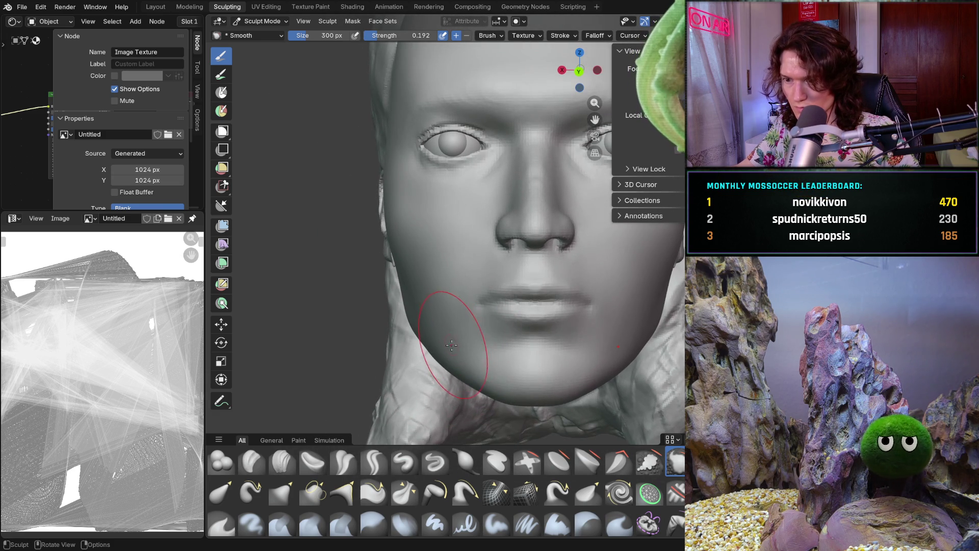
scroll(451, 346, down, 2)
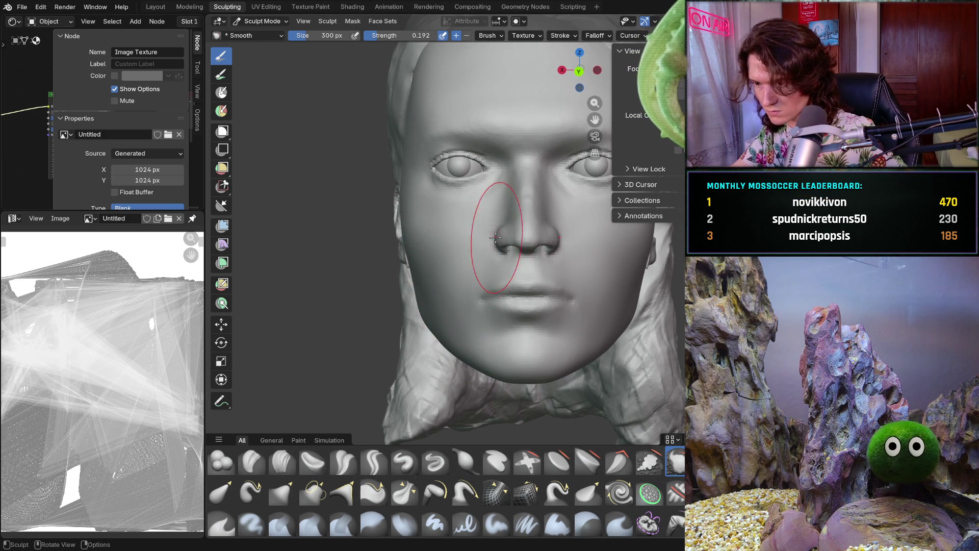
scroll(459, 276, up, 1)
scroll(450, 291, up, 2)
scroll(450, 292, up, 1)
key(g)
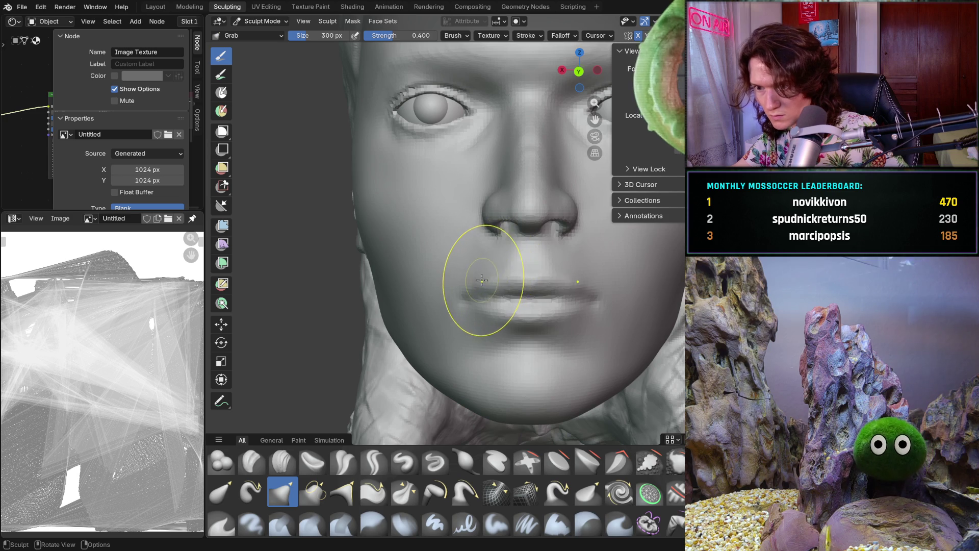
Pull the upper lip and mouth corner into shape with the Grab brush
drag(481, 282, 464, 293)
mouse_move(535, 268)
middle_down()
mouse_move(561, 341)
mouse_move(567, 332)
middle_up()
scroll(566, 333, down, 2)
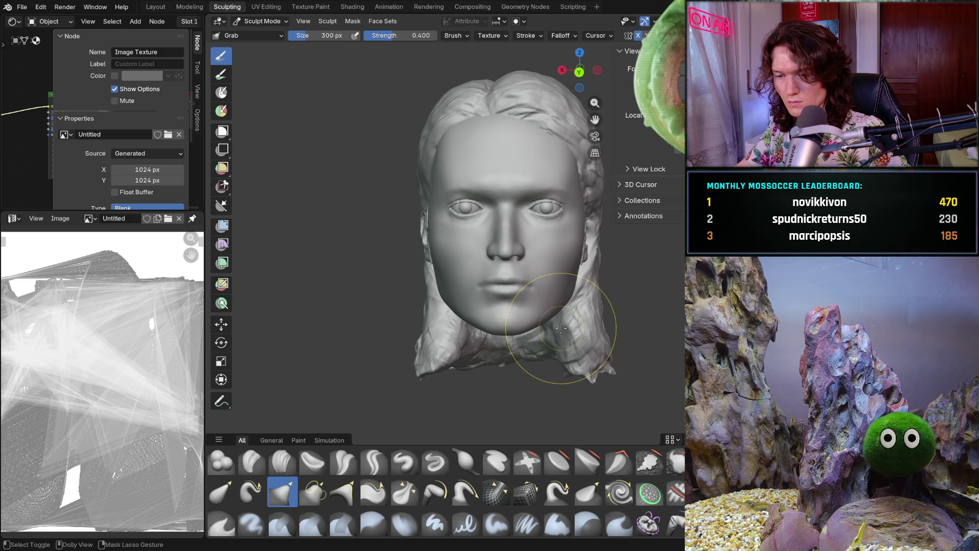
scroll(561, 328, up, 4)
scroll(528, 321, up, 3)
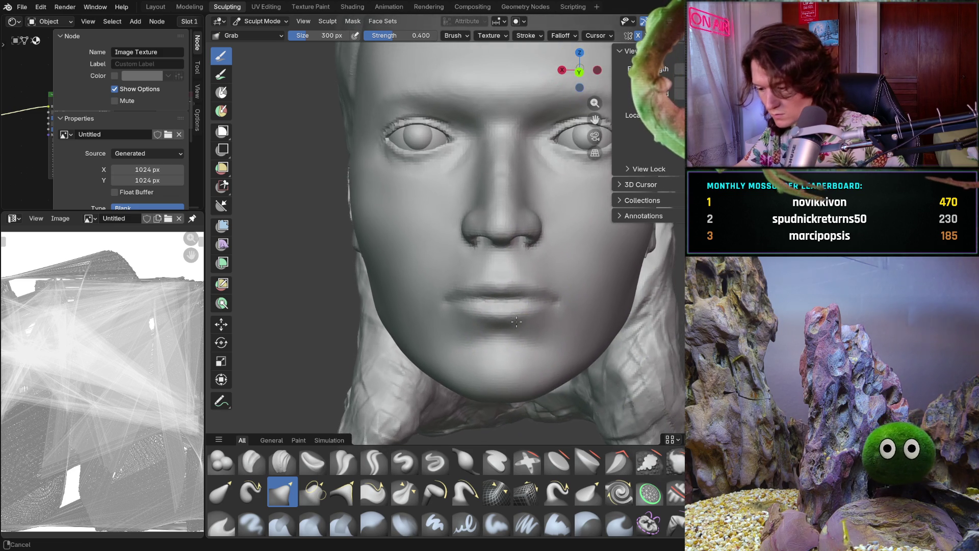
scroll(490, 306, up, 2)
scroll(459, 291, up, 3)
scroll(430, 283, up, 2)
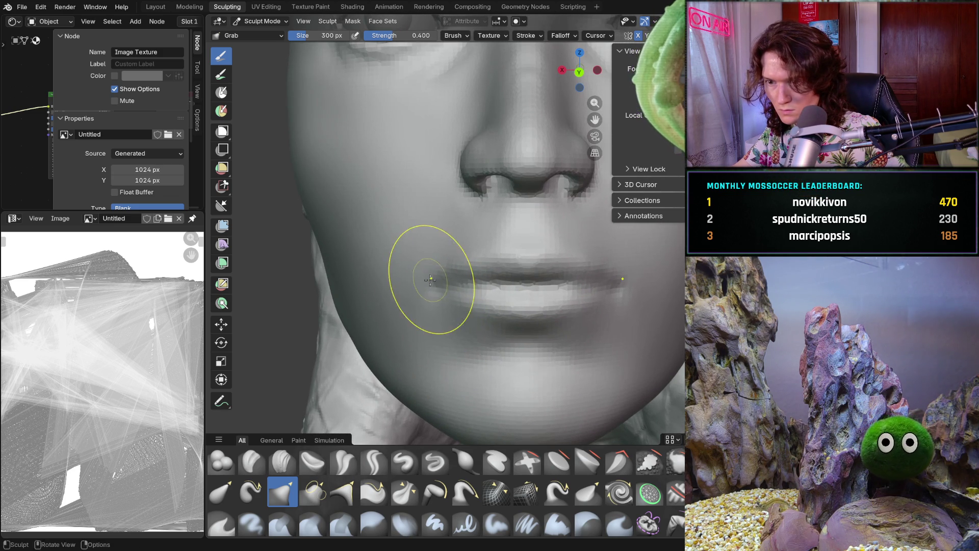
drag(430, 282, 440, 270)
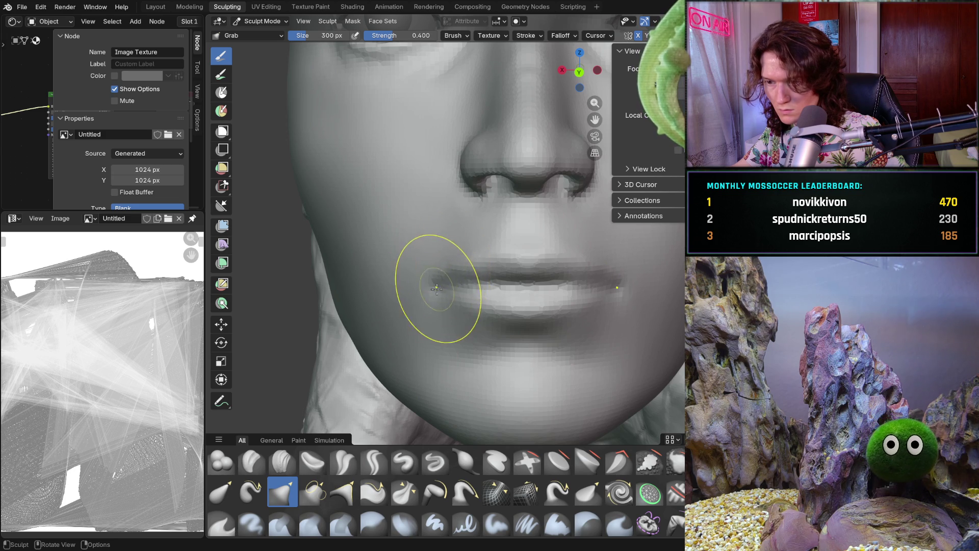
scroll(437, 286, down, 5)
scroll(440, 306, down, 3)
middle_drag(459, 321, 452, 320)
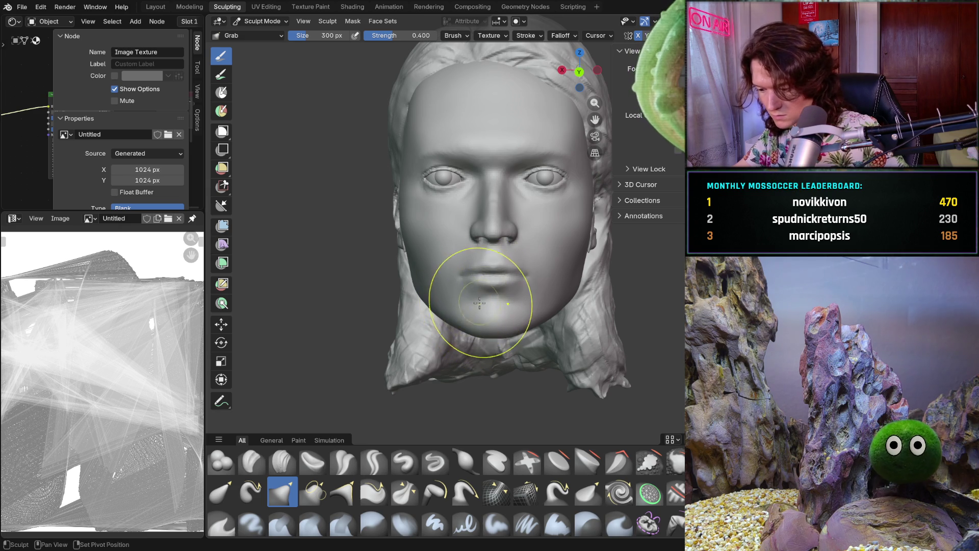
scroll(484, 270, up, 2)
middle_drag(485, 270, 484, 245)
scroll(484, 232, up, 5)
Resize the Grab brush up to 336 px and review the lips in profile
key(f)
click(461, 245)
key(f)
click(470, 244)
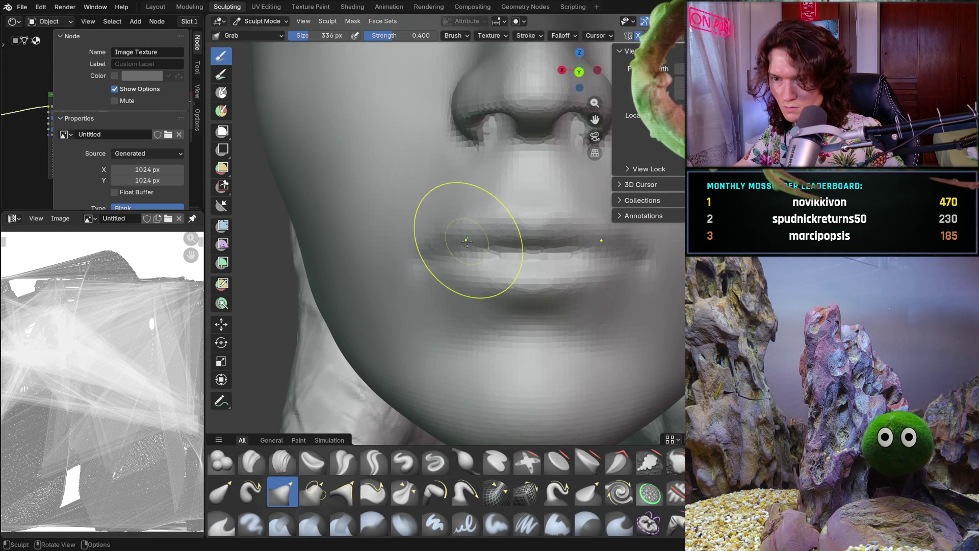
click(463, 247)
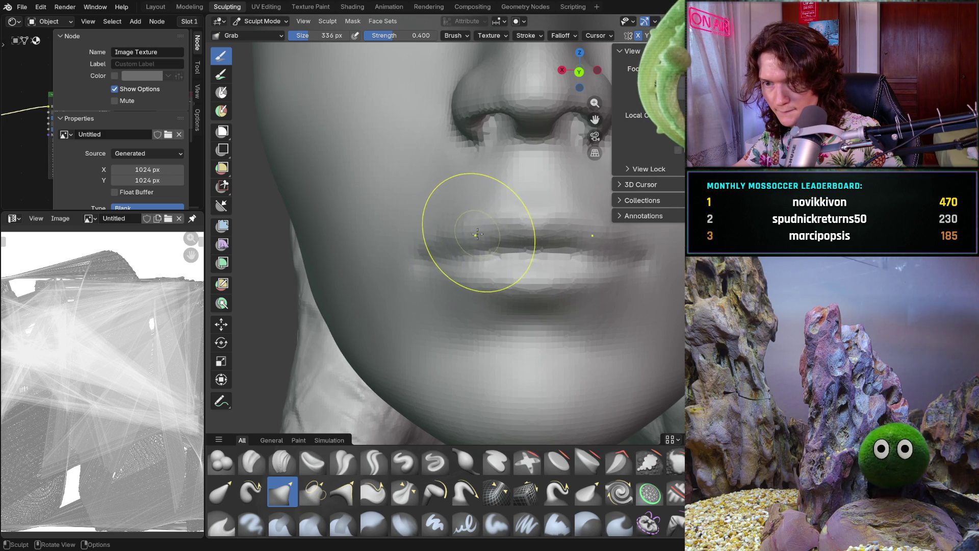
mouse_move(455, 266)
middle_down()
mouse_move(466, 286)
mouse_move(479, 258)
mouse_move(466, 230)
middle_up()
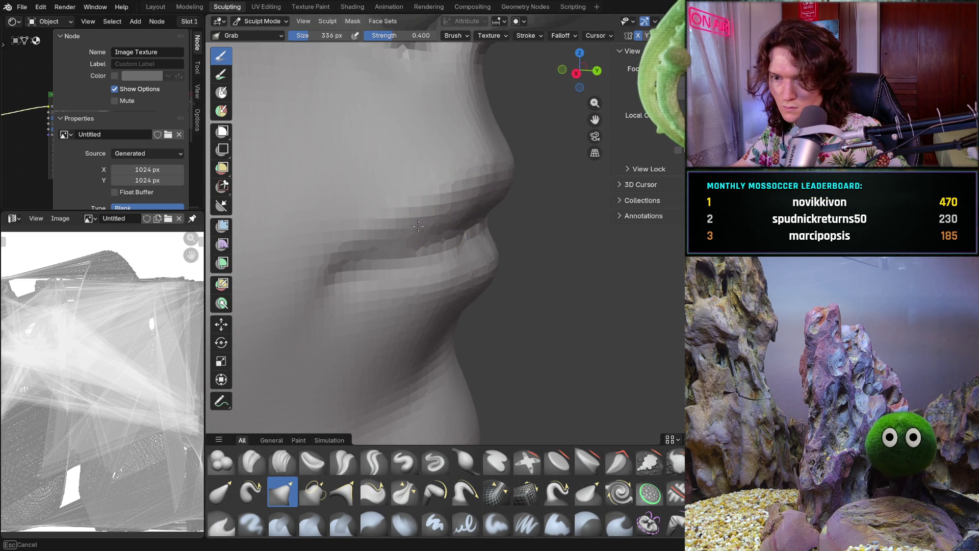
middle_drag(420, 226, 493, 275)
scroll(404, 256, down, 2)
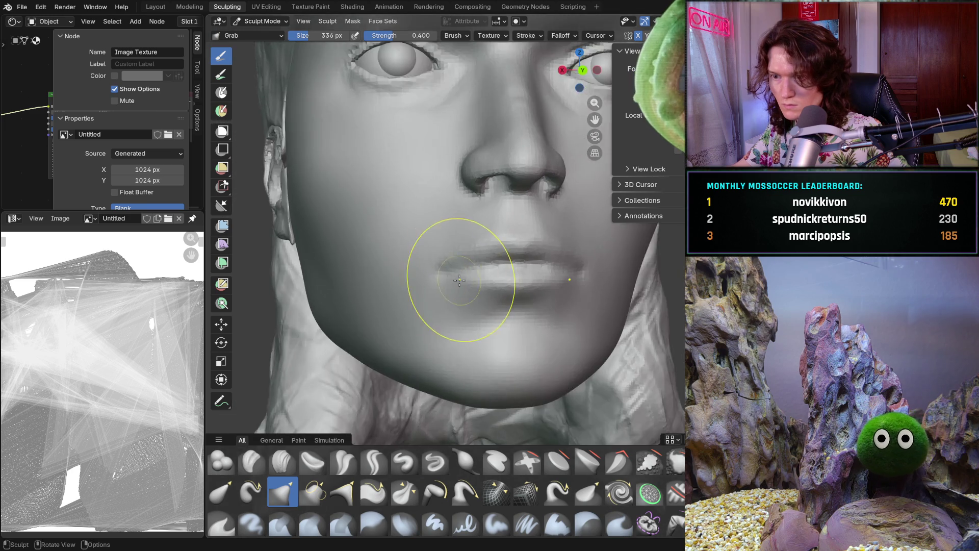
scroll(459, 275, down, 2)
scroll(490, 291, down, 2)
Undo the unwanted chin and neck change and check the head from profile and three-quarter views
key(ctrl+z)
key(ctrl+z)
key(ctrl+z)
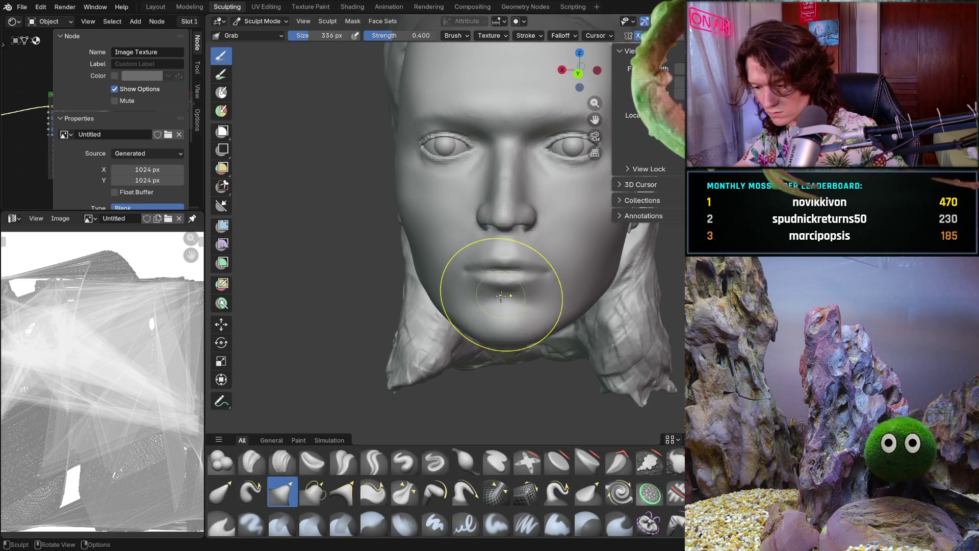
scroll(503, 299, up, 3)
middle_drag(503, 298, 513, 283)
scroll(513, 283, up, 2)
scroll(528, 246, up, 3)
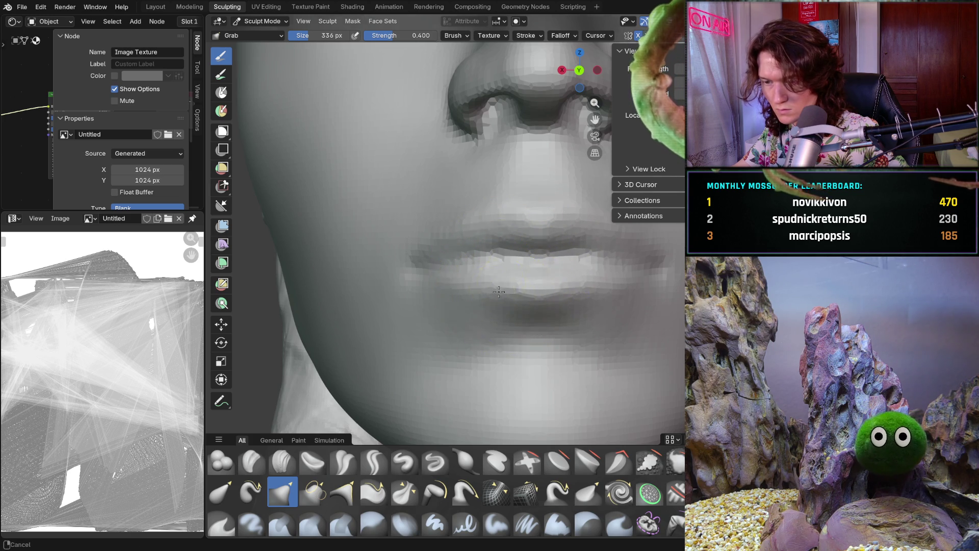
scroll(502, 283, down, 5)
mouse_move(497, 291)
middle_down()
mouse_move(459, 291)
mouse_move(498, 320)
middle_up()
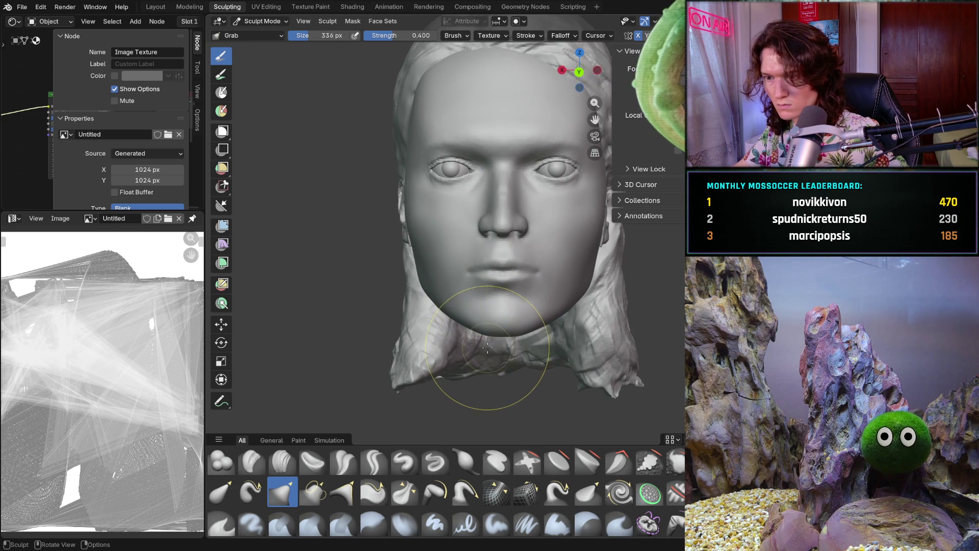
scroll(490, 344, down, 3)
mouse_move(490, 337)
middle_down()
mouse_move(428, 322)
mouse_move(475, 321)
mouse_move(421, 306)
mouse_move(475, 291)
middle_up()
scroll(498, 260, up, 3)
mouse_move(497, 261)
middle_down()
mouse_move(541, 295)
mouse_move(528, 306)
mouse_move(475, 291)
mouse_move(497, 283)
mouse_move(499, 307)
mouse_move(490, 309)
middle_up()
scroll(494, 284, up, 4)
scroll(490, 310, down, 3)
scroll(474, 314, down, 3)
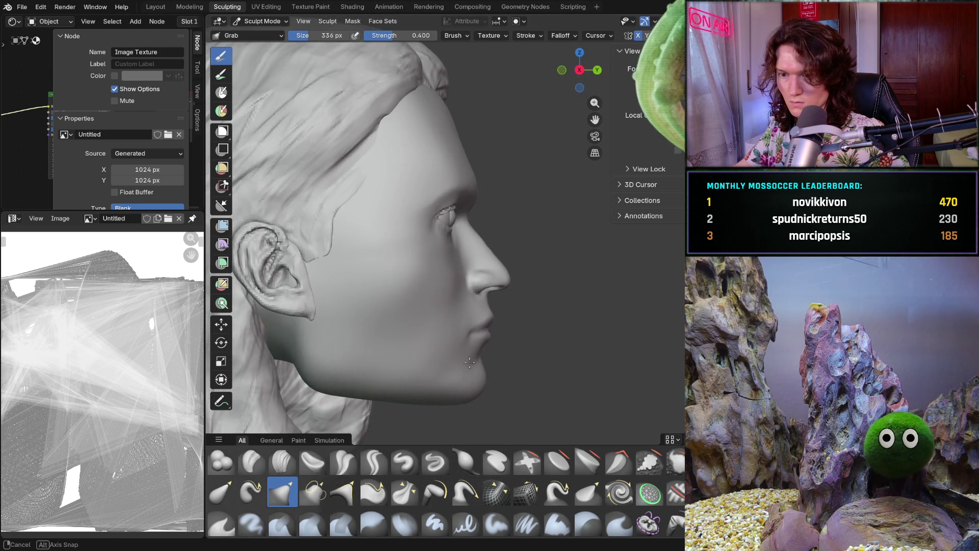
scroll(469, 312, up, 3)
scroll(463, 291, up, 2)
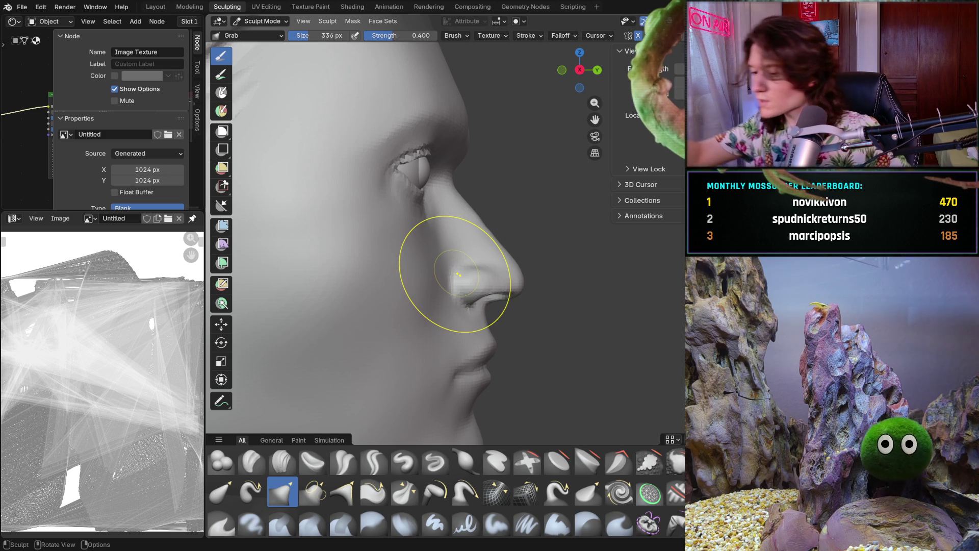
Raise the Grab brush strength to 0.754 and close in on the nose at three-quarter view
middle_drag(458, 273, 429, 273)
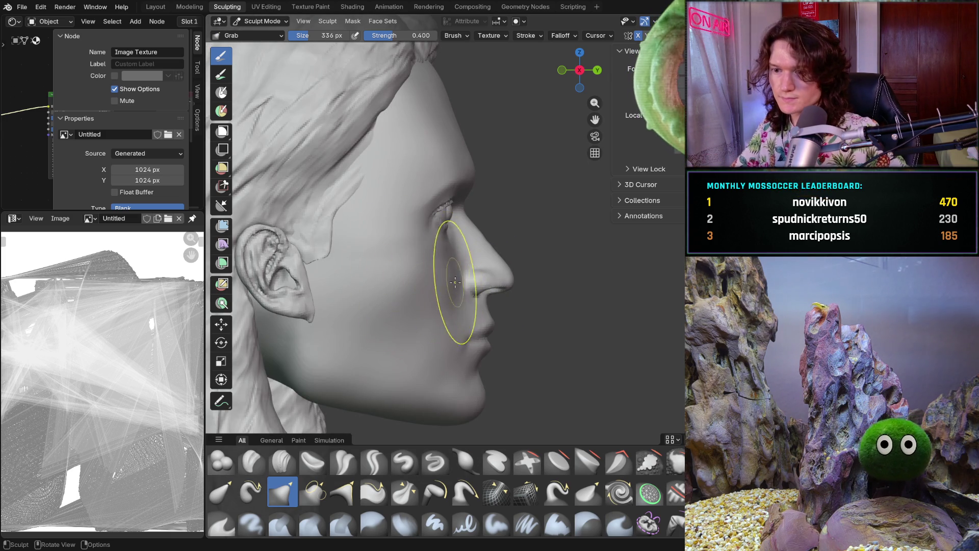
scroll(450, 273, up, 3)
scroll(459, 279, up, 2)
key(shift+f)
click(468, 292)
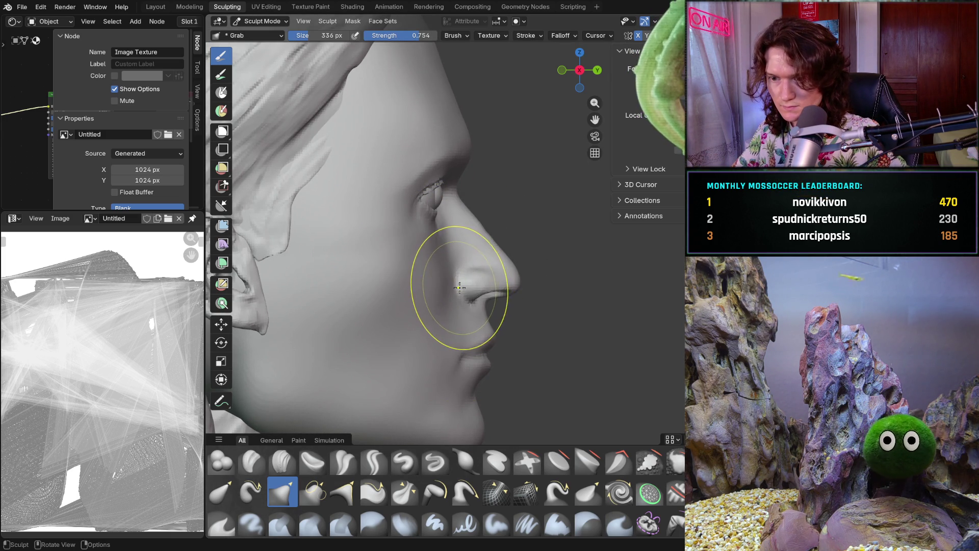
mouse_move(467, 281)
middle_down()
mouse_move(429, 275)
mouse_move(427, 289)
middle_up()
mouse_move(417, 342)
middle_down()
mouse_move(459, 290)
mouse_move(508, 267)
middle_up()
scroll(475, 276, up, 3)
scroll(508, 267, up, 2)
scroll(459, 306, up, 2)
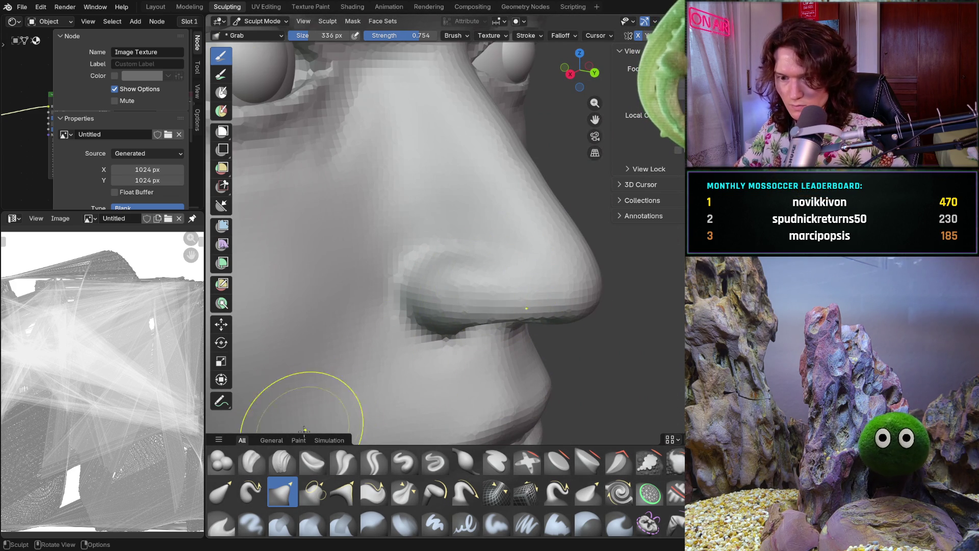
key(s)
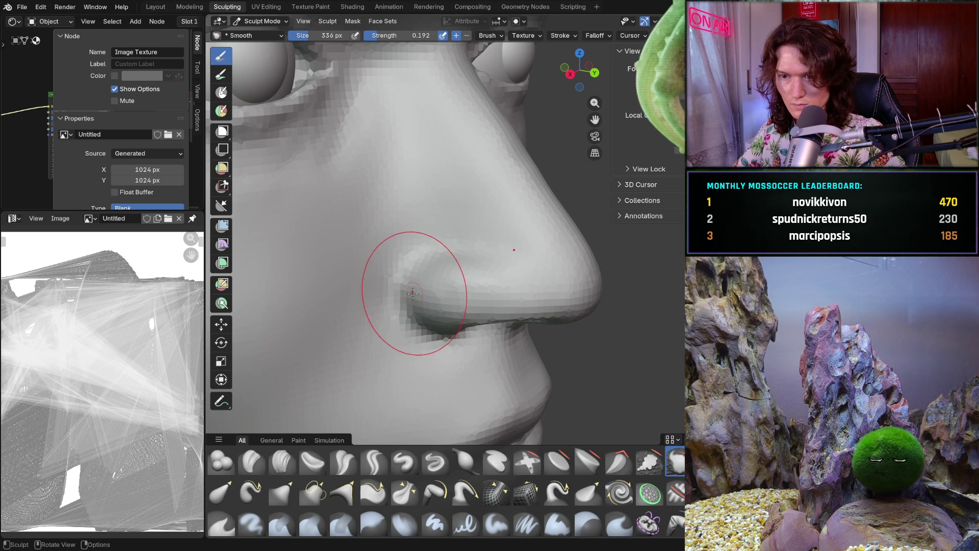
scroll(493, 255, down, 3)
scroll(474, 261, down, 3)
mouse_move(459, 275)
middle_down()
mouse_move(467, 322)
mouse_move(302, 337)
middle_up()
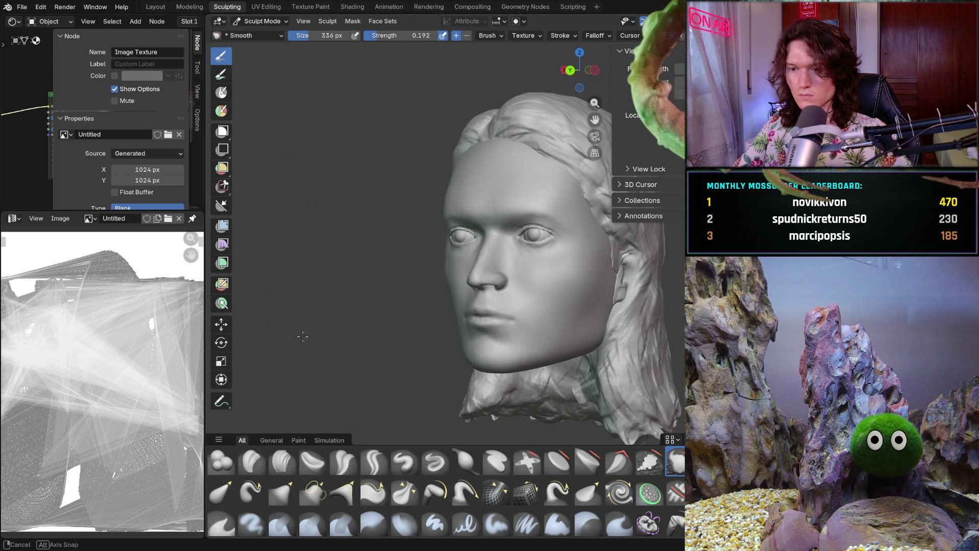
middle_drag(462, 329, 498, 337)
scroll(498, 345, down, 2)
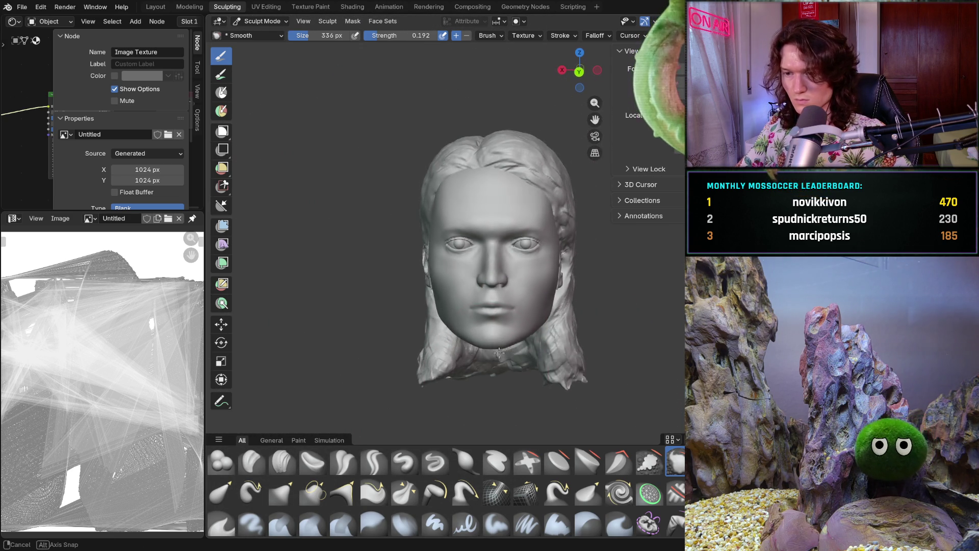
scroll(513, 322, up, 2)
scroll(541, 326, up, 1)
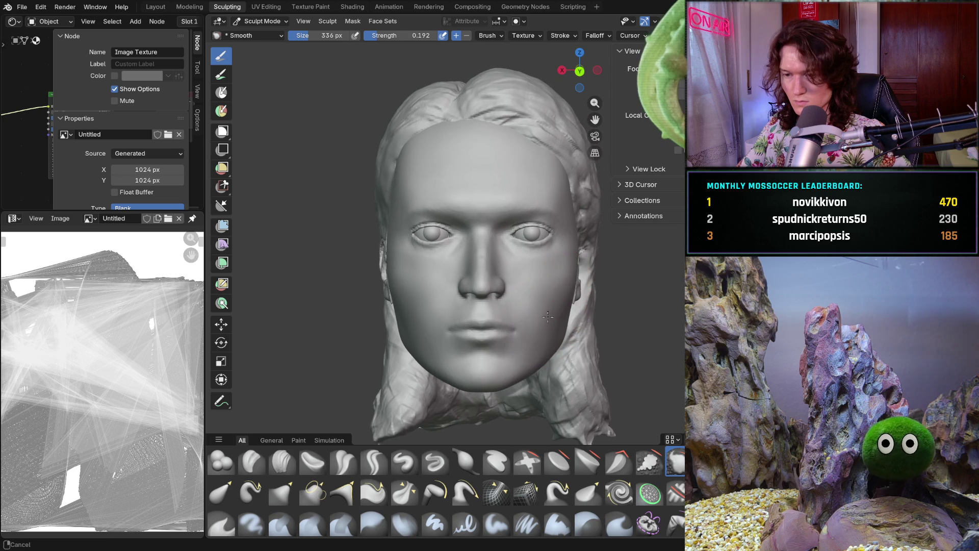
scroll(529, 321, up, 2)
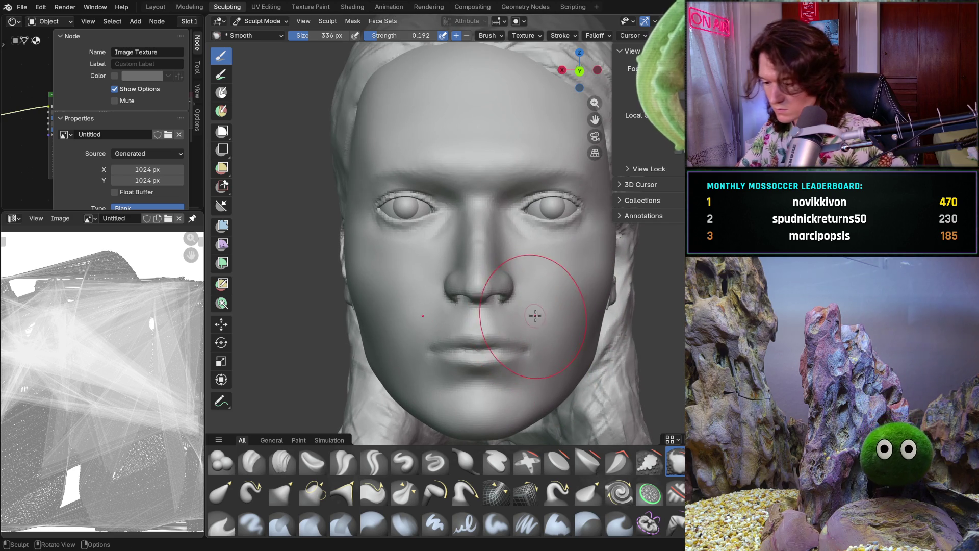
middle_drag(522, 330, 491, 310)
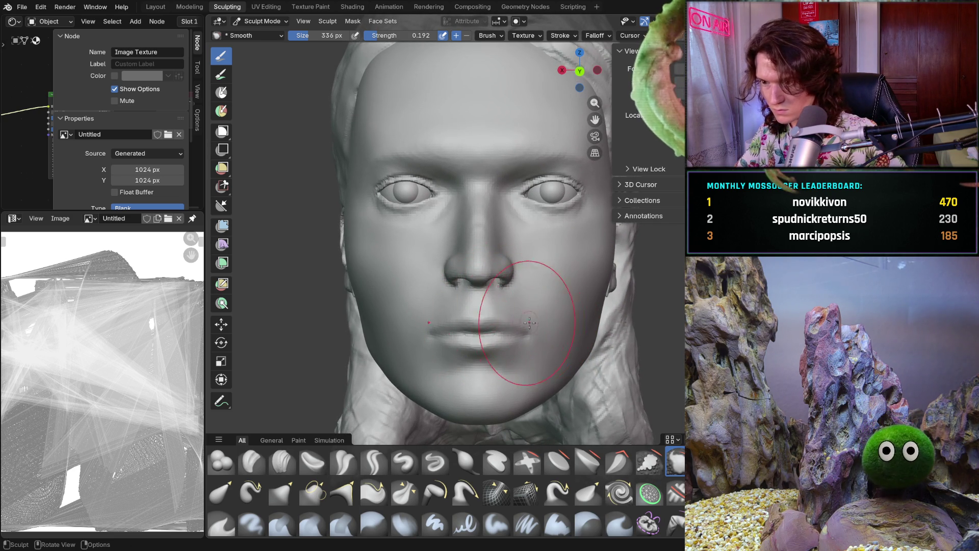
key(g)
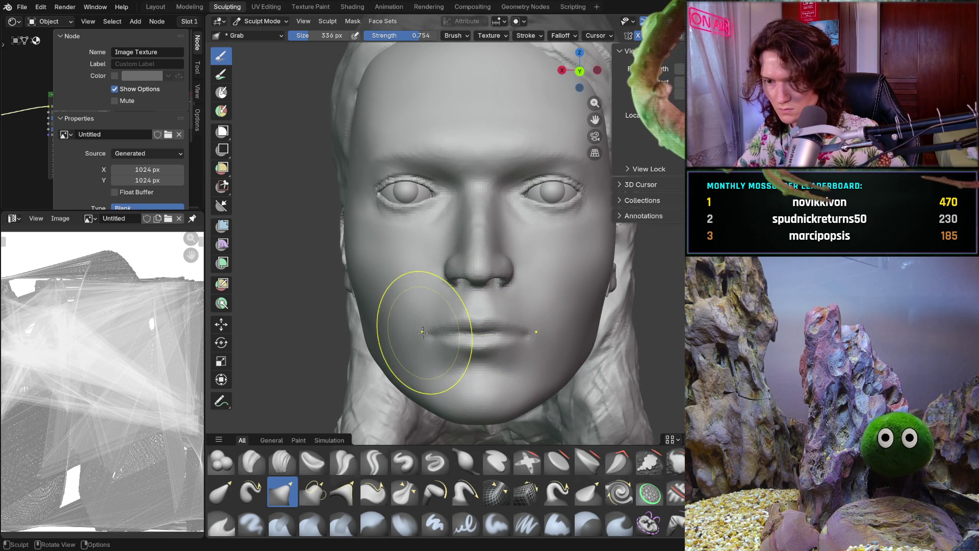
Set the Grab brush to 0.572 strength and a 442 px size
key(f)
click(418, 337)
key(shift+f)
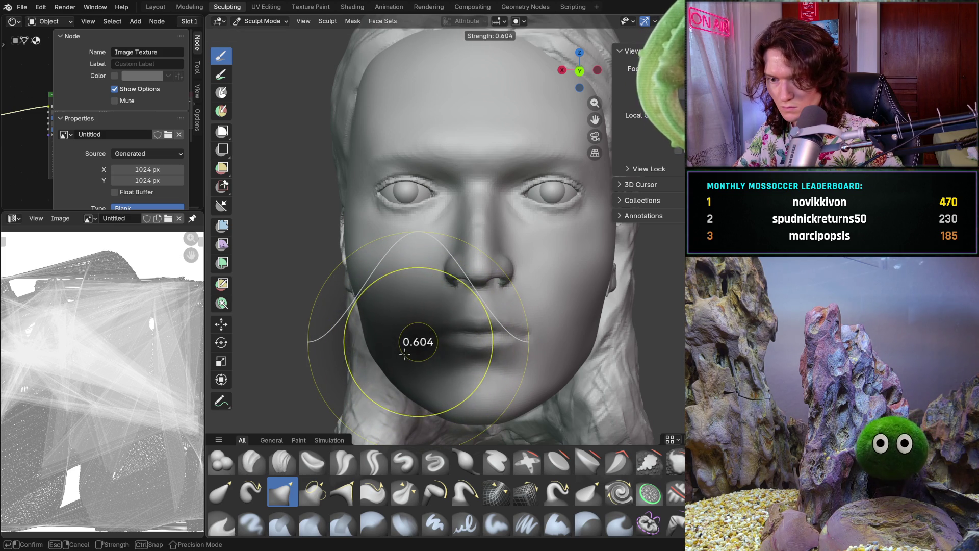
click(404, 353)
shift+middle_drag(404, 352, 426, 340)
key(f)
click(418, 344)
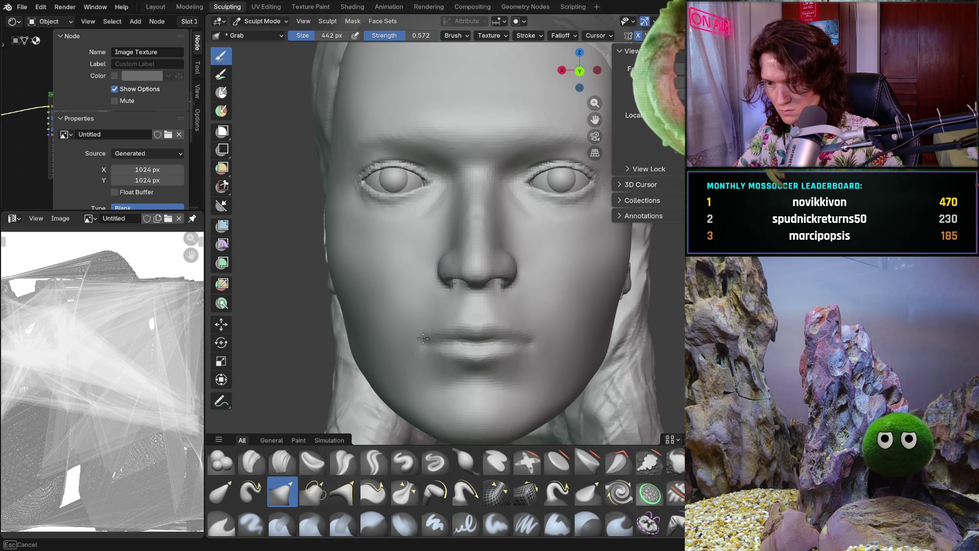
scroll(528, 335, down, 3)
Review the reshaped nose and cheek from three-quarter, profile and front views
mouse_move(528, 336)
middle_down()
mouse_move(604, 348)
mouse_move(546, 350)
mouse_move(552, 363)
mouse_move(506, 367)
mouse_move(497, 337)
mouse_move(458, 300)
middle_up()
scroll(507, 358, up, 3)
scroll(507, 358, up, 2)
scroll(508, 373, up, 2)
scroll(497, 337, up, 3)
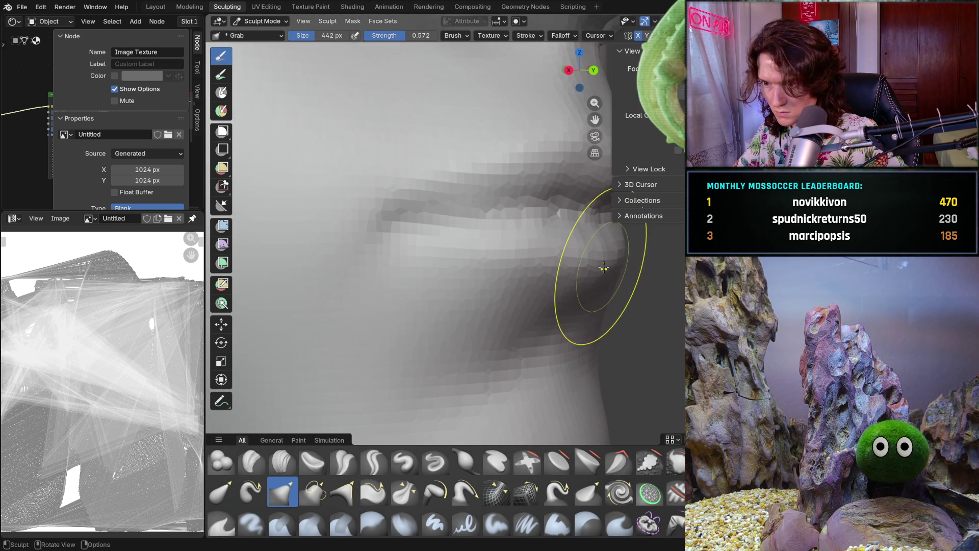
scroll(621, 287, down, 3)
mouse_move(604, 286)
middle_down()
mouse_move(564, 287)
mouse_move(505, 351)
mouse_move(480, 400)
mouse_move(400, 358)
mouse_move(547, 371)
mouse_move(497, 336)
mouse_move(380, 355)
mouse_move(450, 335)
middle_up()
scroll(563, 287, down, 2)
scroll(563, 286, down, 4)
scroll(506, 352, down, 2)
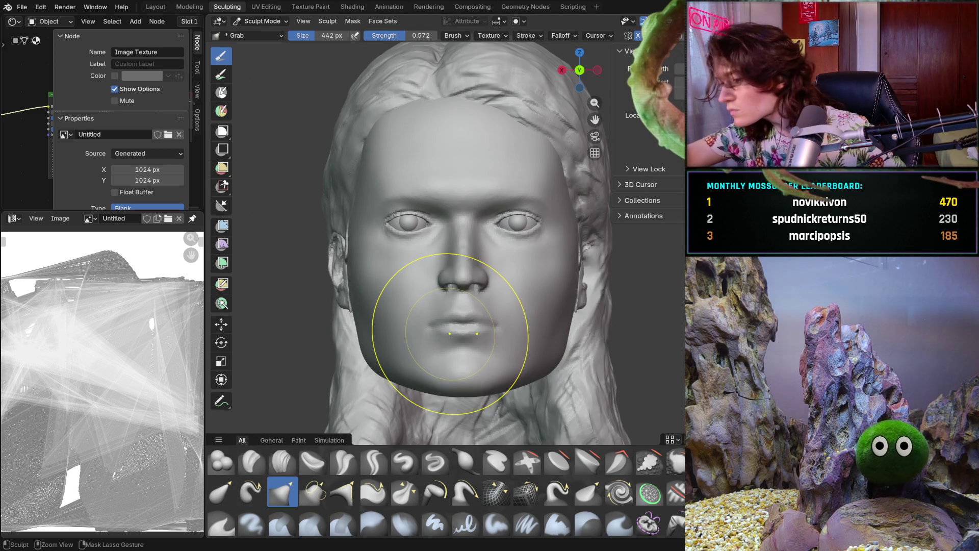
mouse_move(462, 340)
middle_down()
mouse_move(428, 322)
mouse_move(475, 314)
mouse_move(445, 276)
mouse_move(383, 275)
middle_up()
scroll(428, 276, up, 2)
scroll(391, 287, up, 2)
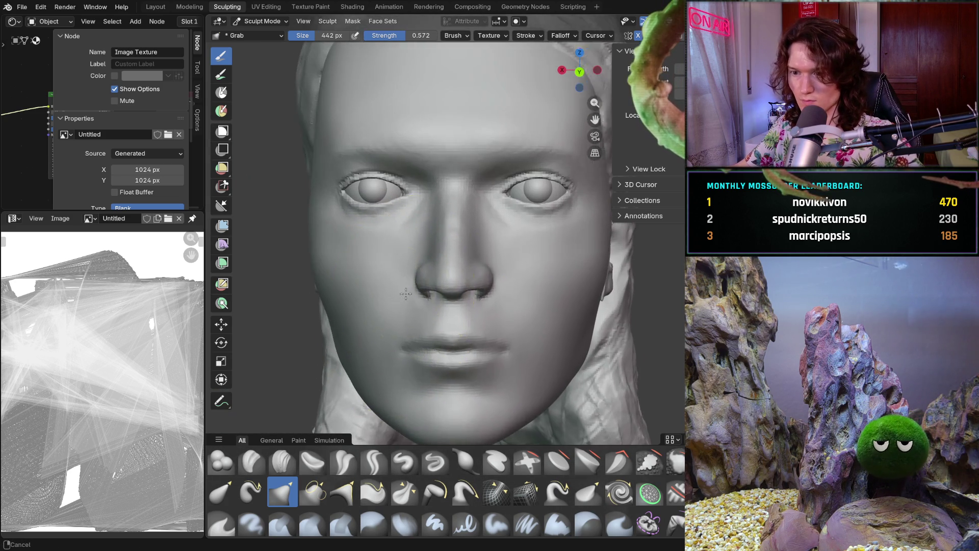
scroll(395, 293, up, 3)
middle_drag(397, 299, 630, 326)
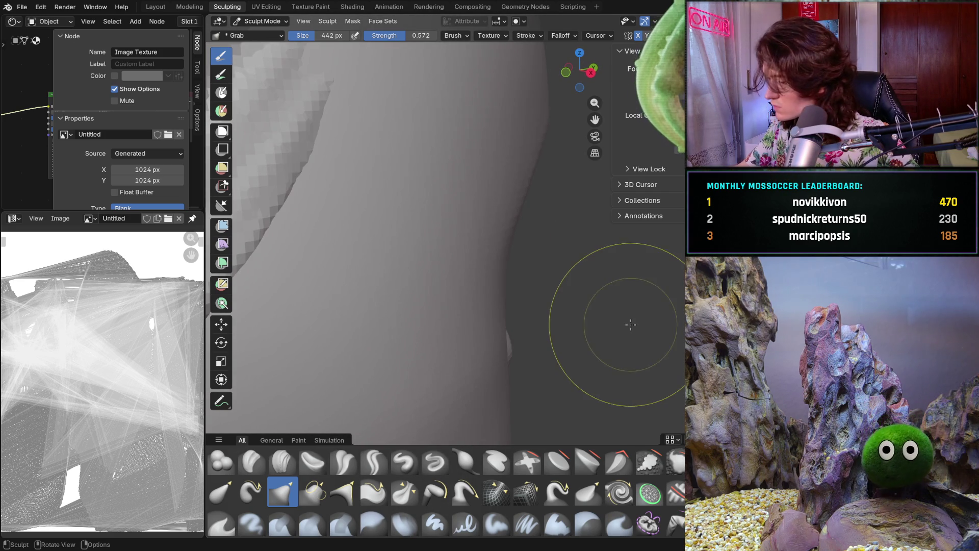
scroll(628, 330, down, 4)
mouse_move(536, 321)
middle_down()
mouse_move(475, 306)
mouse_move(520, 298)
mouse_move(428, 298)
mouse_move(521, 296)
middle_up()
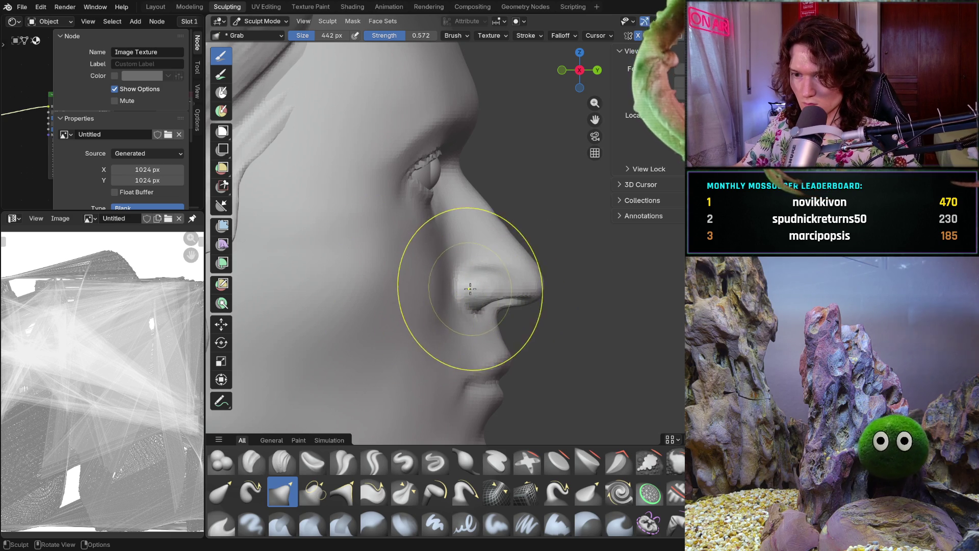
mouse_move(507, 341)
middle_down()
mouse_move(375, 338)
mouse_move(426, 352)
middle_up()
scroll(428, 337, up, 4)
Make Clay Strips the active brush and shrink its radius to 92 px
key(c)
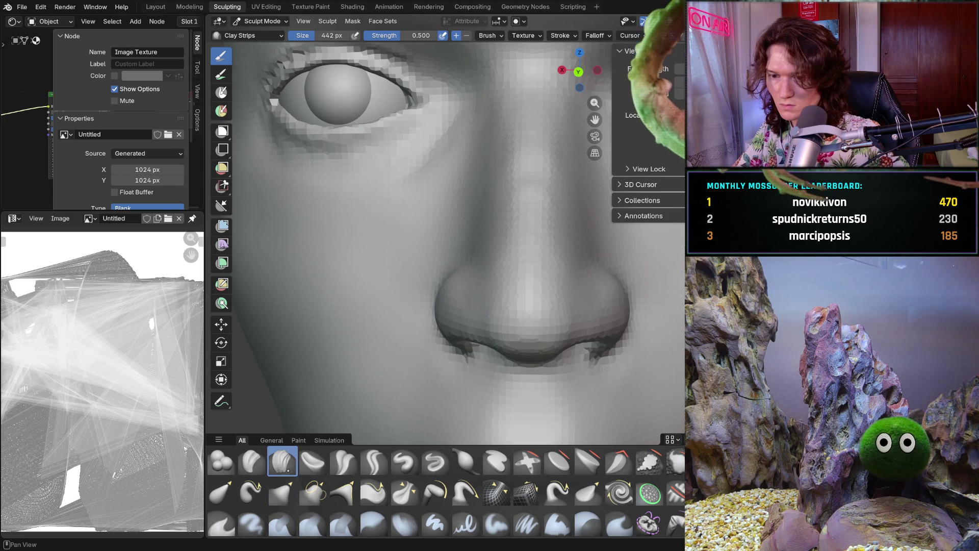
key(f)
click(415, 303)
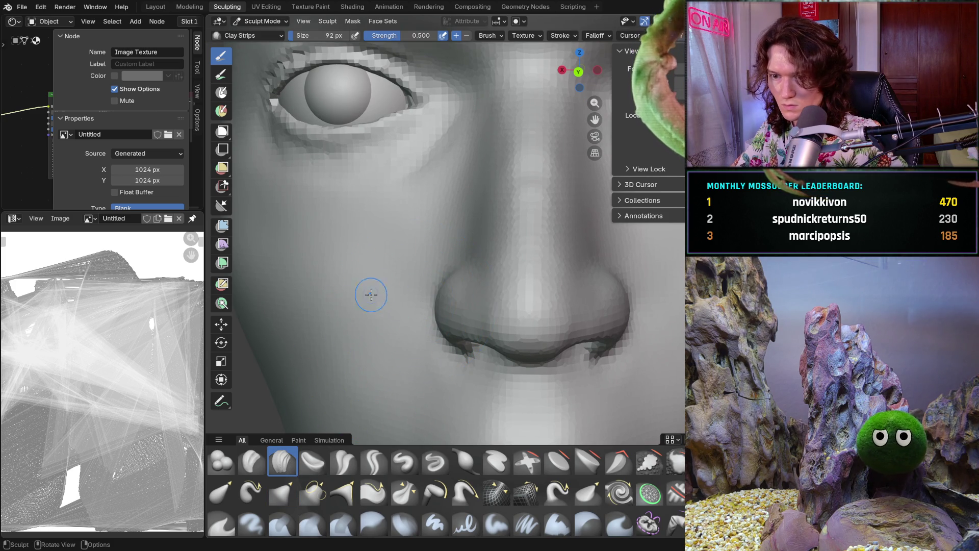
Orbit to a three-quarter view of the nose and switch to the Smooth brush
middle_drag(415, 303, 413, 294)
scroll(414, 294, up, 2)
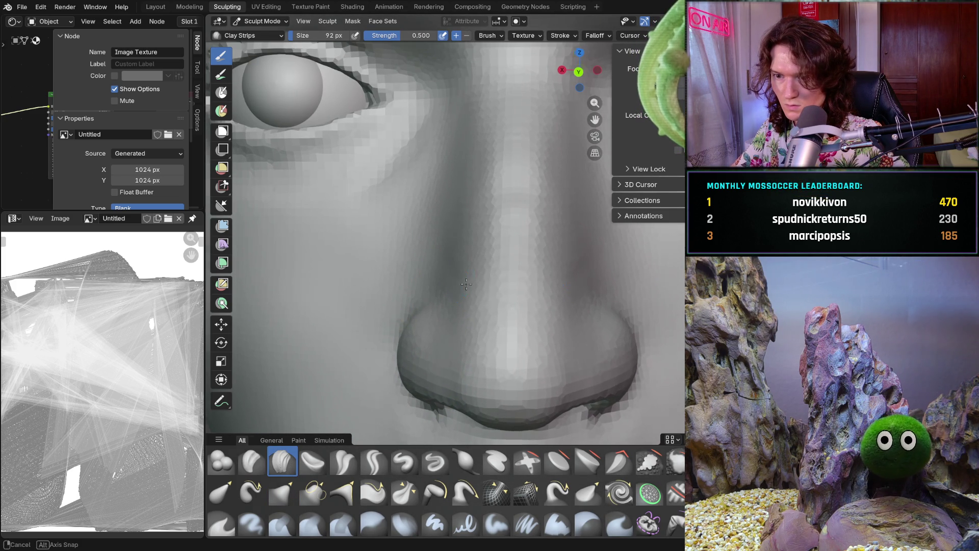
middle_drag(465, 283, 460, 276)
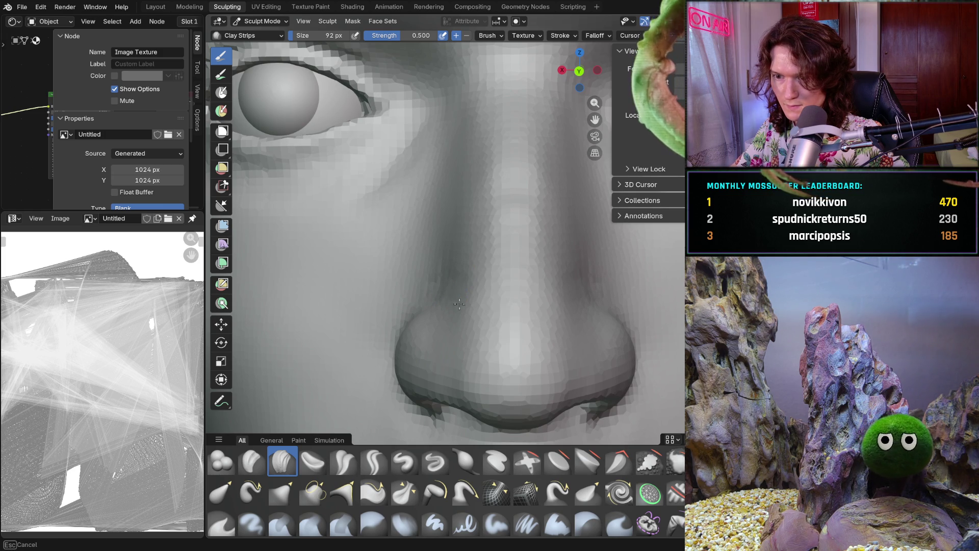
middle_drag(442, 293, 422, 266)
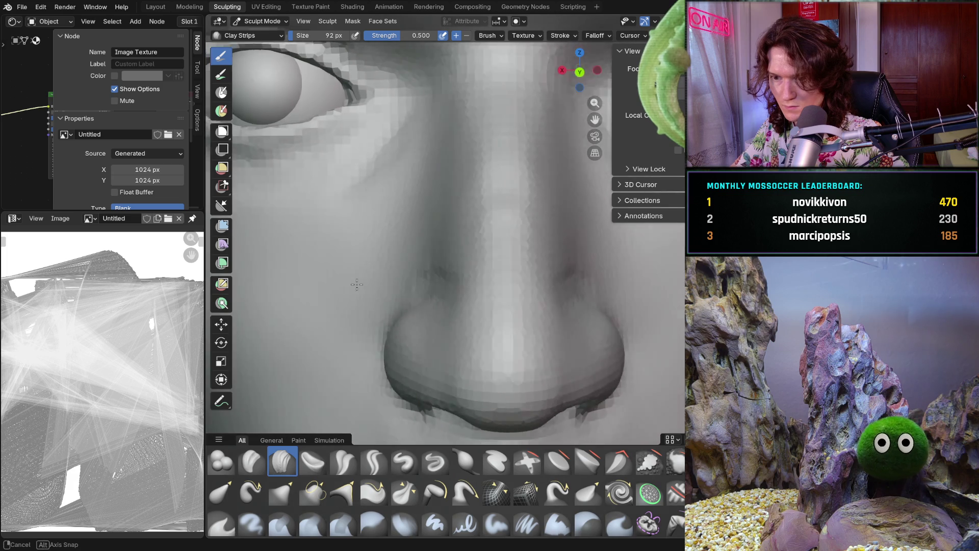
key(shift)
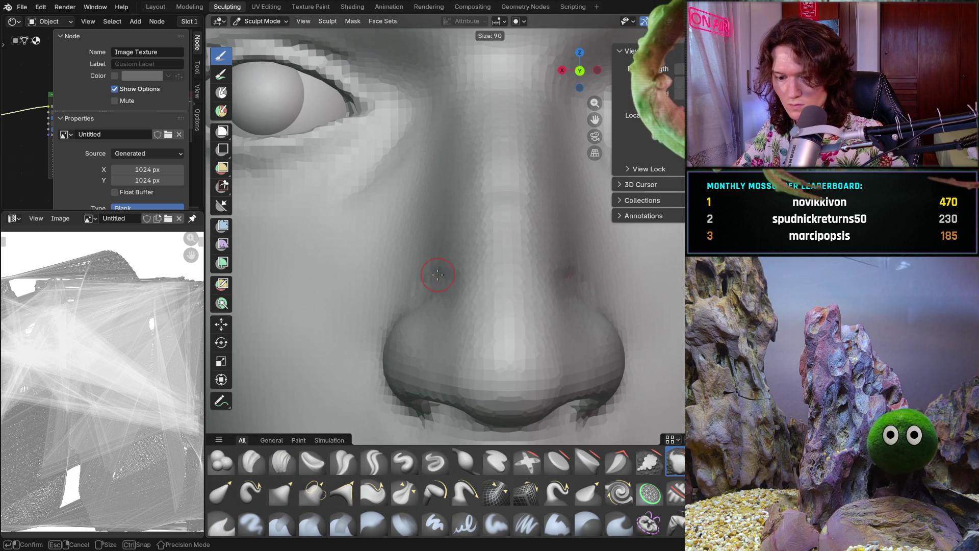
middle_drag(442, 274, 449, 267)
Enlarge the Smooth brush to 158 px and glance at its Texture and Stroke settings
key(f)
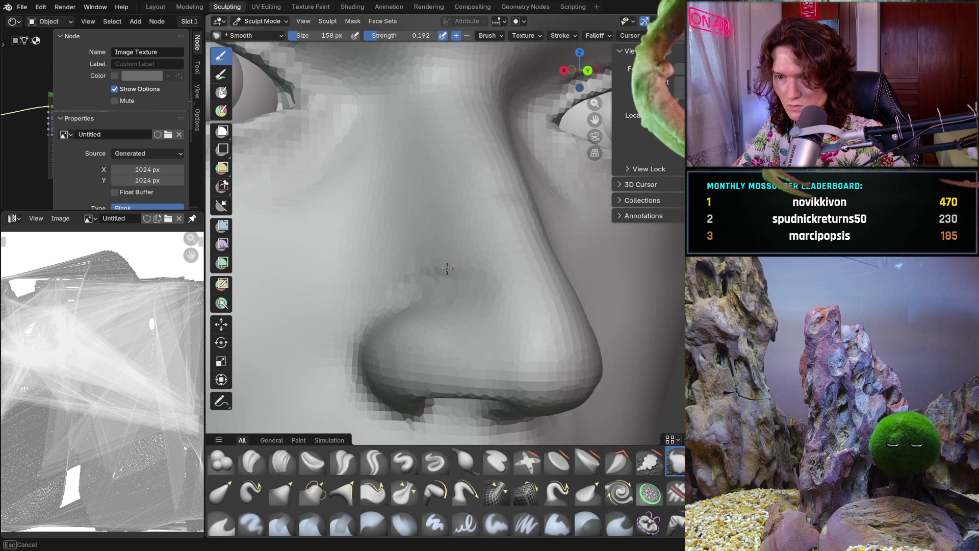
click(527, 36)
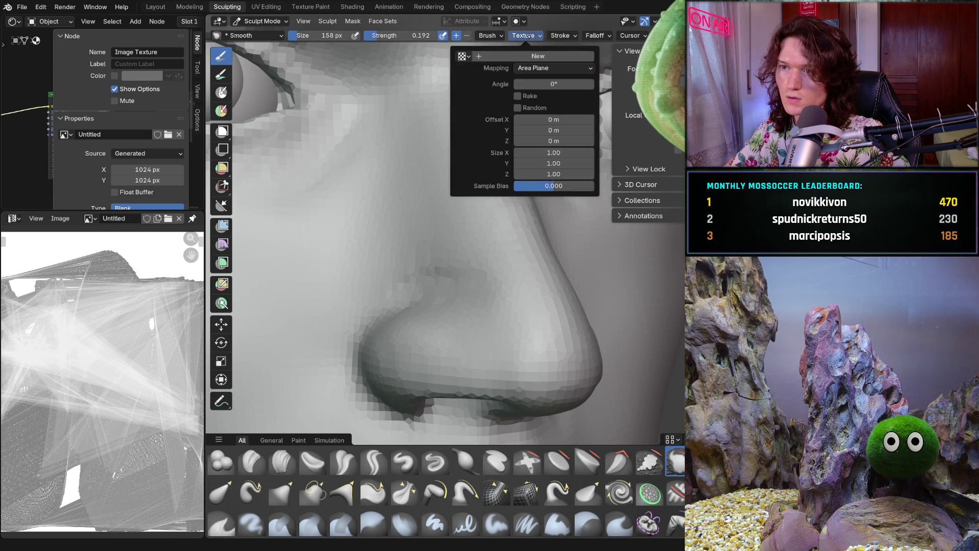
click(560, 35)
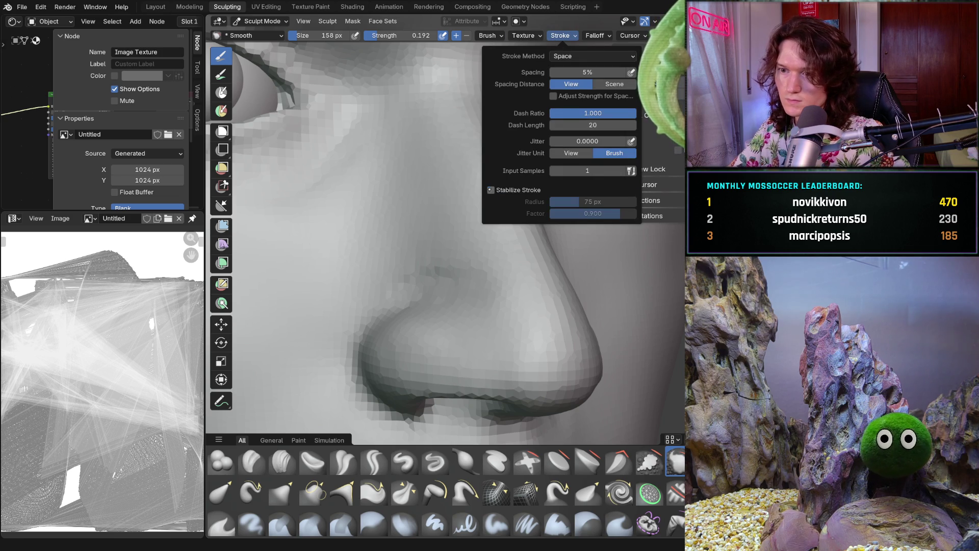
click(477, 280)
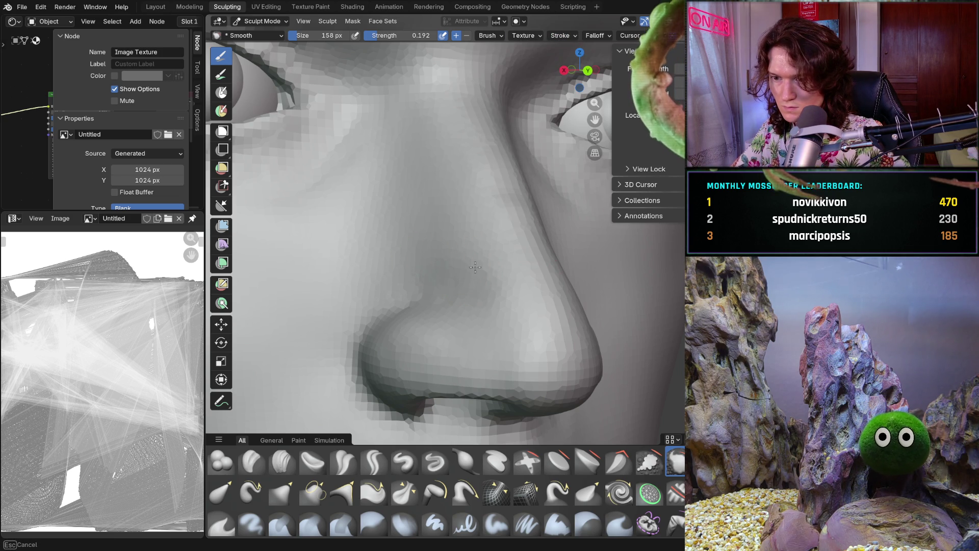
Orbit to frontal views of the nose and eye, then make Clay Strips active again
mouse_move(447, 264)
middle_down()
mouse_move(415, 277)
mouse_move(435, 271)
middle_up()
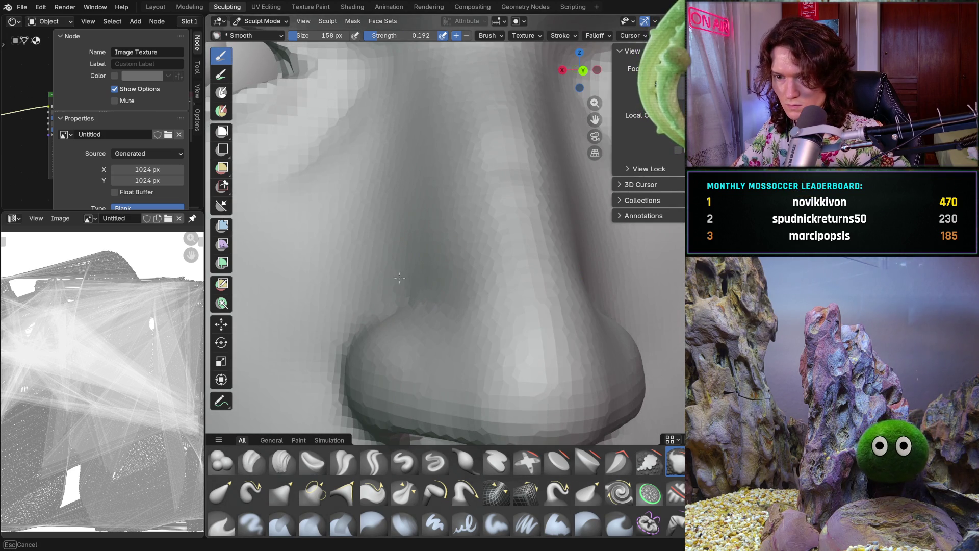
mouse_move(461, 244)
middle_down()
mouse_move(409, 315)
mouse_move(453, 297)
mouse_move(428, 287)
middle_up()
scroll(441, 291, up, 4)
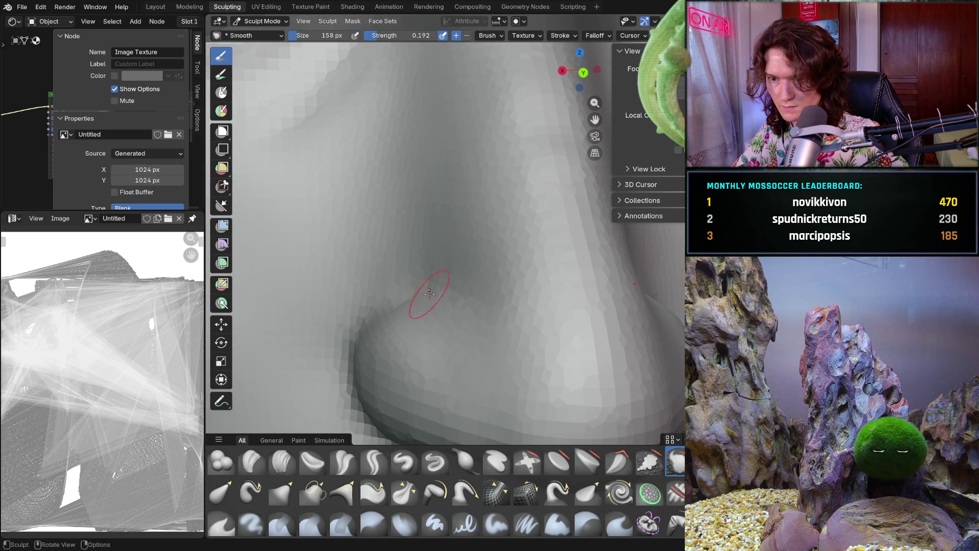
mouse_move(426, 285)
middle_down()
mouse_move(460, 276)
mouse_move(429, 290)
mouse_move(452, 314)
mouse_move(414, 299)
mouse_move(376, 251)
mouse_move(463, 289)
mouse_move(379, 319)
mouse_move(484, 310)
mouse_move(460, 306)
middle_up()
scroll(376, 251, down, 5)
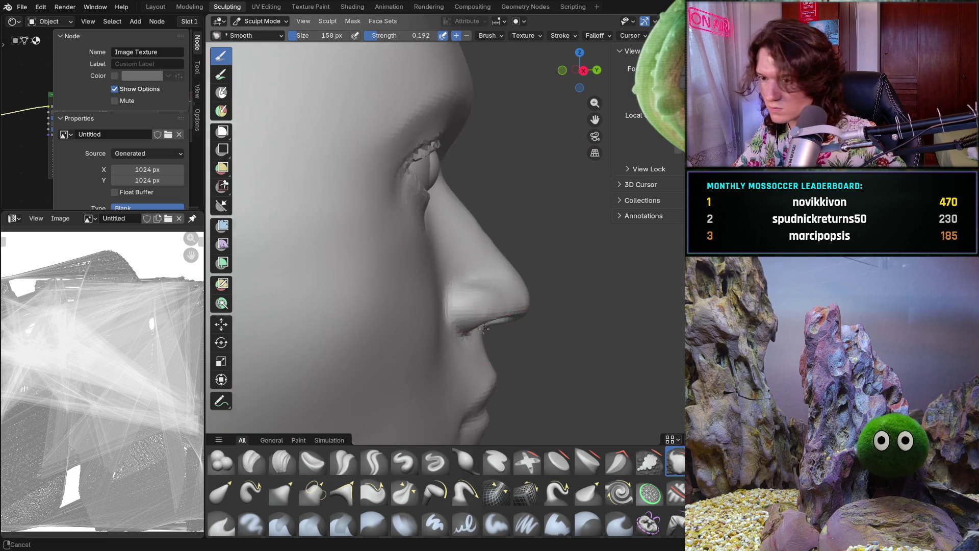
scroll(459, 306, up, 5)
scroll(429, 307, up, 3)
click(282, 461)
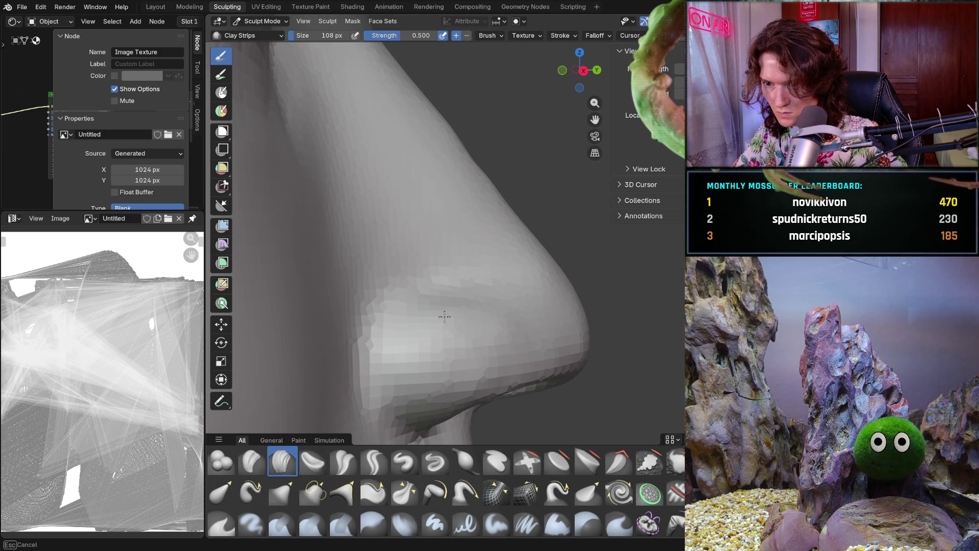
Build up Clay Strips strokes along the nostril wing and over the nostril area
middle_drag(488, 338, 512, 332)
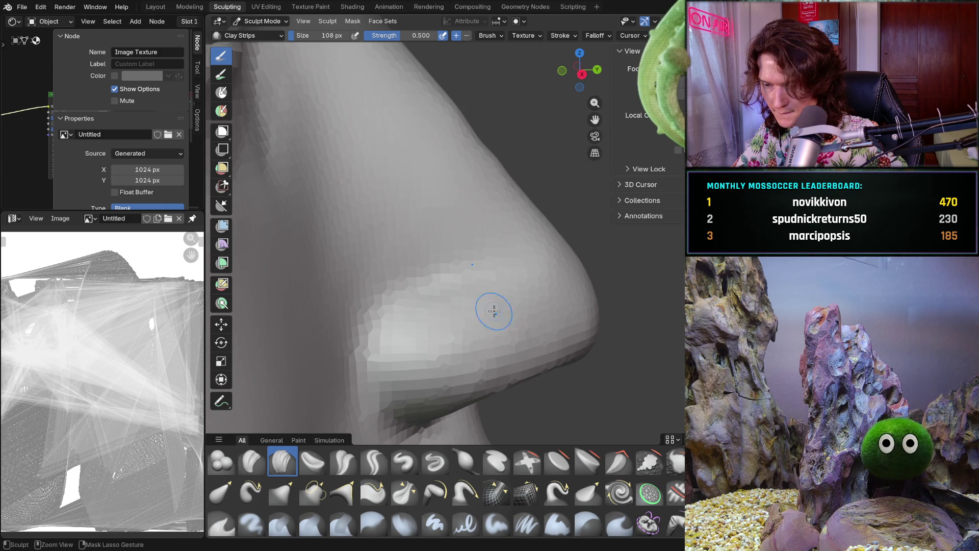
middle_drag(503, 310, 432, 326)
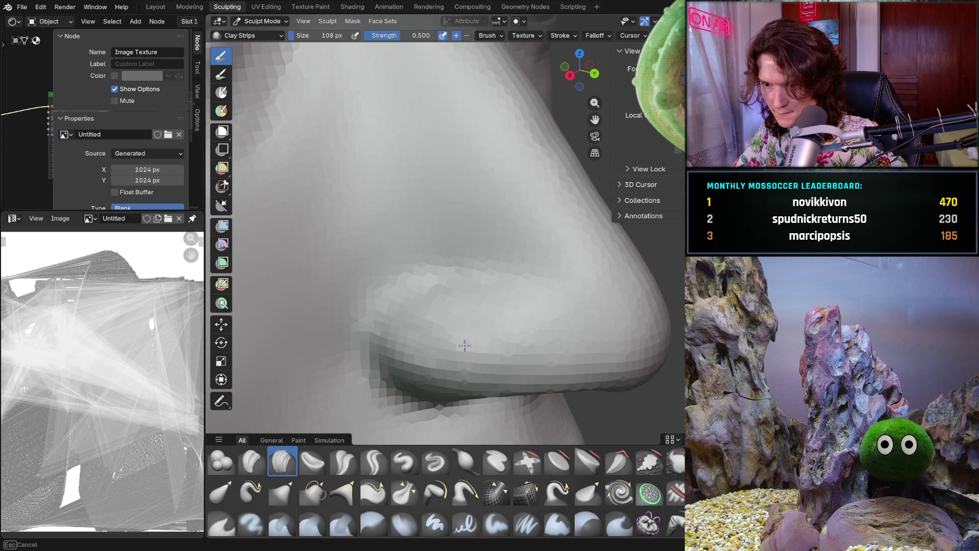
drag(438, 316, 409, 317)
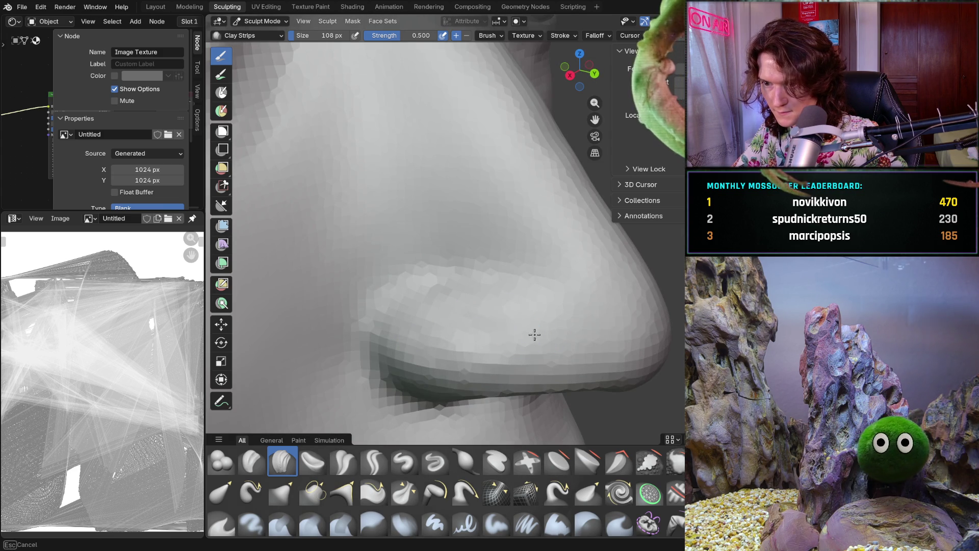
scroll(413, 253, down, 3)
mouse_move(413, 252)
middle_down()
mouse_move(415, 285)
mouse_move(449, 337)
mouse_move(482, 336)
middle_up()
scroll(415, 284, down, 4)
scroll(483, 337, up, 3)
scroll(486, 341, up, 2)
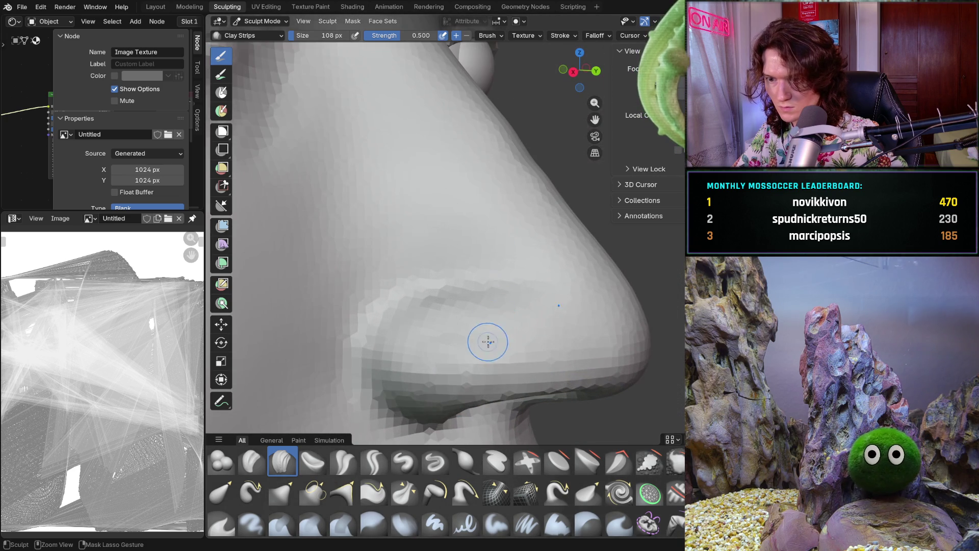
mouse_move(433, 353)
mouse_down()
mouse_move(412, 368)
mouse_move(443, 361)
mouse_up()
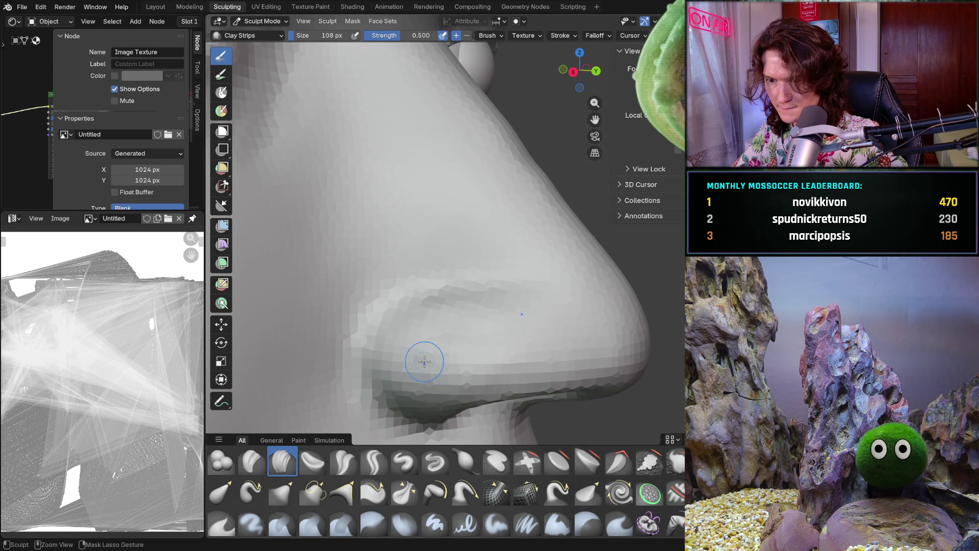
middle_drag(466, 350, 453, 375)
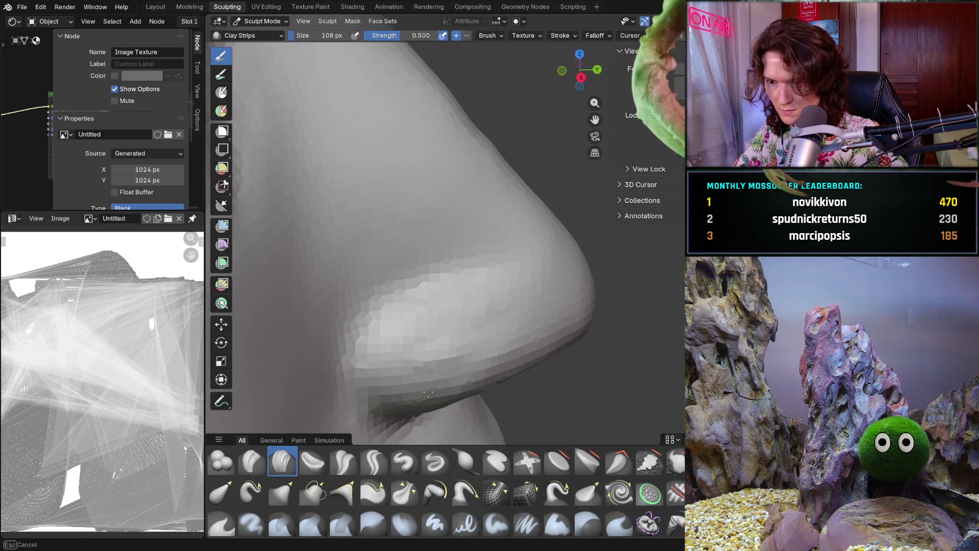
middle_drag(457, 338, 436, 354)
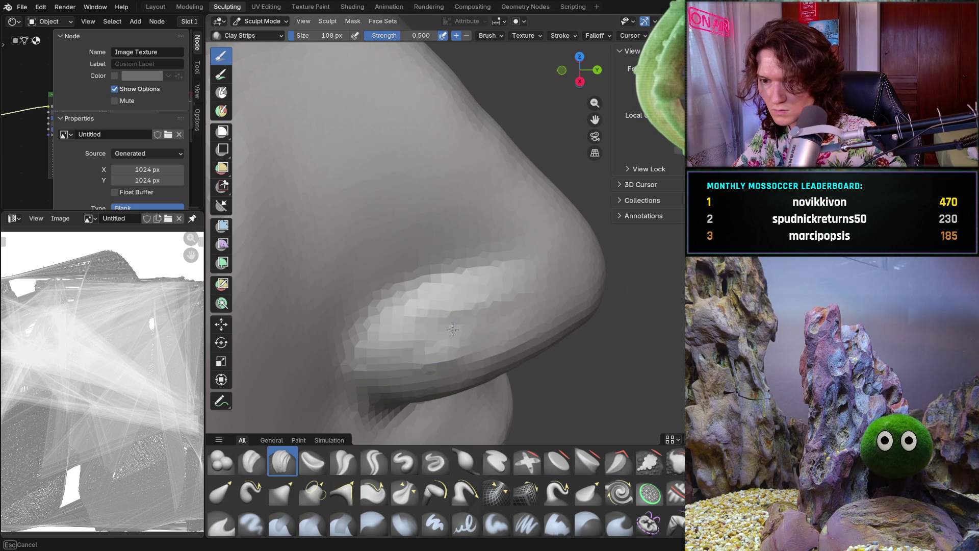
middle_drag(480, 338, 468, 358)
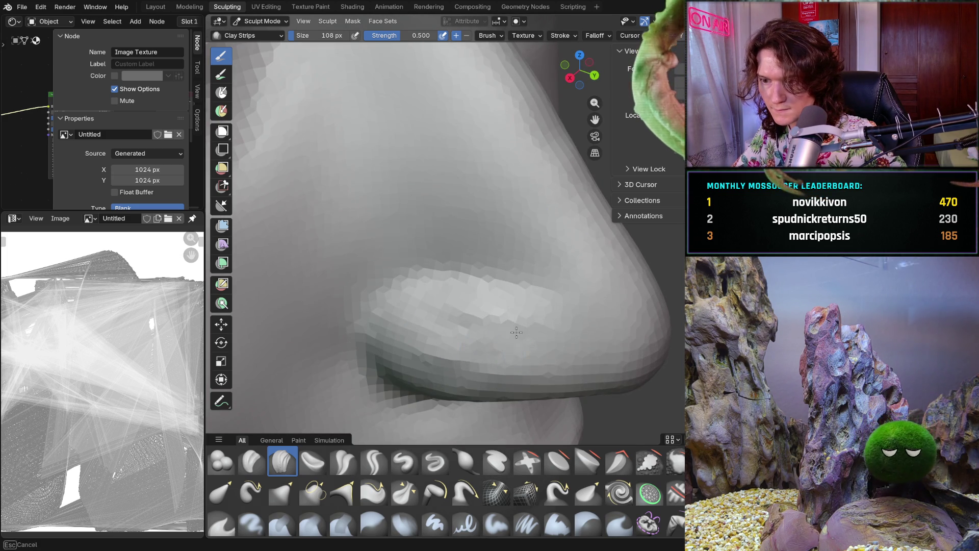
scroll(517, 334, down, 3)
middle_drag(490, 306, 445, 324)
scroll(445, 324, down, 2)
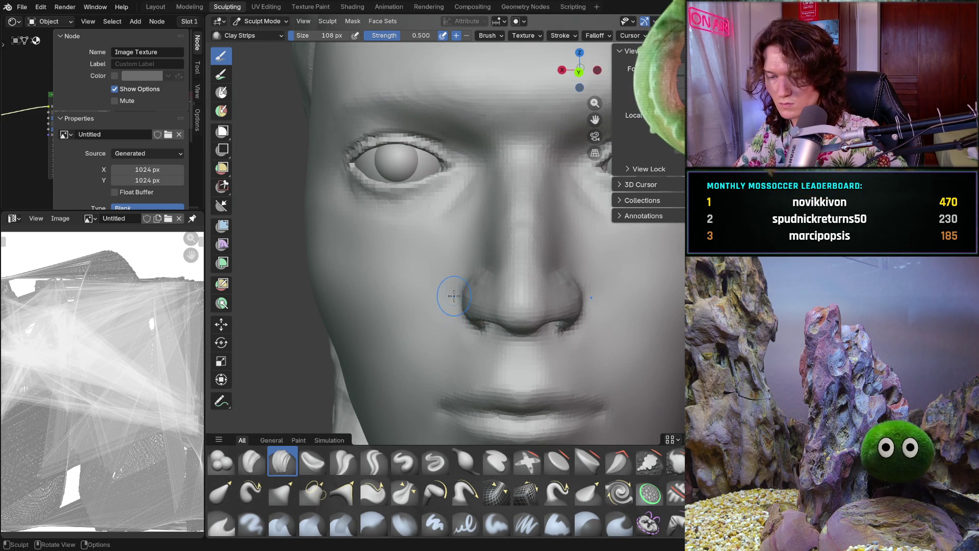
scroll(485, 301, up, 3)
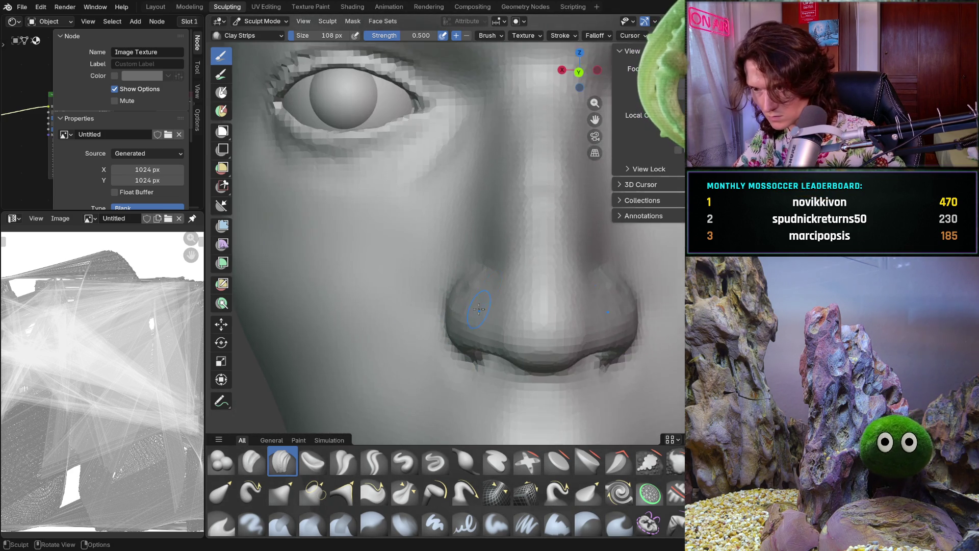
scroll(485, 301, up, 3)
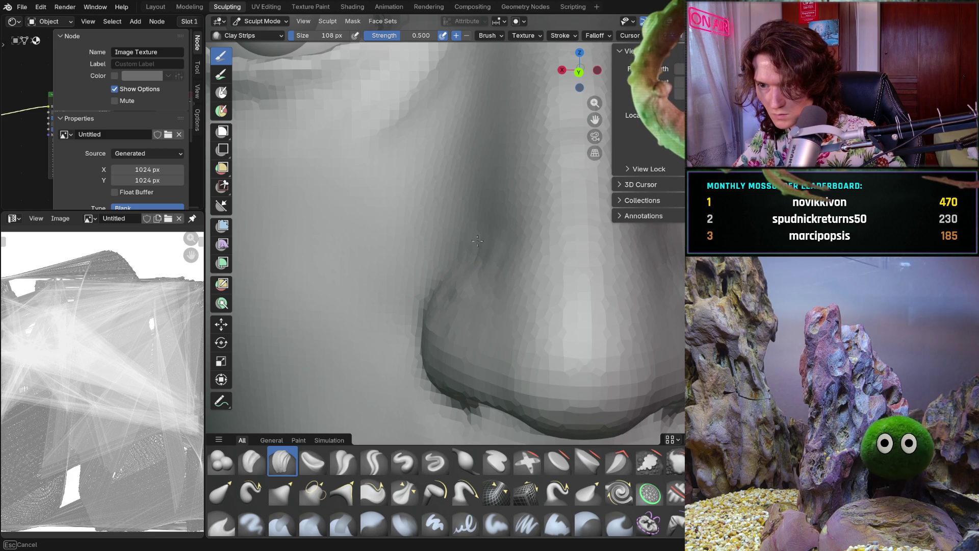
Sculpt clay onto the nose tip and its underside, checking from wider face angles
middle_drag(502, 261, 473, 252)
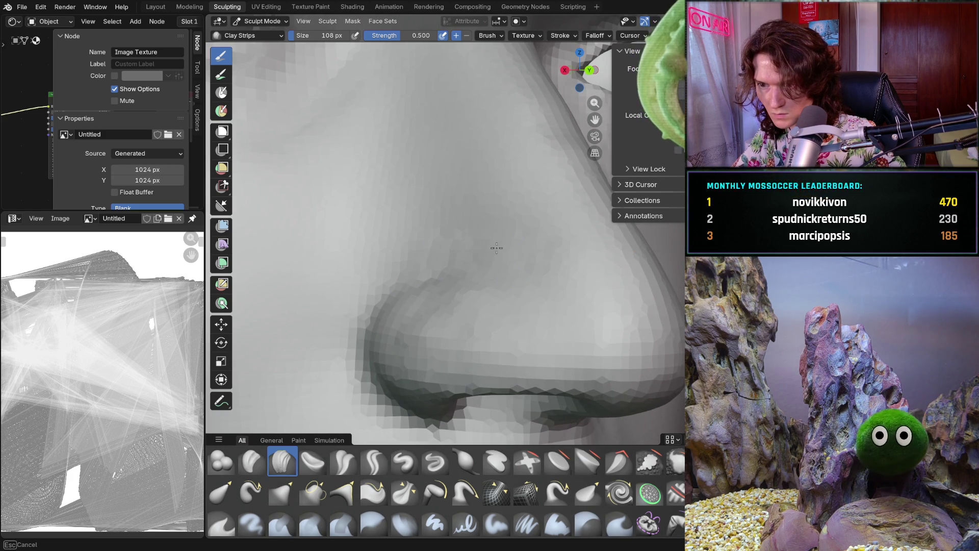
scroll(526, 252, down, 4)
middle_drag(505, 253, 467, 290)
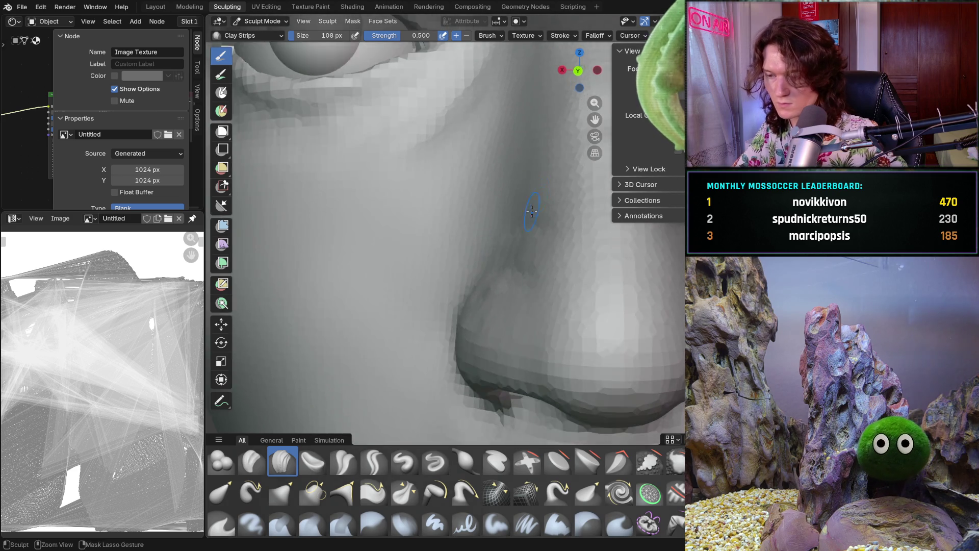
scroll(466, 289, down, 3)
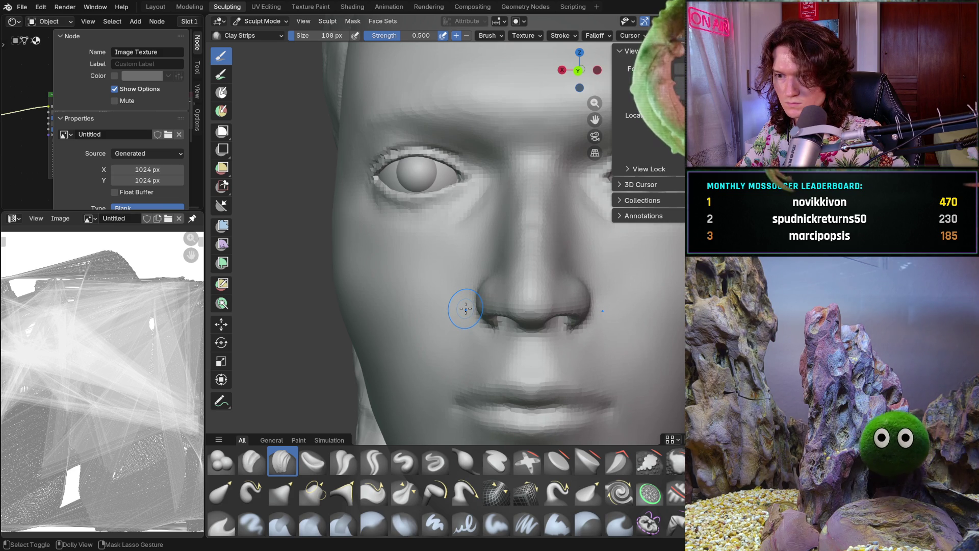
mouse_move(466, 308)
middle_down()
mouse_move(482, 301)
mouse_move(507, 322)
mouse_move(493, 354)
middle_up()
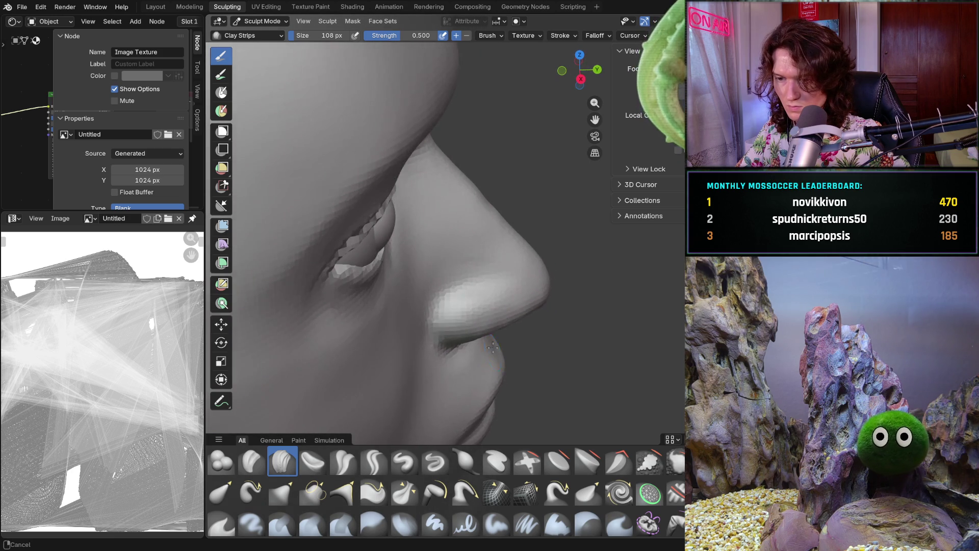
scroll(493, 354, up, 3)
scroll(512, 336, up, 4)
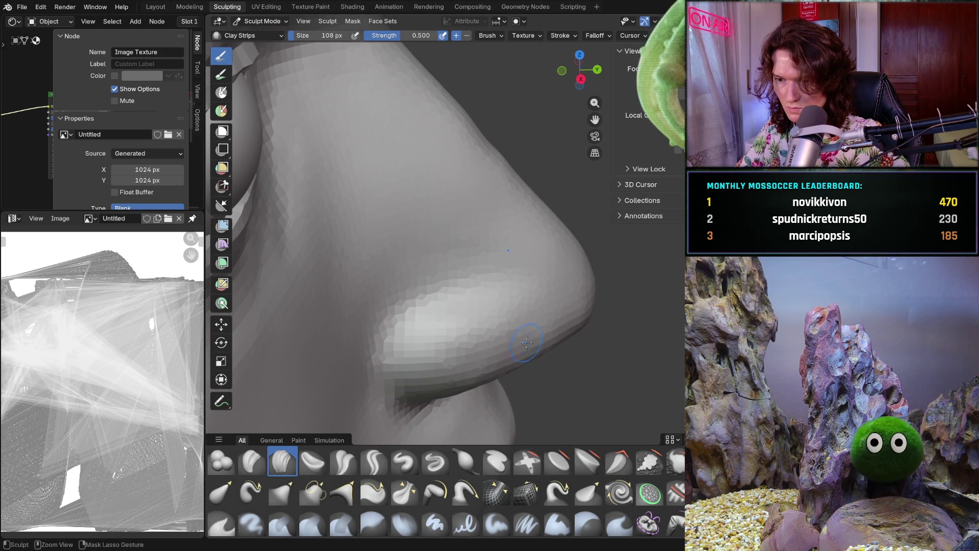
drag(479, 337, 456, 331)
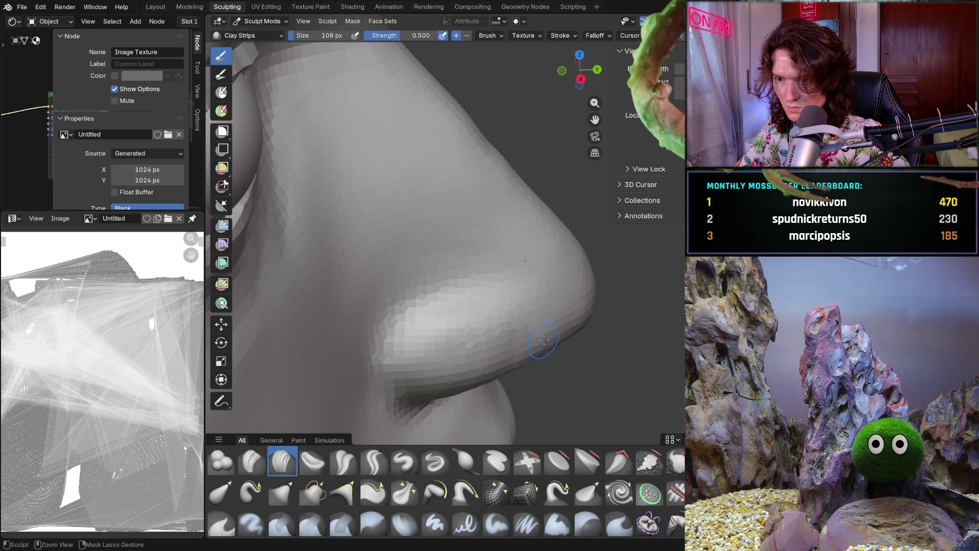
scroll(529, 298, down, 4)
mouse_move(528, 298)
middle_down()
mouse_move(439, 297)
mouse_move(528, 322)
mouse_move(508, 363)
middle_up()
scroll(506, 337, up, 3)
key(f)
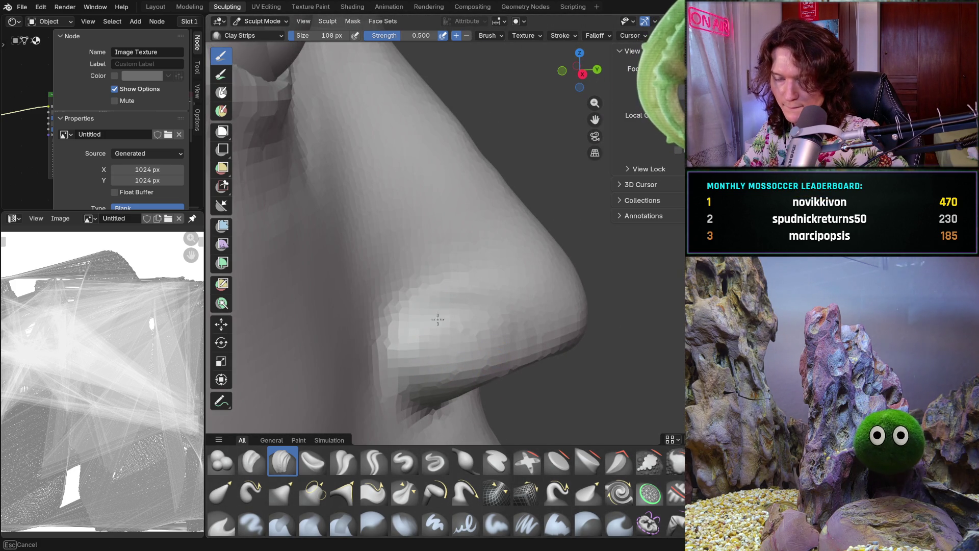
drag(487, 348, 476, 370)
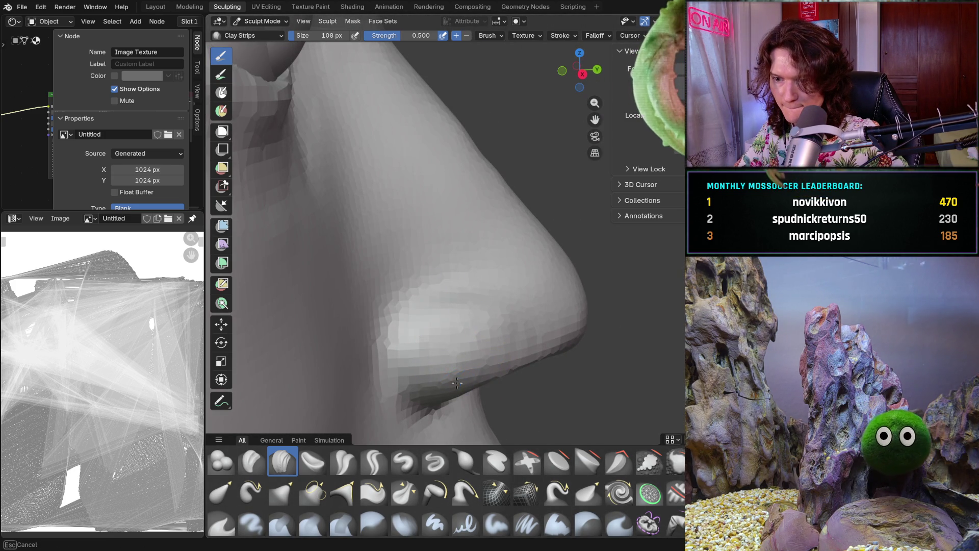
middle_drag(484, 372, 496, 377)
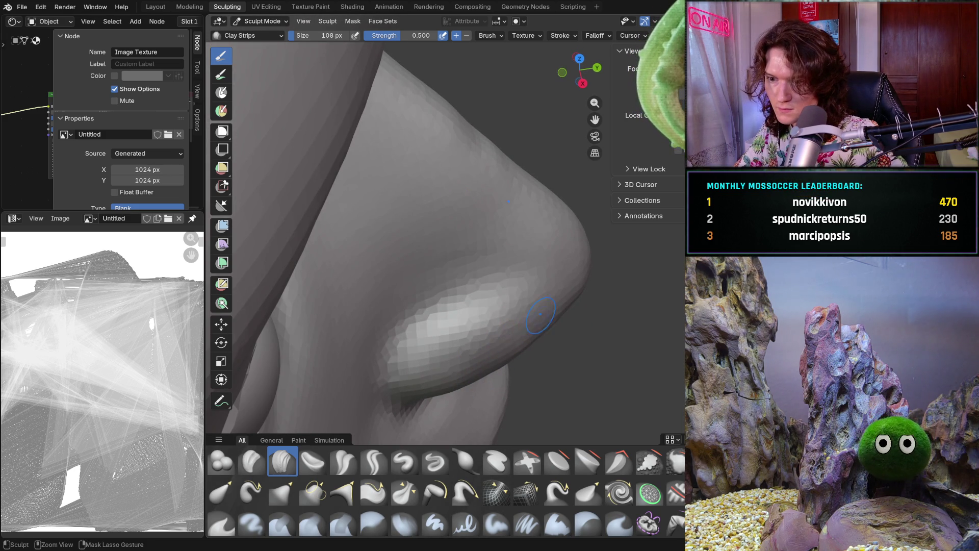
middle_drag(513, 334, 505, 352)
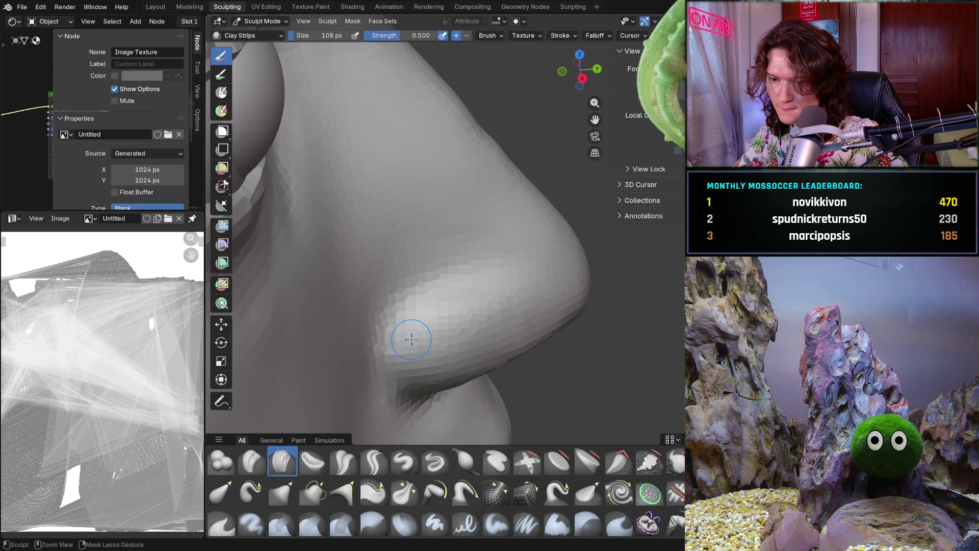
mouse_move(432, 322)
middle_down()
mouse_move(396, 243)
mouse_move(461, 349)
mouse_move(468, 344)
middle_up()
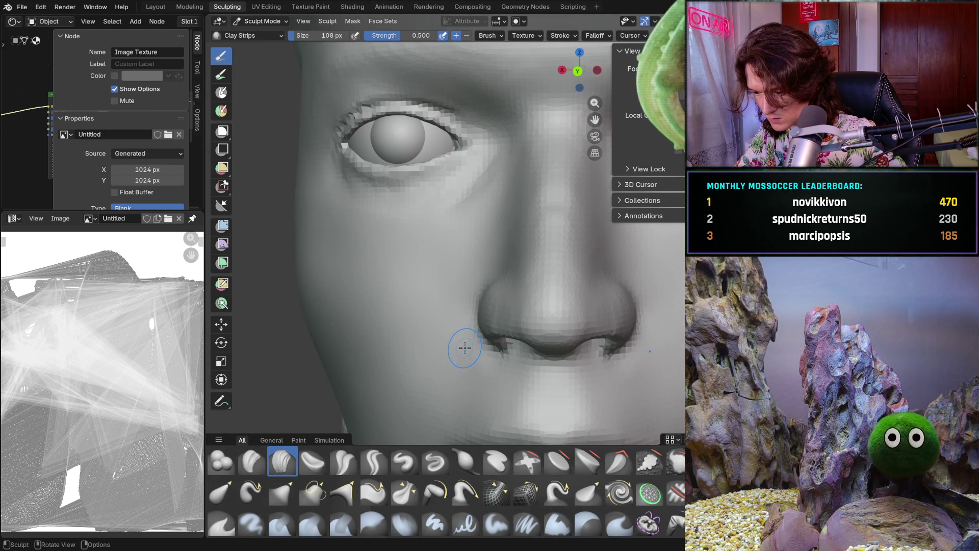
scroll(460, 357, up, 3)
scroll(466, 344, up, 2)
key(f)
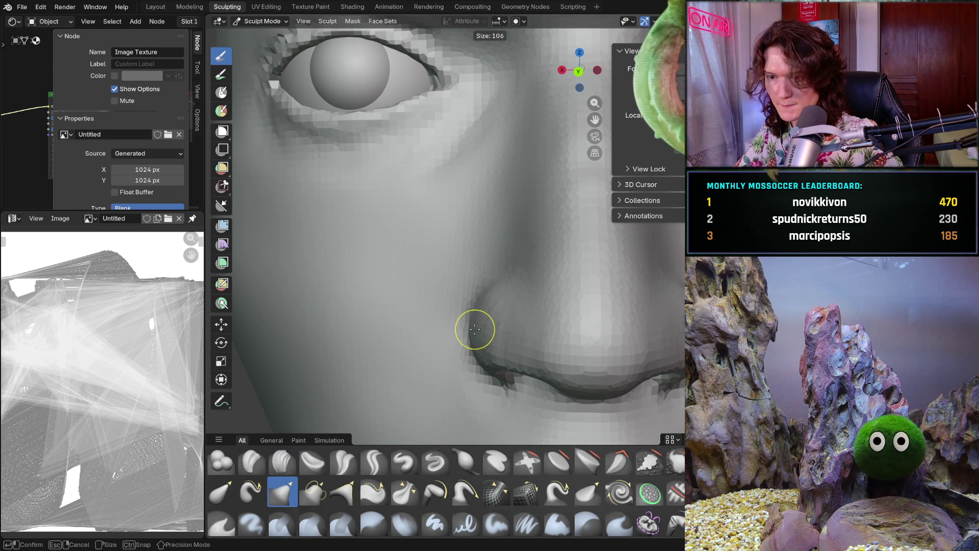
Set the Grab brush to 380 px and pull the nostril wing and its side into a fuller shape
click(490, 306)
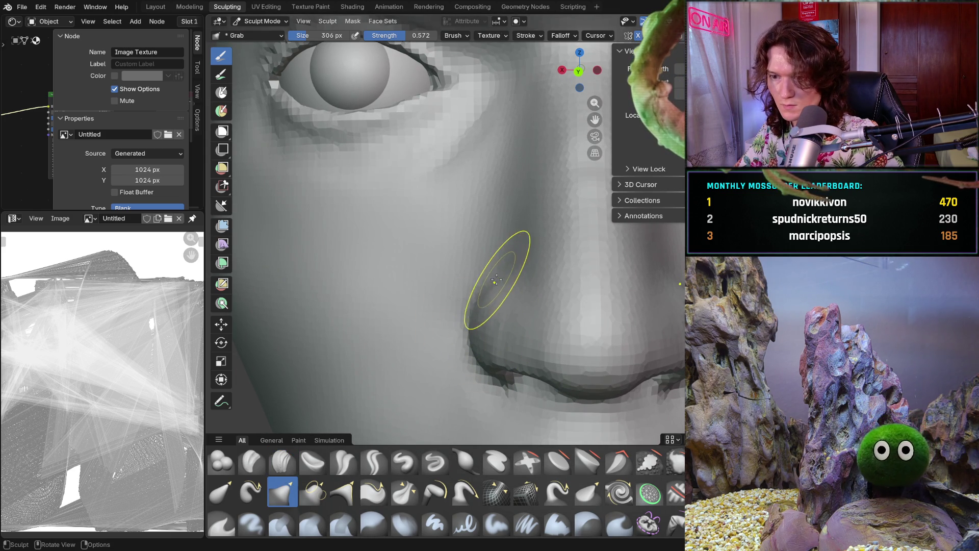
key(f)
click(502, 277)
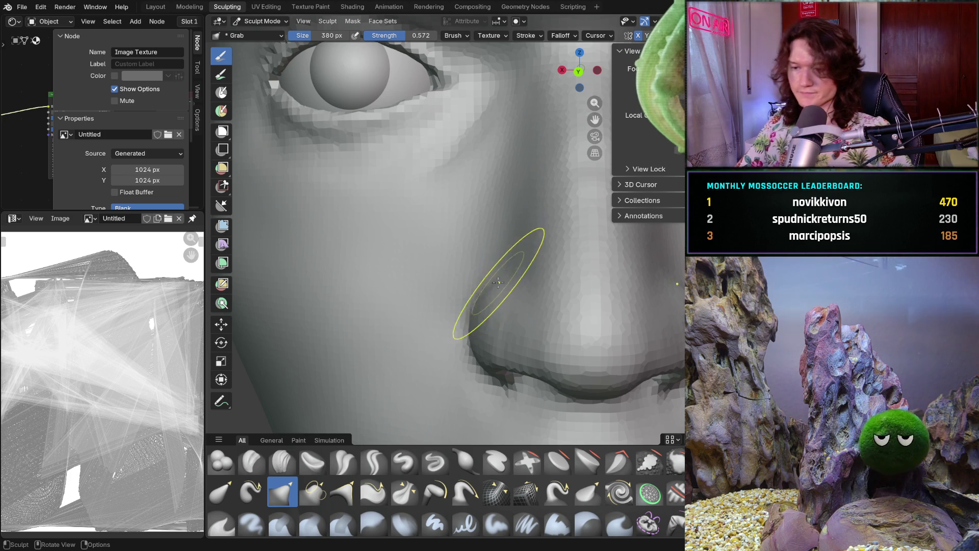
middle_drag(502, 277, 460, 253)
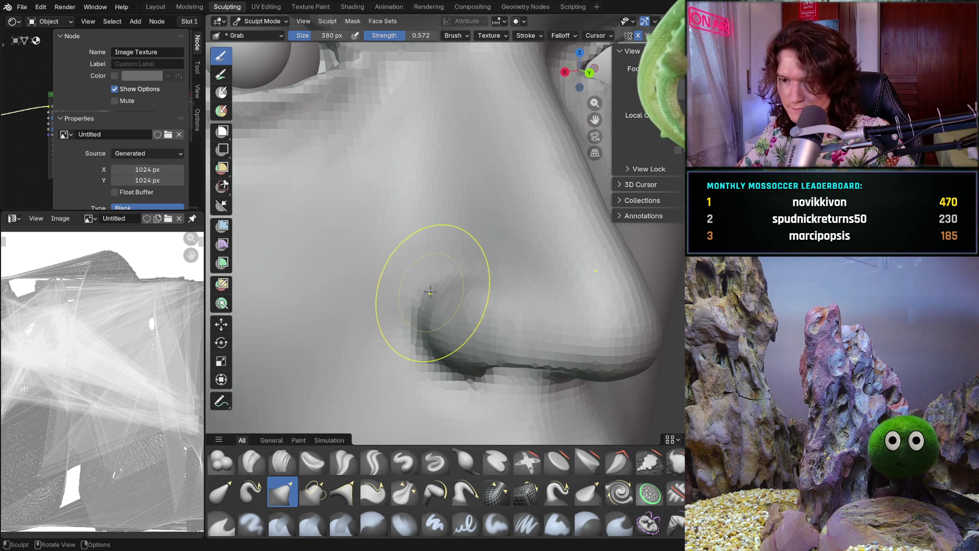
mouse_move(431, 289)
mouse_down()
mouse_move(428, 304)
mouse_move(489, 272)
mouse_up()
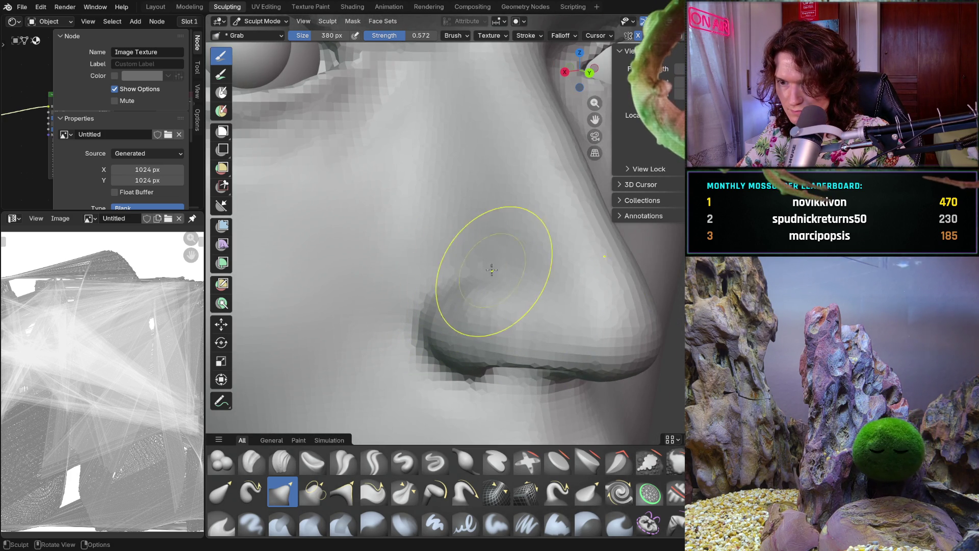
mouse_move(474, 268)
middle_down()
mouse_move(449, 282)
mouse_move(490, 264)
middle_up()
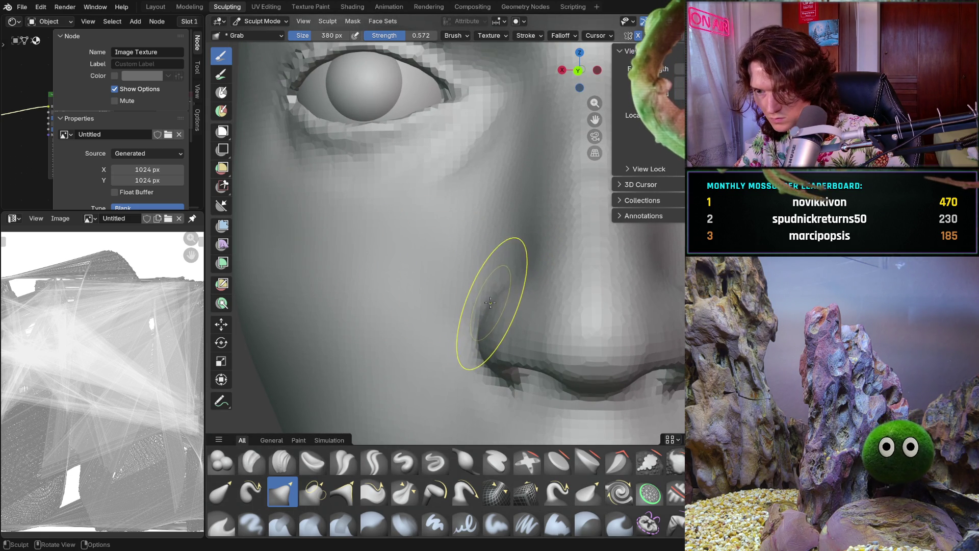
drag(494, 306, 494, 306)
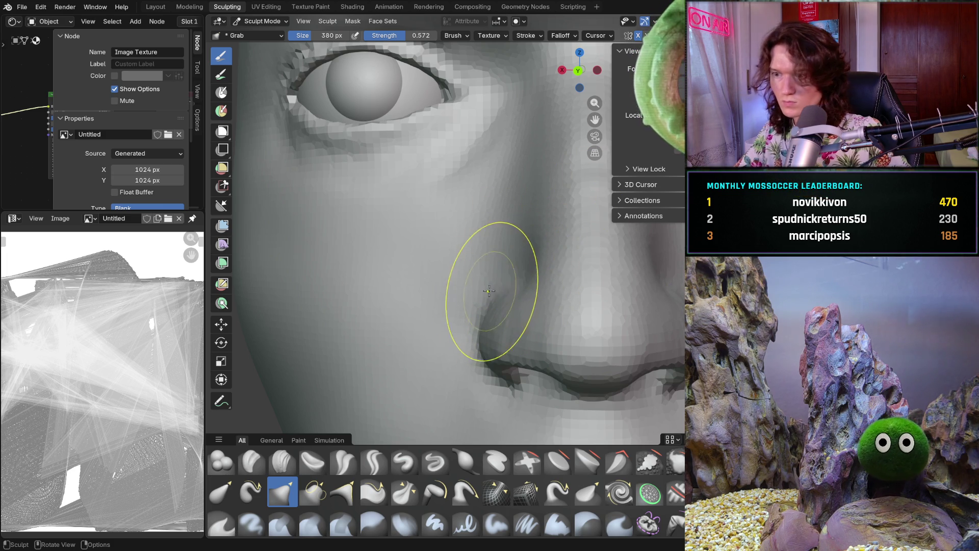
Orbit around the face to review, then smooth the surface on the side of the nose
middle_drag(457, 331, 459, 358)
middle_drag(512, 306, 501, 324)
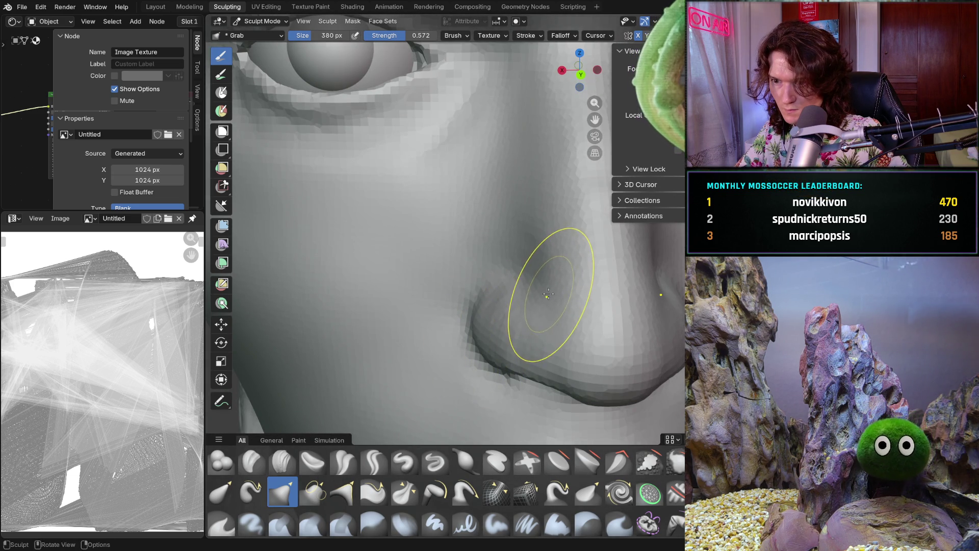
middle_drag(541, 292, 551, 290)
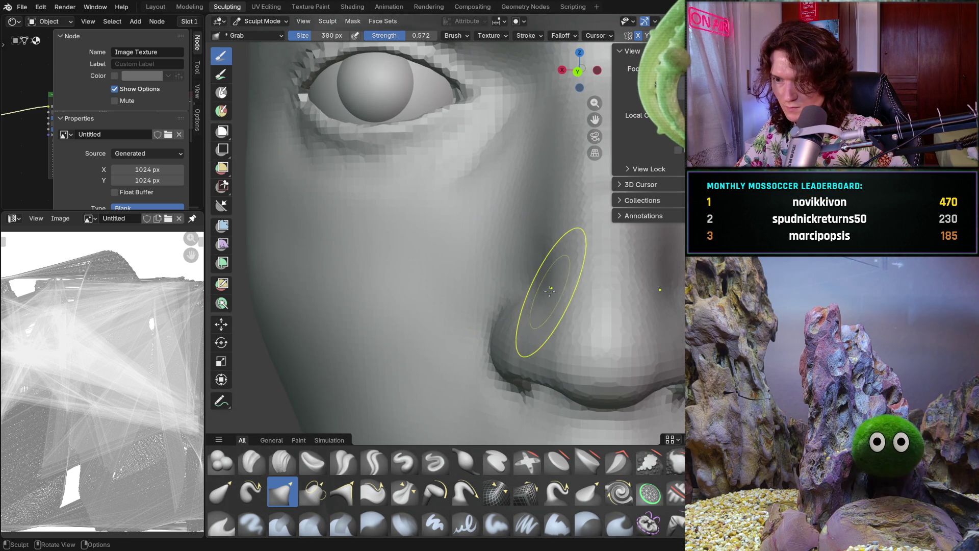
ctrl+middle_drag(459, 359, 456, 406)
middle_drag(513, 352, 551, 351)
scroll(535, 298, up, 4)
scroll(536, 298, up, 3)
mouse_move(566, 306)
middle_down()
mouse_move(584, 314)
mouse_move(554, 287)
middle_up()
mouse_move(441, 337)
shift+mouse_down()
mouse_move(428, 344)
mouse_move(540, 289)
mouse_move(487, 302)
shift+mouse_up()
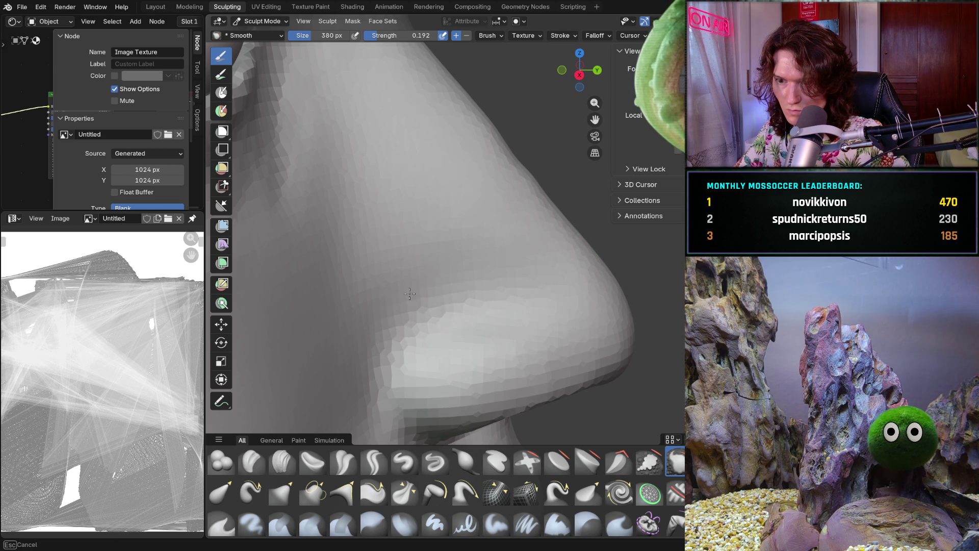
Check the smoothed nose and cheek from the front, then return to Clay Strips
mouse_move(561, 330)
middle_down()
mouse_move(490, 306)
mouse_move(434, 319)
mouse_move(413, 306)
mouse_move(443, 337)
middle_up()
scroll(442, 336, down, 2)
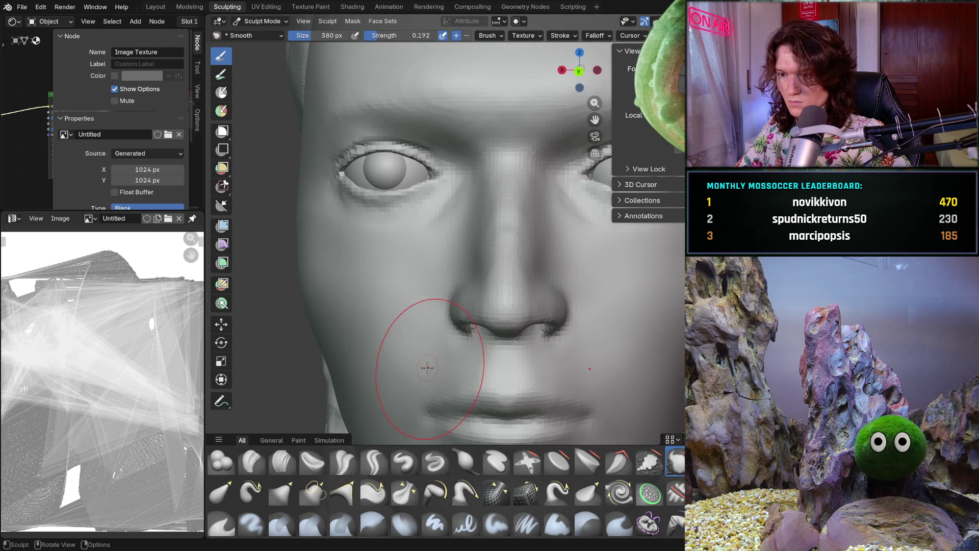
scroll(452, 352, down, 2)
scroll(456, 371, down, 3)
middle_drag(456, 370, 451, 359)
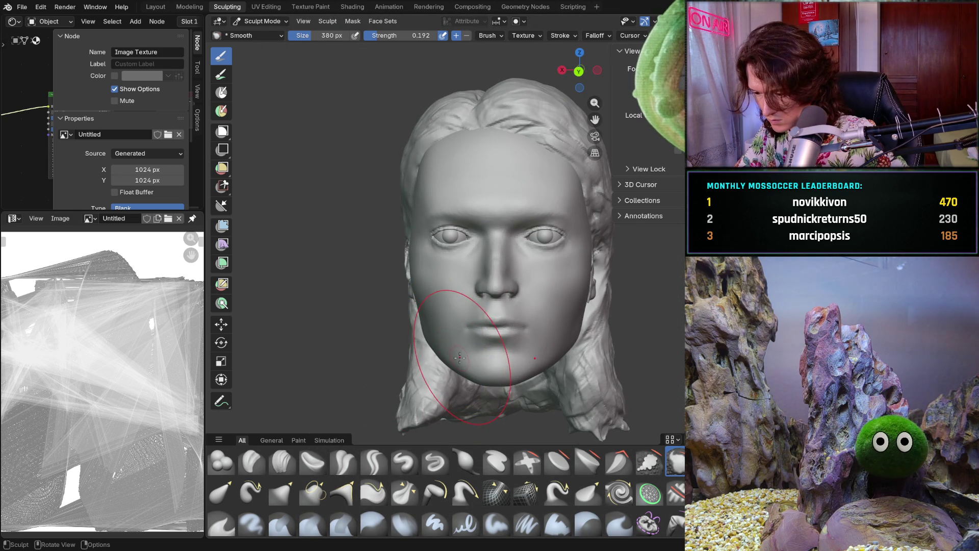
scroll(452, 348, up, 3)
scroll(467, 337, up, 3)
scroll(473, 328, up, 3)
scroll(477, 314, up, 2)
scroll(481, 300, up, 2)
key(shift)
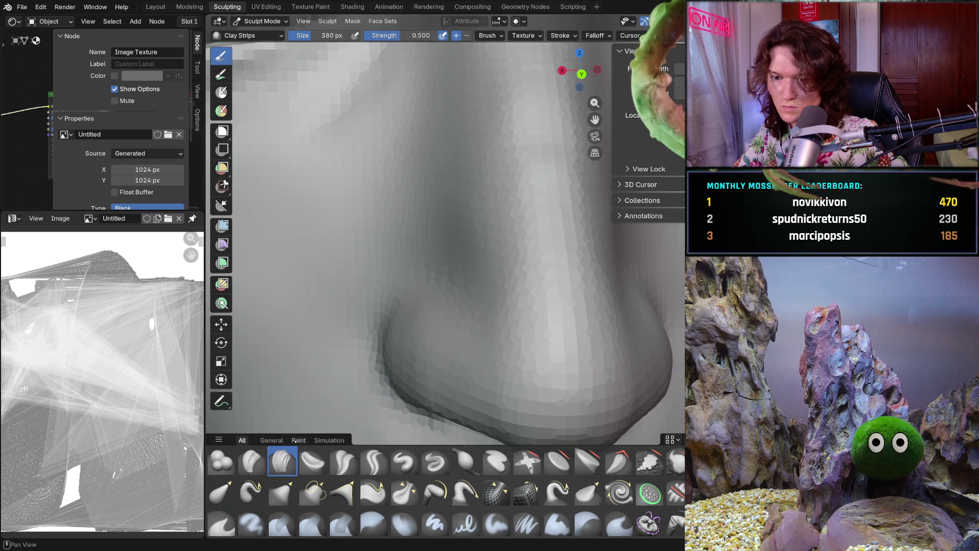
Build up clay along the side of the nose, checking it from below and the front
middle_drag(428, 283, 437, 249)
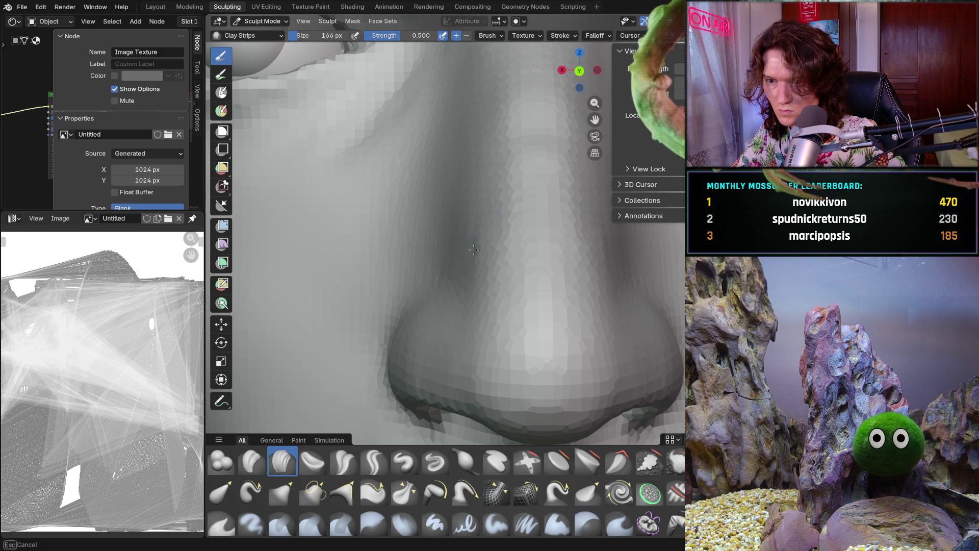
mouse_move(473, 244)
middle_down()
mouse_move(468, 253)
mouse_move(469, 237)
mouse_move(477, 246)
middle_up()
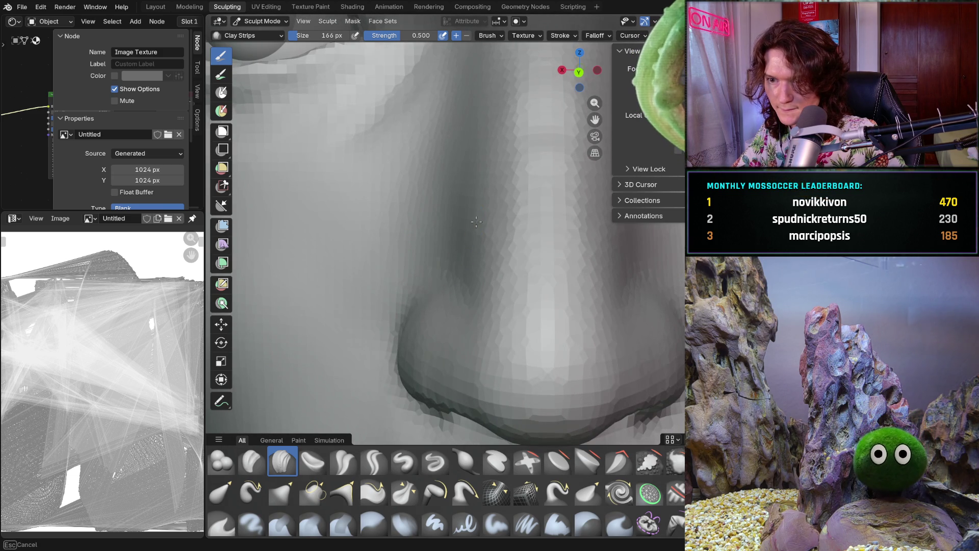
scroll(459, 245, down, 3)
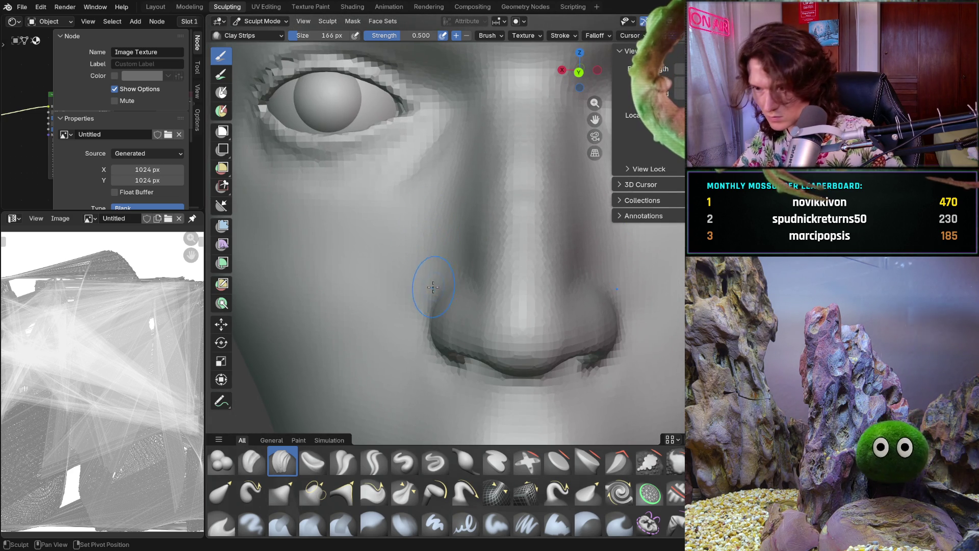
middle_drag(428, 275, 457, 293)
scroll(459, 298, up, 3)
scroll(475, 306, up, 2)
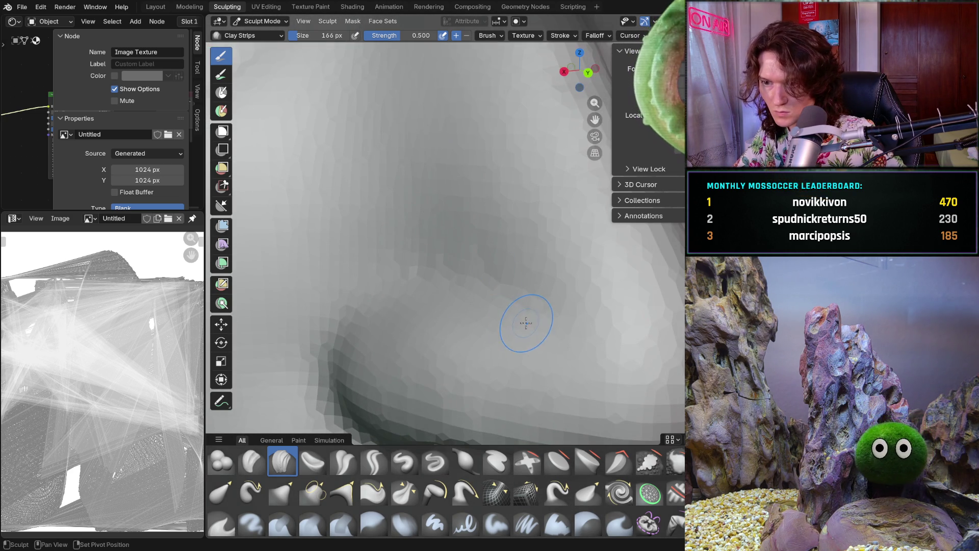
middle_drag(531, 311, 528, 320)
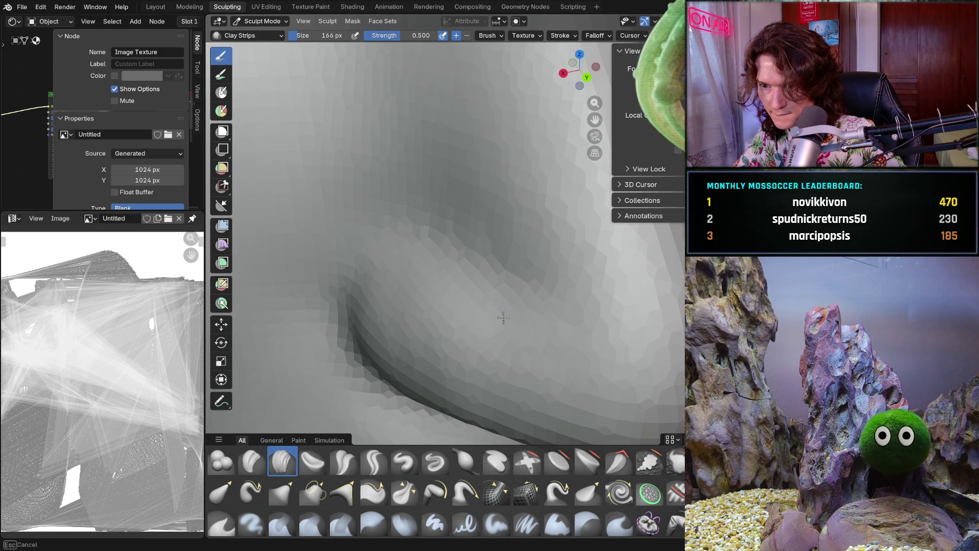
middle_drag(562, 317, 526, 302)
drag(531, 315, 533, 318)
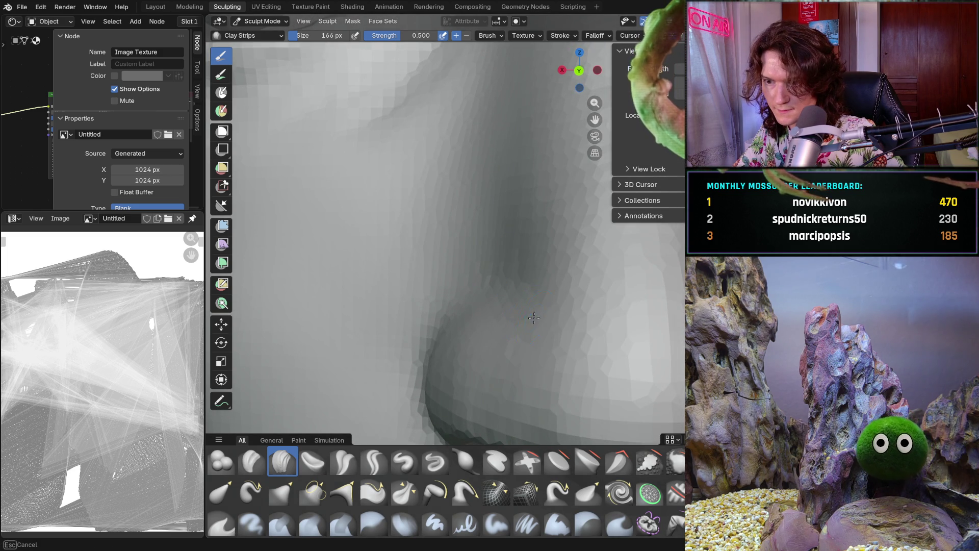
middle_drag(540, 251, 520, 324)
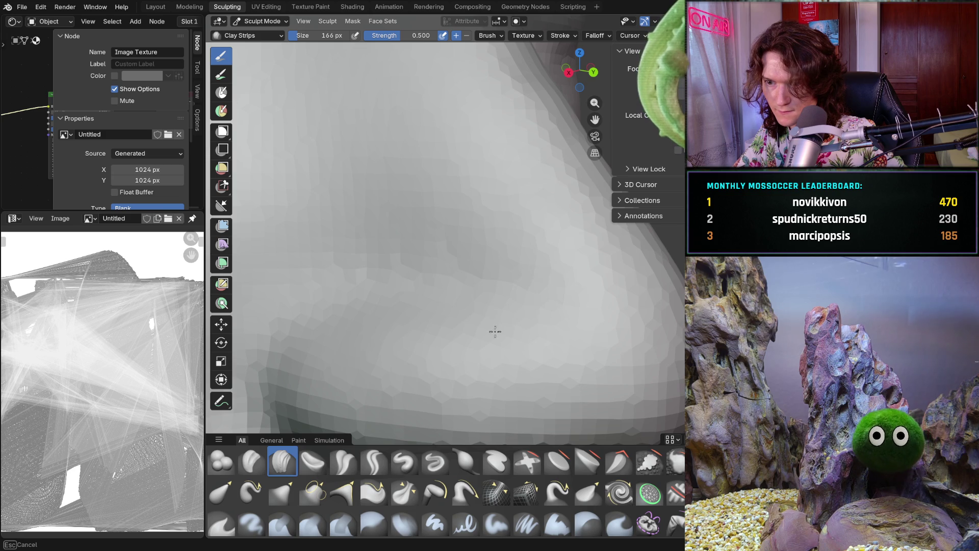
middle_drag(580, 329, 562, 306)
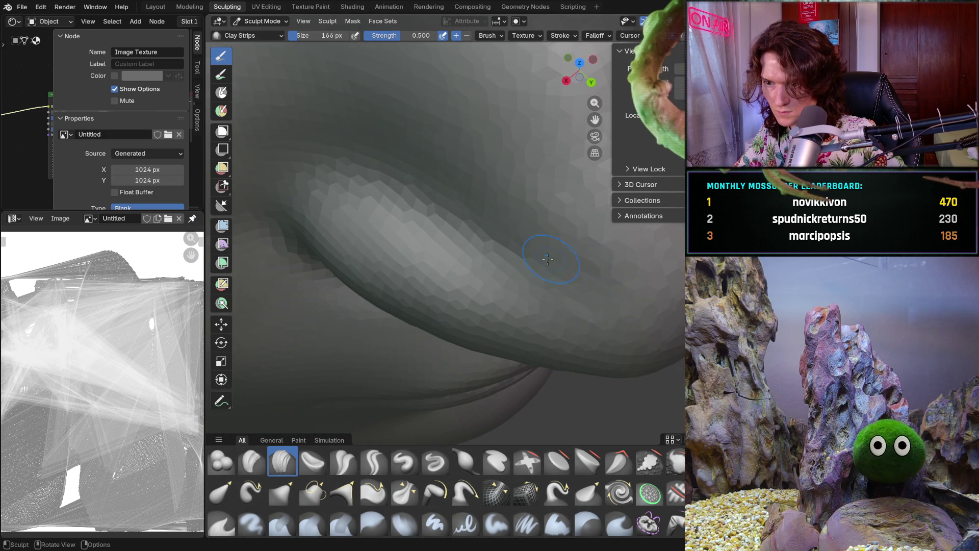
middle_drag(553, 259, 513, 288)
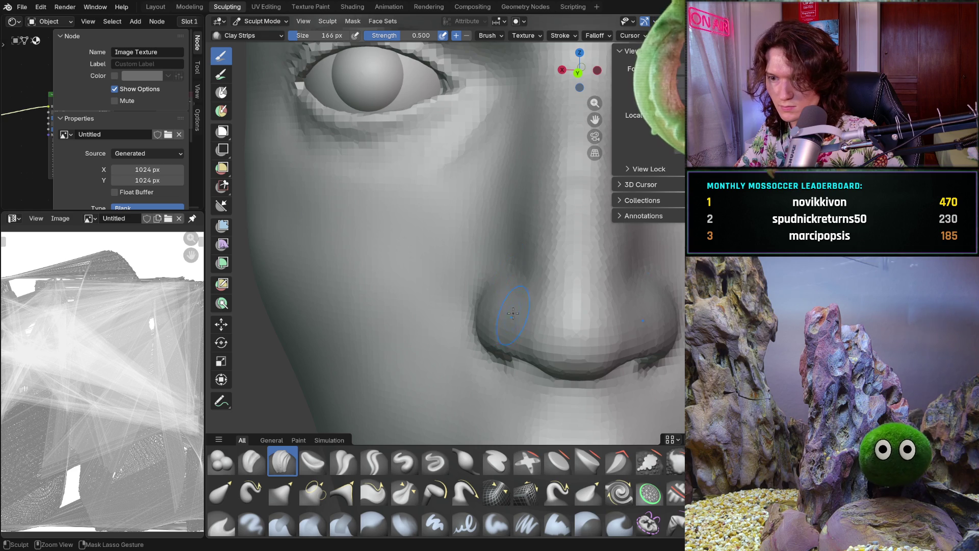
scroll(508, 267, up, 2)
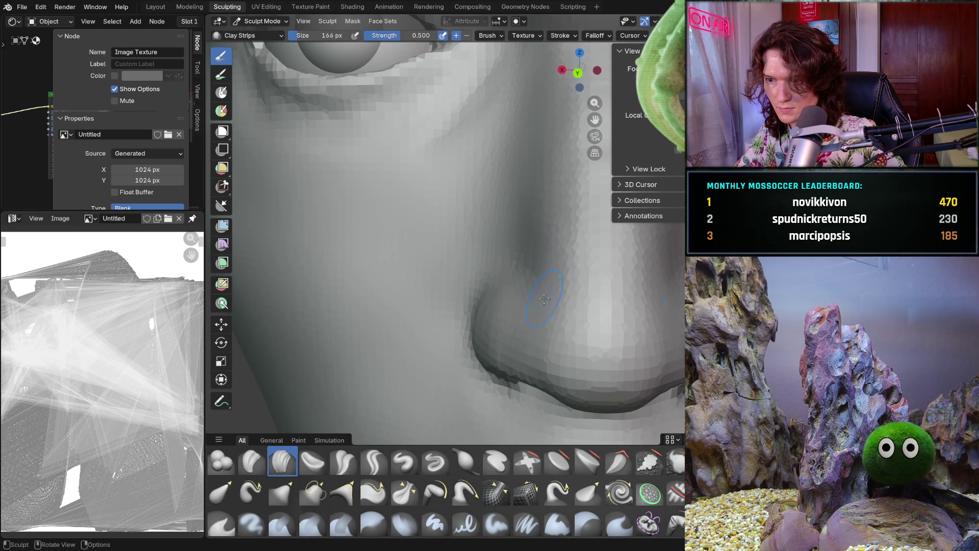
scroll(545, 297, up, 2)
mouse_move(599, 299)
mouse_down()
mouse_move(601, 274)
mouse_move(593, 291)
mouse_up()
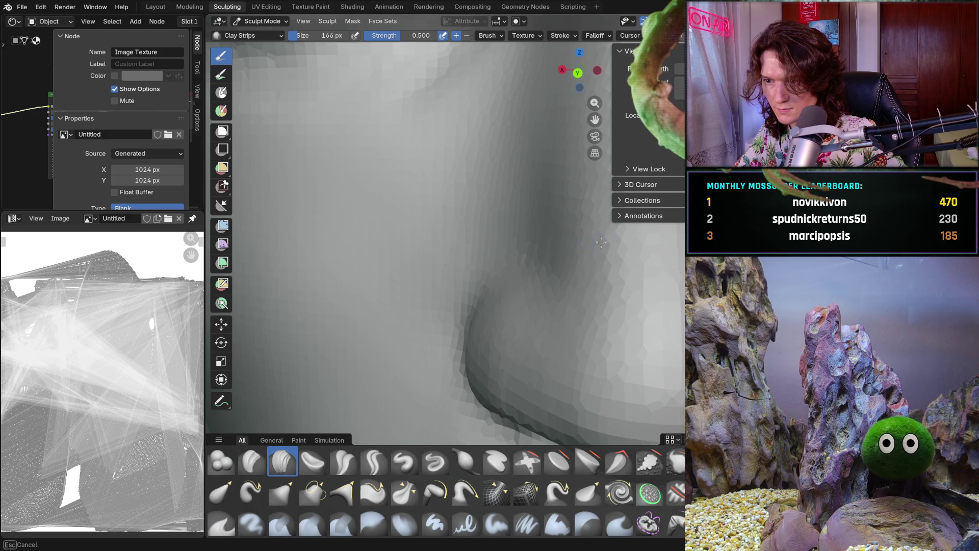
scroll(595, 242, down, 3)
Smooth the underside of the nose tip and the nostril wing edge, then go back to Clay Strips
middle_drag(536, 252, 594, 264)
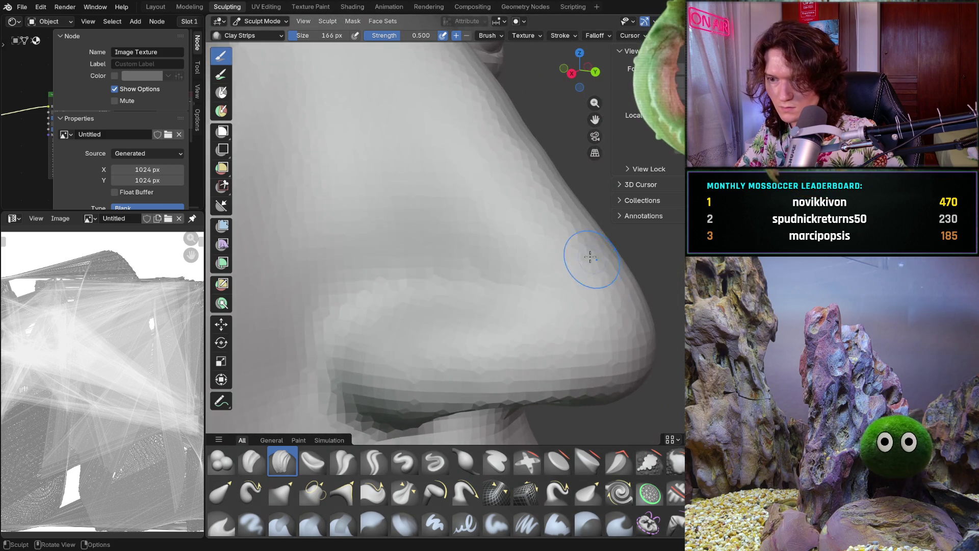
scroll(595, 264, down, 4)
middle_drag(535, 253, 581, 252)
scroll(547, 297, up, 5)
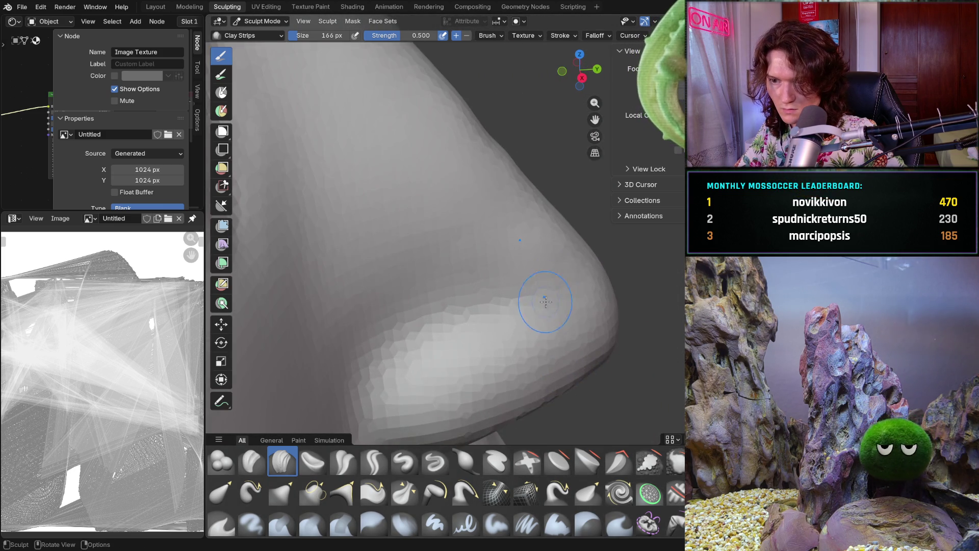
scroll(546, 297, up, 2)
shift+drag(538, 293, 534, 294)
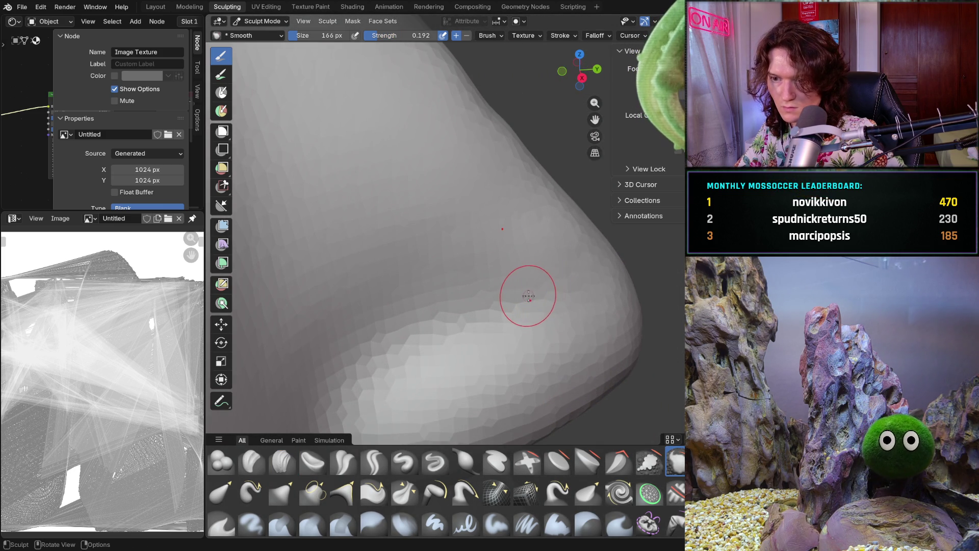
middle_drag(531, 295, 430, 251)
mouse_move(484, 209)
shift+mouse_down()
mouse_move(459, 267)
mouse_move(487, 300)
shift+mouse_up()
mouse_move(487, 299)
middle_down()
mouse_move(428, 230)
mouse_move(413, 253)
middle_up()
key(c)
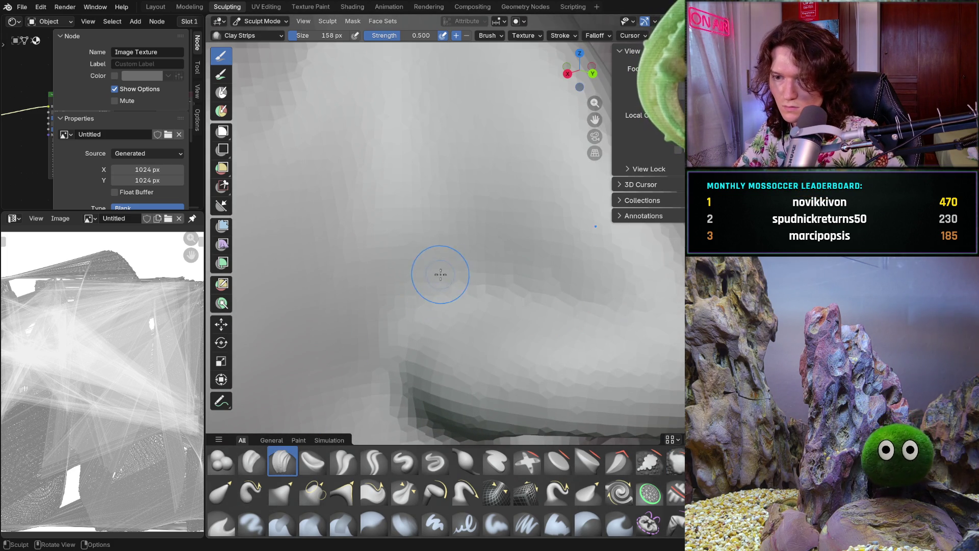
Add clay to the cheek beside the nose to start the nose-cheek fold
middle_drag(440, 245, 424, 230)
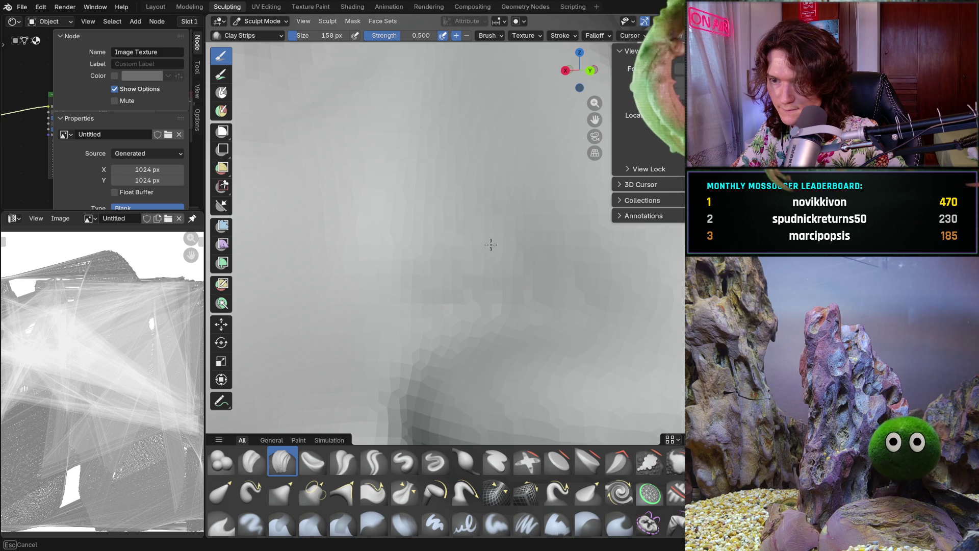
key(Escape)
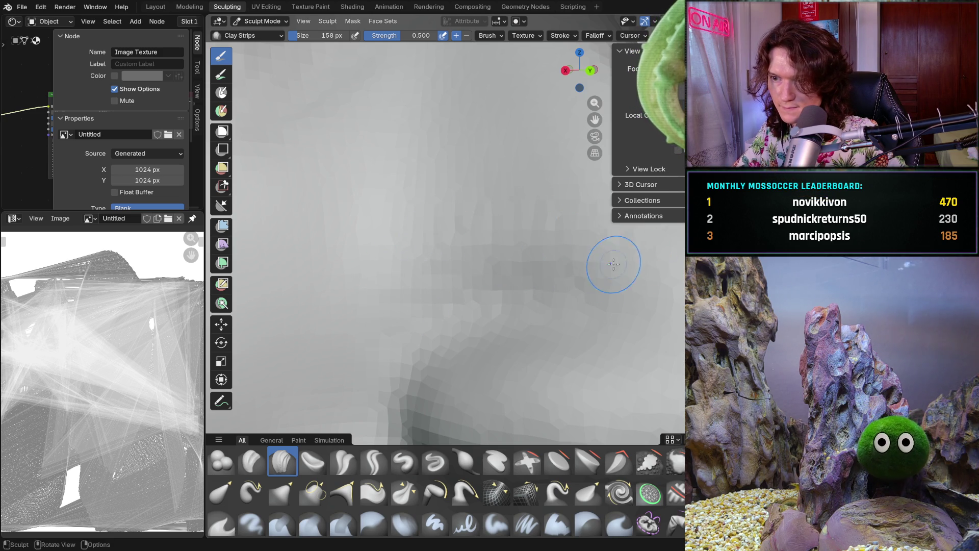
middle_drag(617, 249, 486, 211)
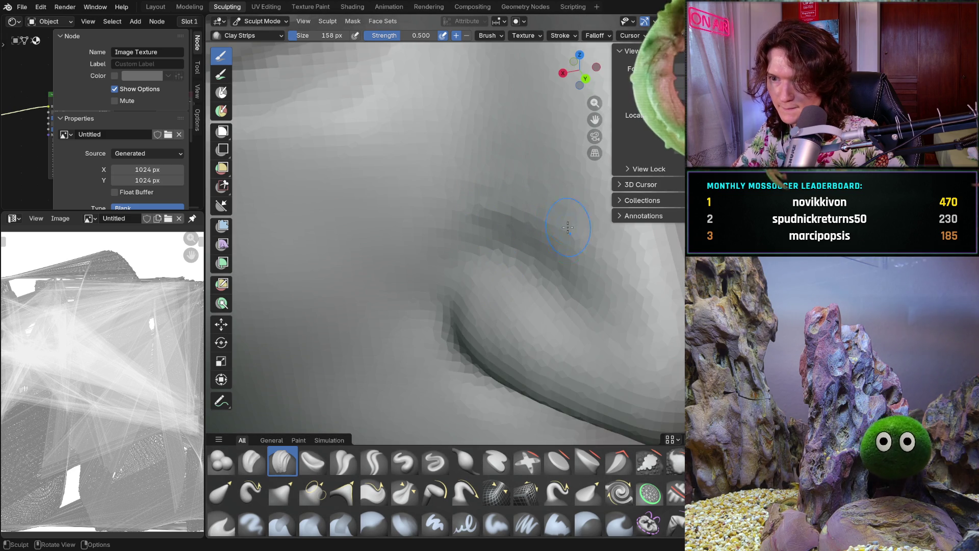
scroll(566, 234, down, 4)
middle_drag(566, 234, 501, 306)
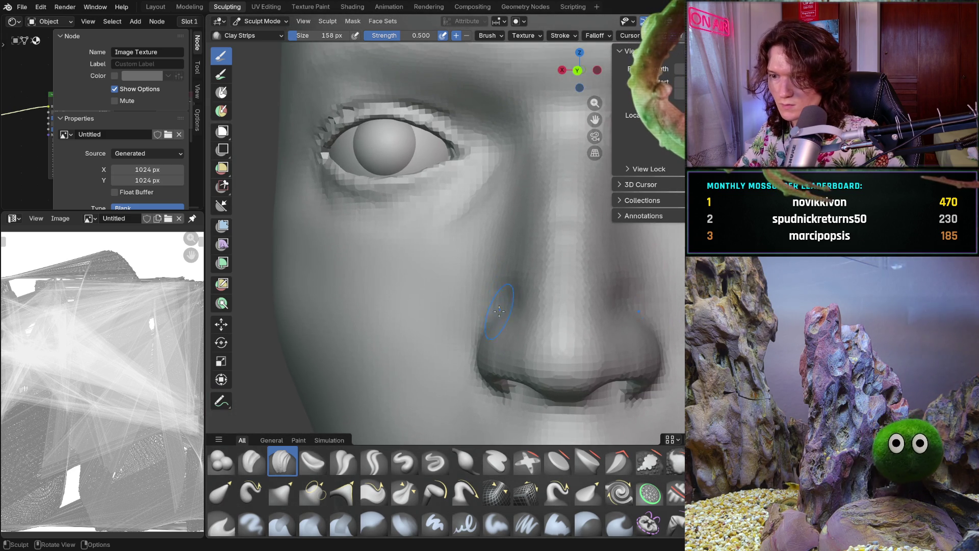
scroll(502, 306, up, 4)
drag(526, 271, 538, 260)
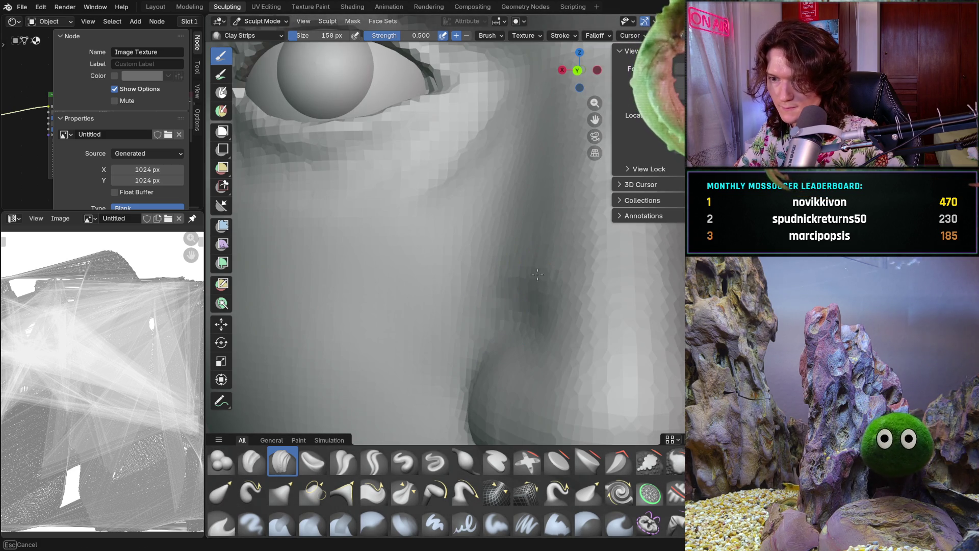
scroll(544, 253, up, 3)
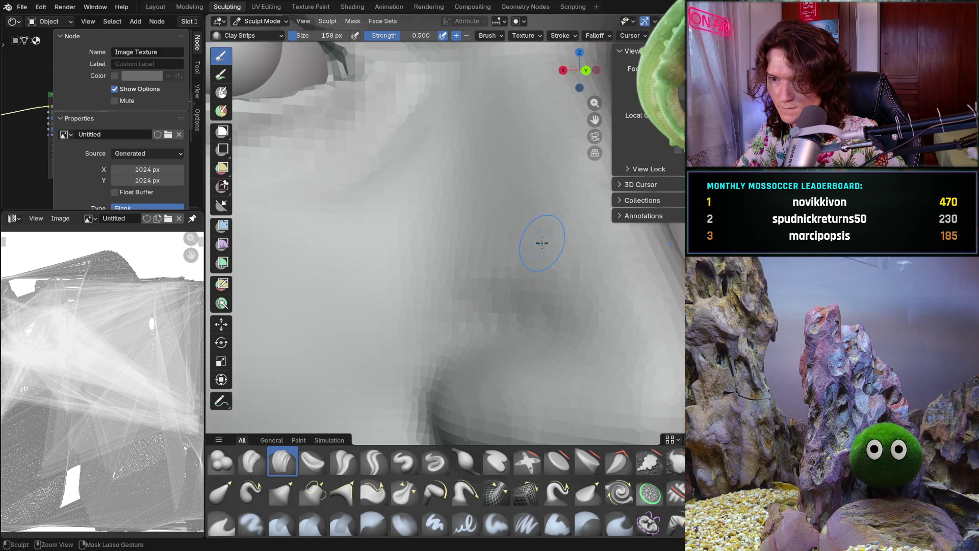
scroll(459, 230, up, 2)
Lay further clay strokes along the cheek up toward the nose bridge near the inner eye
drag(475, 230, 430, 287)
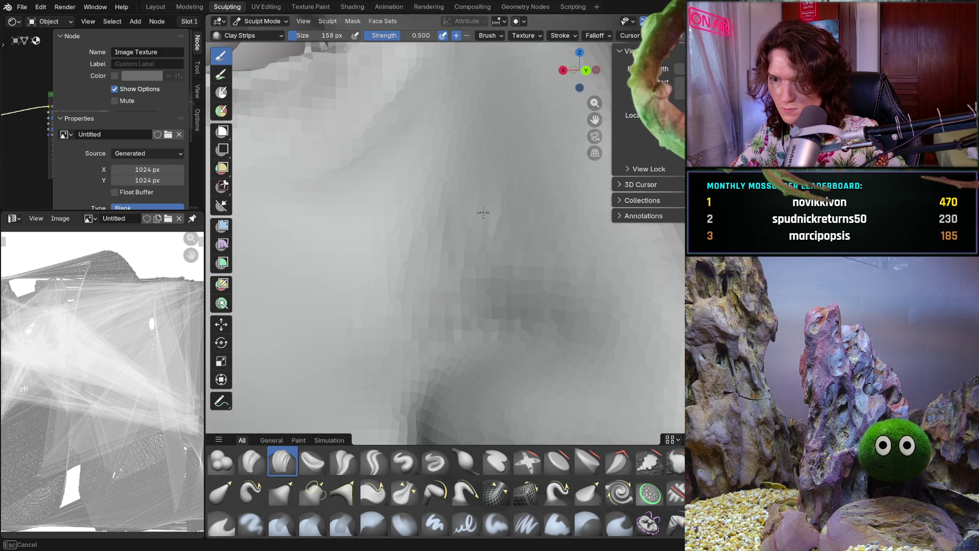
mouse_move(555, 249)
ctrl+middle_down()
mouse_move(482, 303)
mouse_move(504, 237)
mouse_move(489, 261)
mouse_move(471, 232)
mouse_move(429, 229)
ctrl+middle_up()
drag(397, 237, 414, 228)
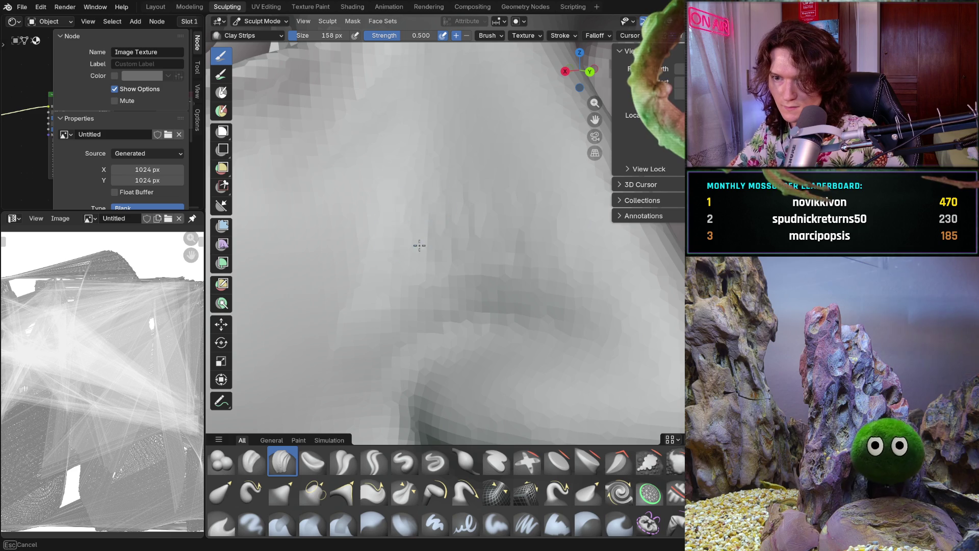
drag(438, 160, 467, 164)
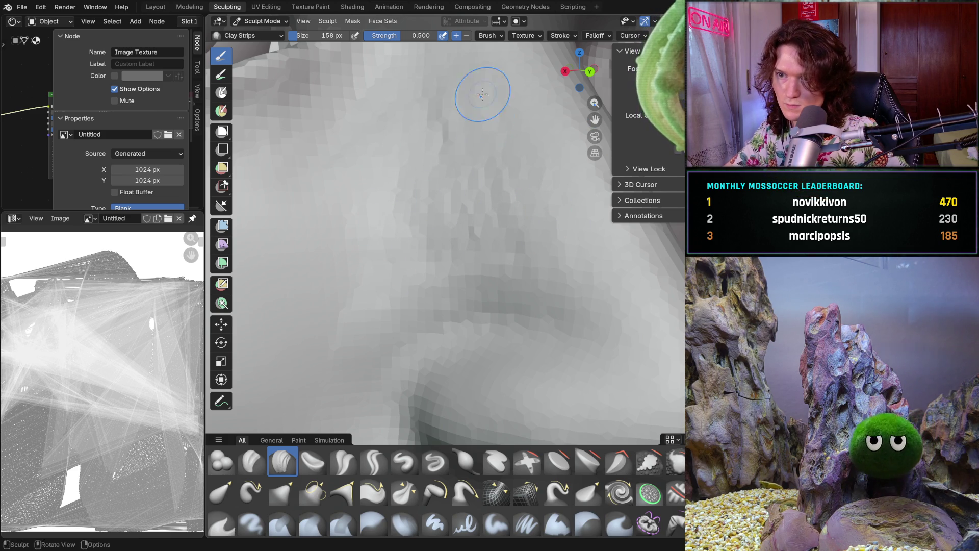
mouse_move(505, 153)
middle_down()
mouse_move(440, 169)
mouse_move(486, 232)
middle_up()
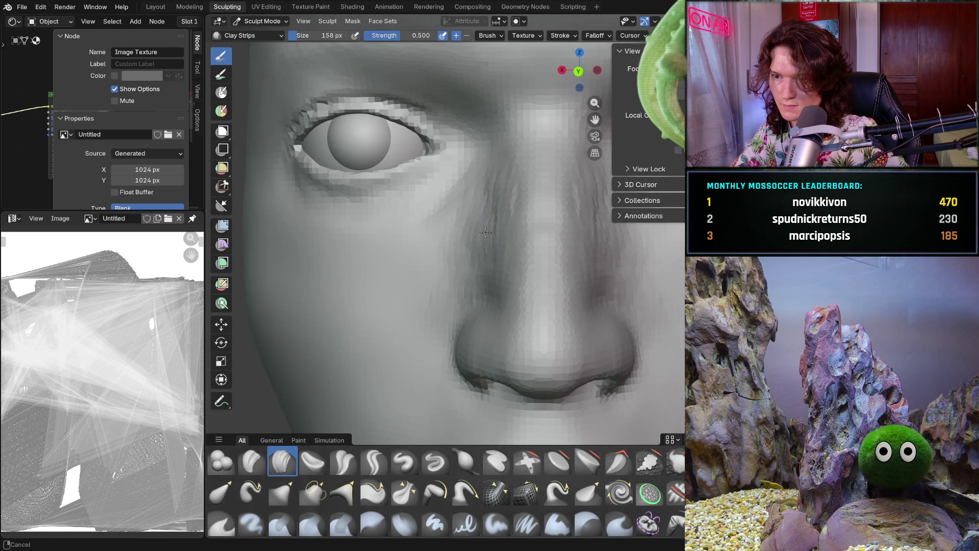
scroll(510, 246, down, 3)
scroll(520, 237, down, 3)
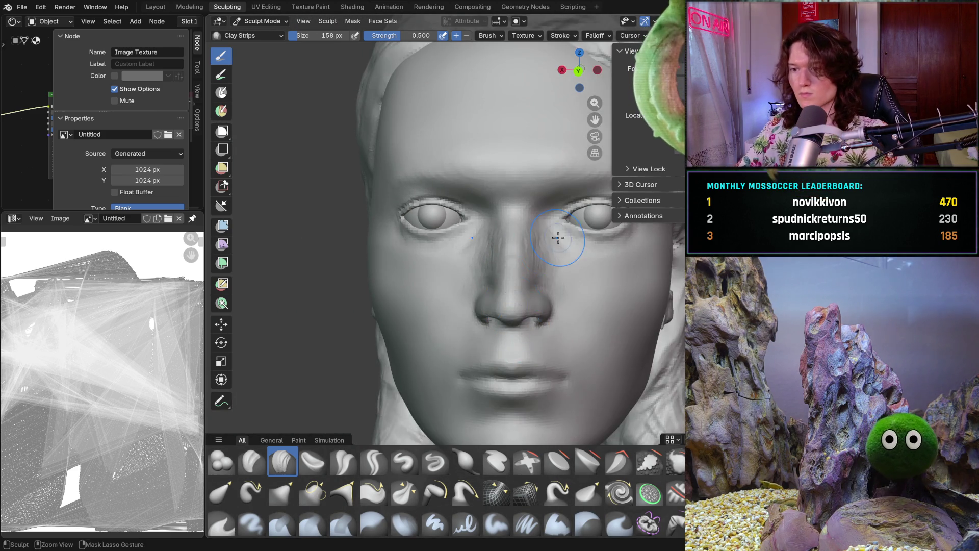
scroll(581, 230, down, 2)
scroll(591, 232, down, 2)
Raise clay strips down the side of the nose bridge below the eye
mouse_move(535, 245)
middle_down()
mouse_move(541, 413)
mouse_move(539, 360)
middle_up()
scroll(497, 245, up, 3)
scroll(494, 243, up, 3)
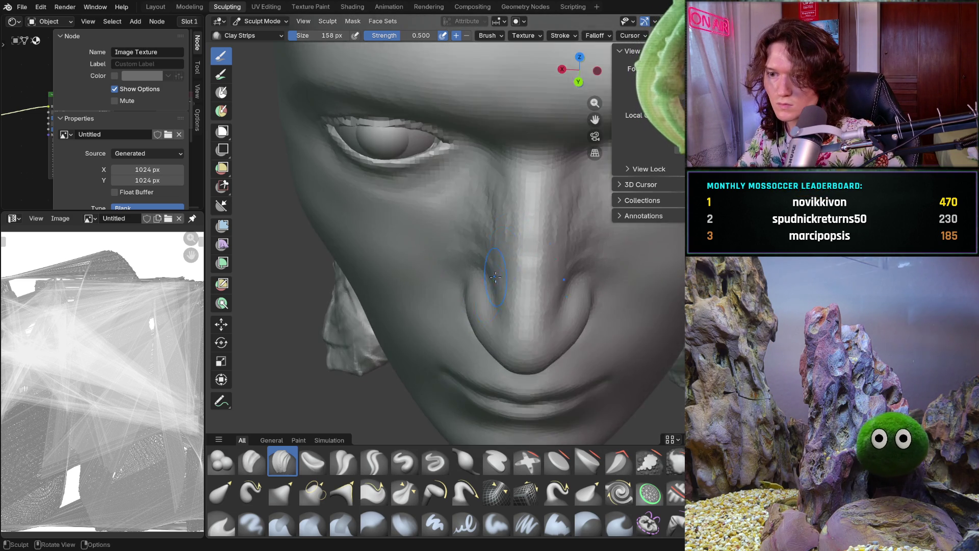
scroll(492, 243, up, 2)
scroll(493, 241, up, 2)
scroll(505, 214, up, 2)
scroll(528, 176, up, 2)
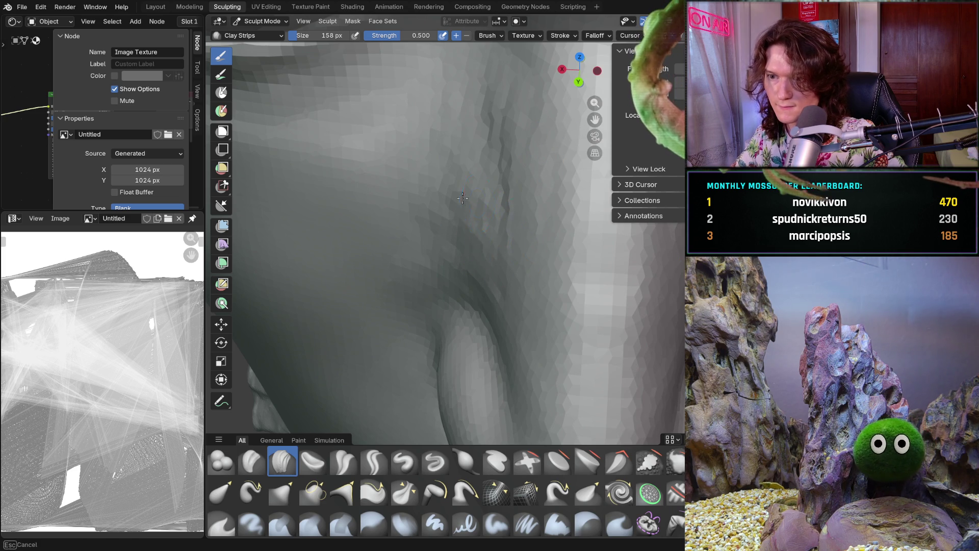
drag(500, 84, 499, 77)
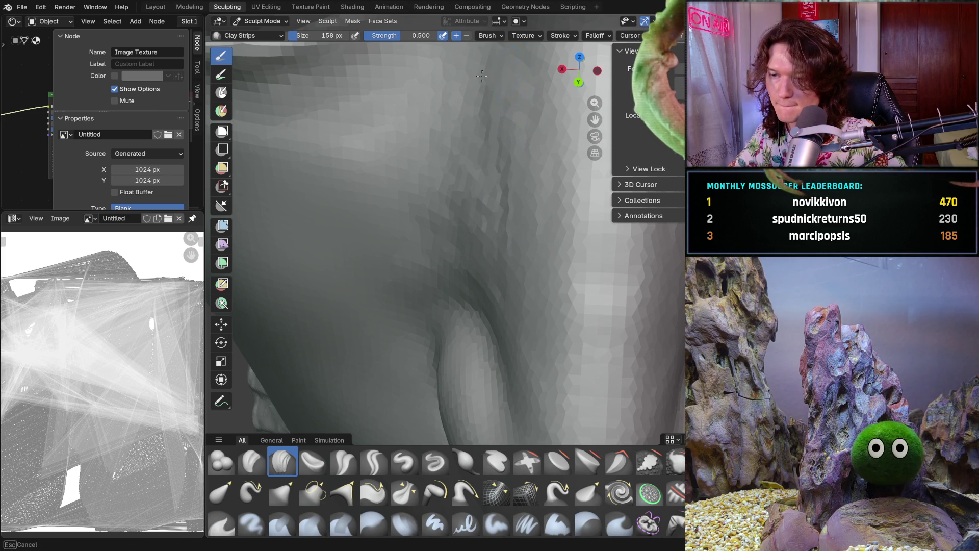
drag(469, 146, 469, 178)
middle_drag(462, 162, 444, 117)
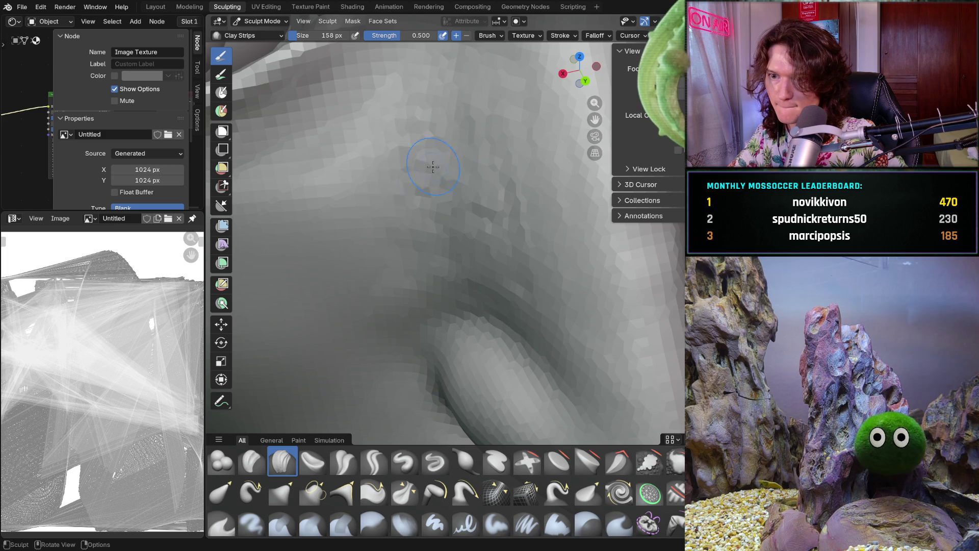
drag(451, 159, 451, 284)
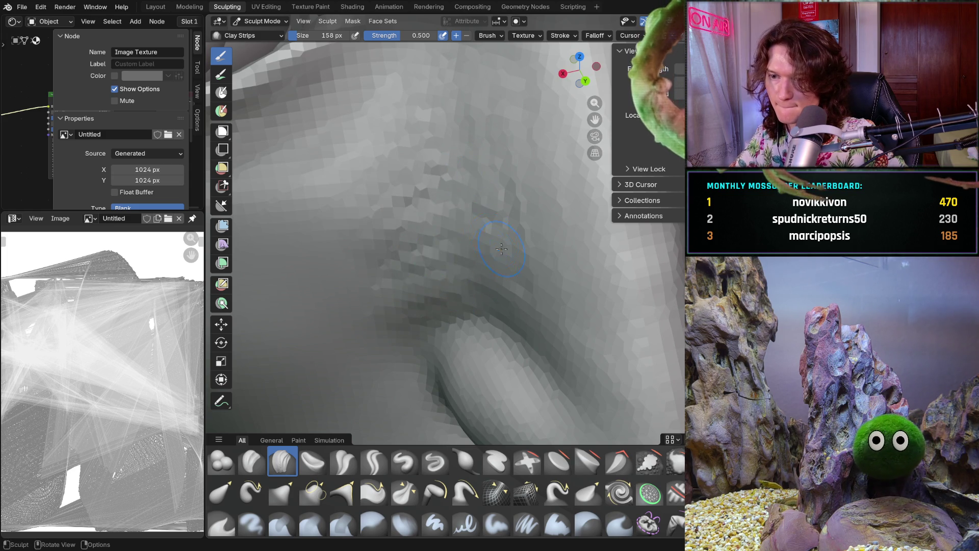
middle_drag(429, 256, 434, 242)
scroll(434, 242, down, 3)
scroll(452, 276, down, 2)
scroll(472, 325, up, 2)
scroll(483, 281, up, 2)
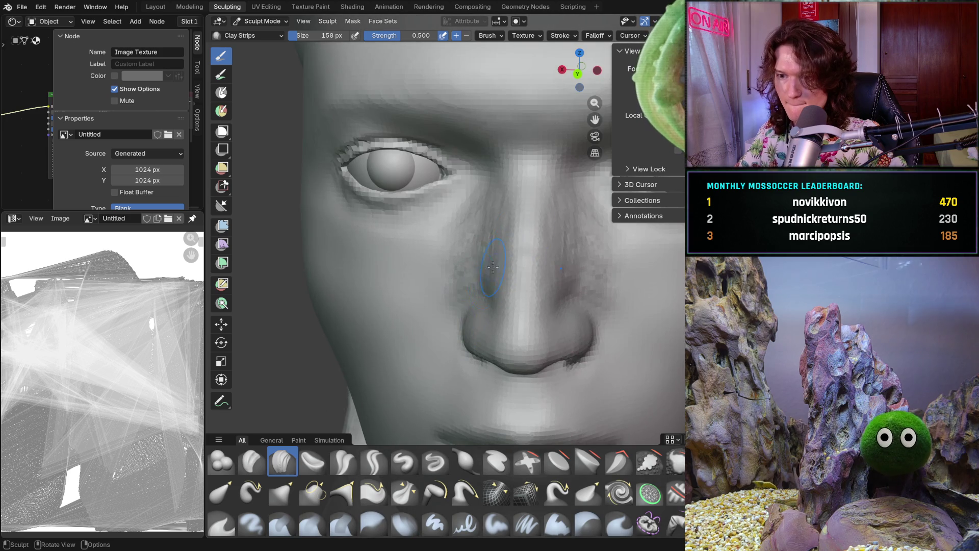
scroll(441, 344, up, 2)
scroll(436, 337, up, 1)
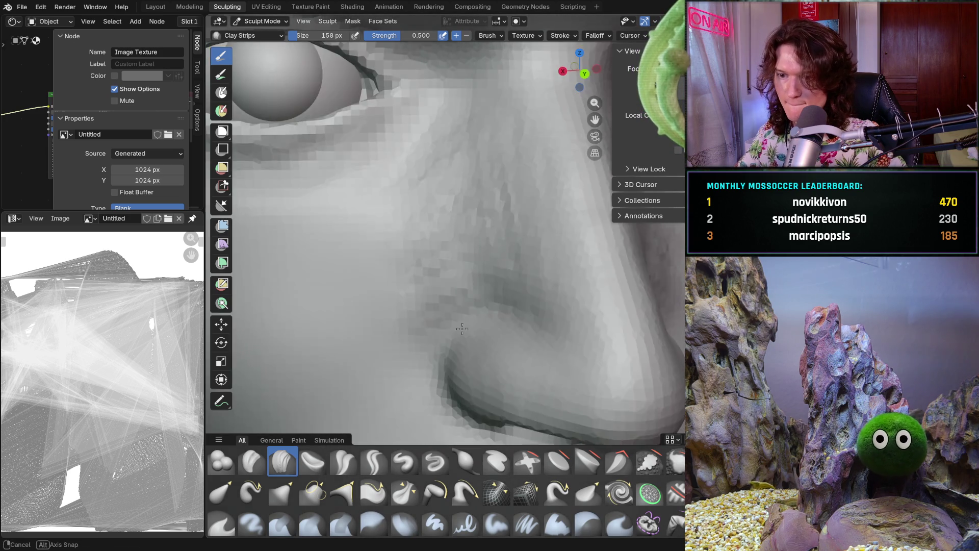
scroll(429, 321, up, 2)
scroll(422, 307, up, 1)
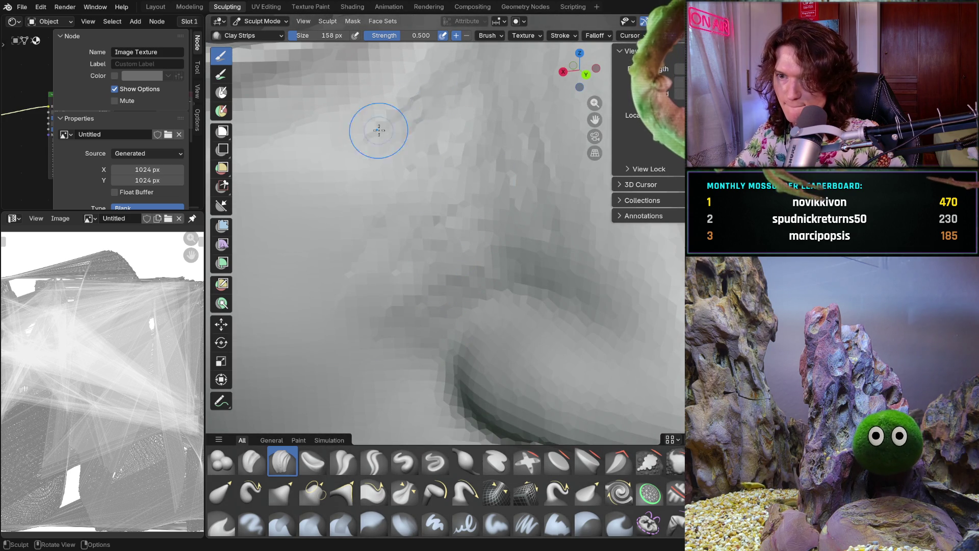
scroll(460, 214, down, 1)
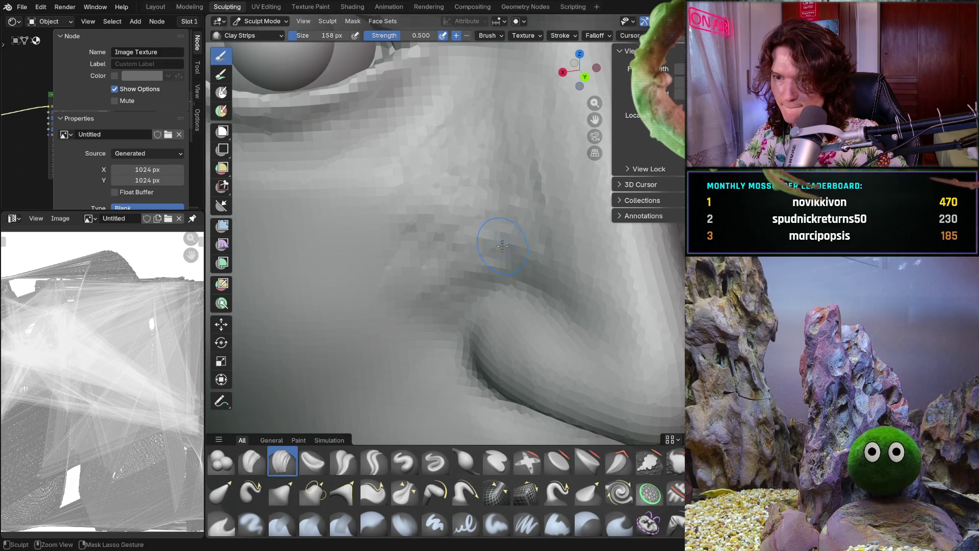
Inspect the nose bridge and eye from frontal and side angles before resizing the brush
middle_drag(465, 203, 534, 202)
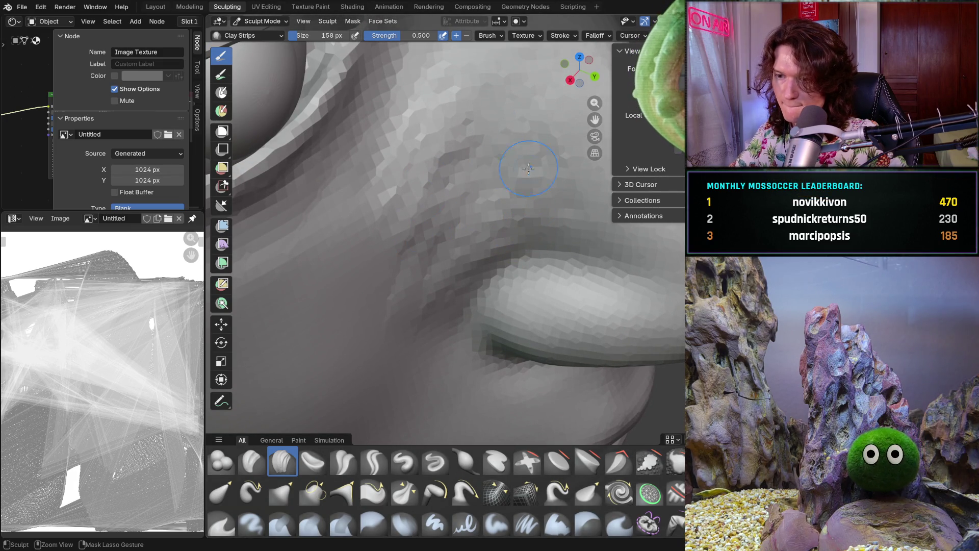
scroll(467, 227, down, 3)
middle_drag(459, 215, 436, 199)
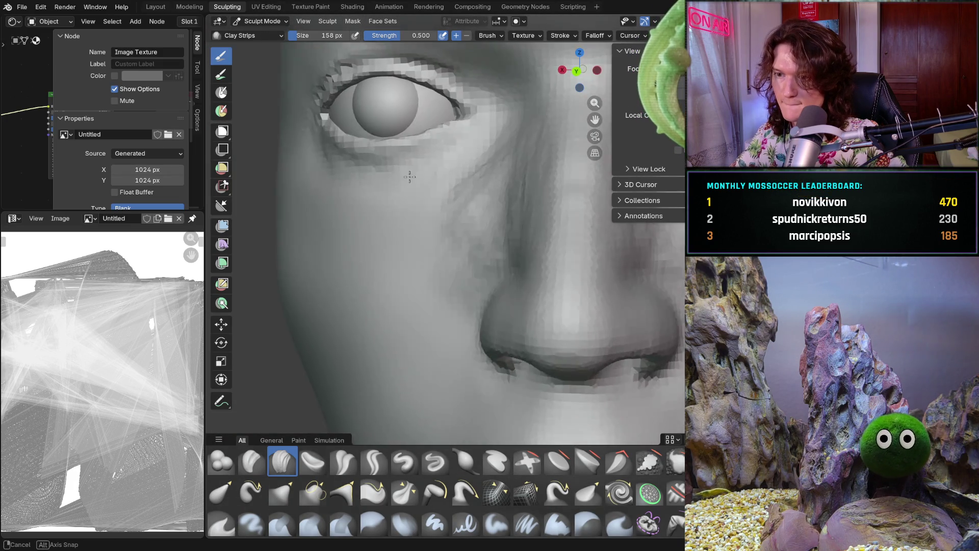
scroll(436, 199, up, 4)
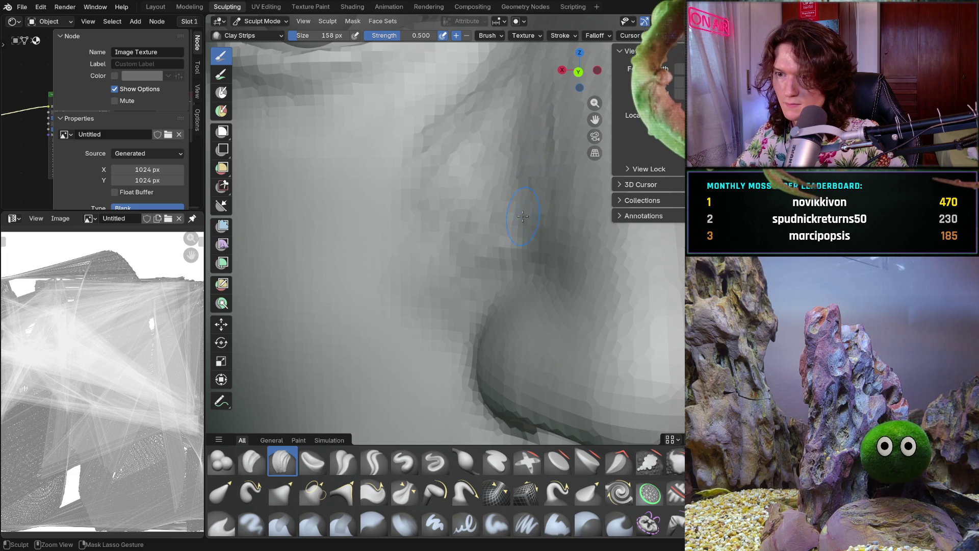
middle_drag(531, 138, 532, 200)
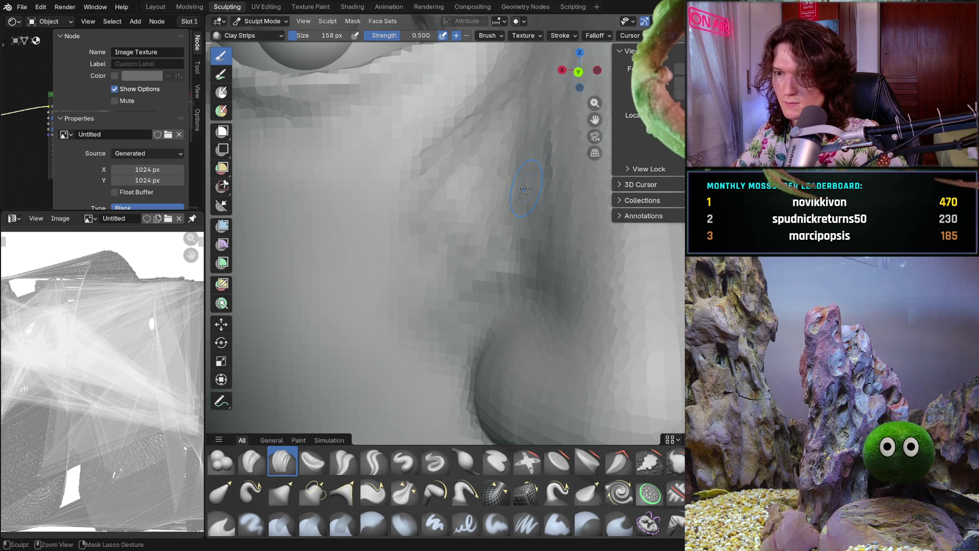
middle_drag(548, 125, 522, 127)
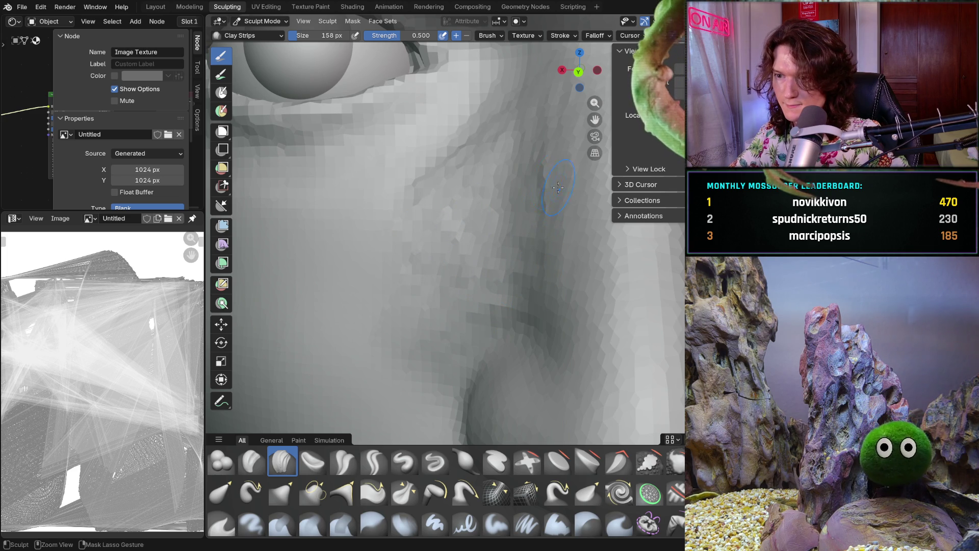
scroll(557, 189, down, 4)
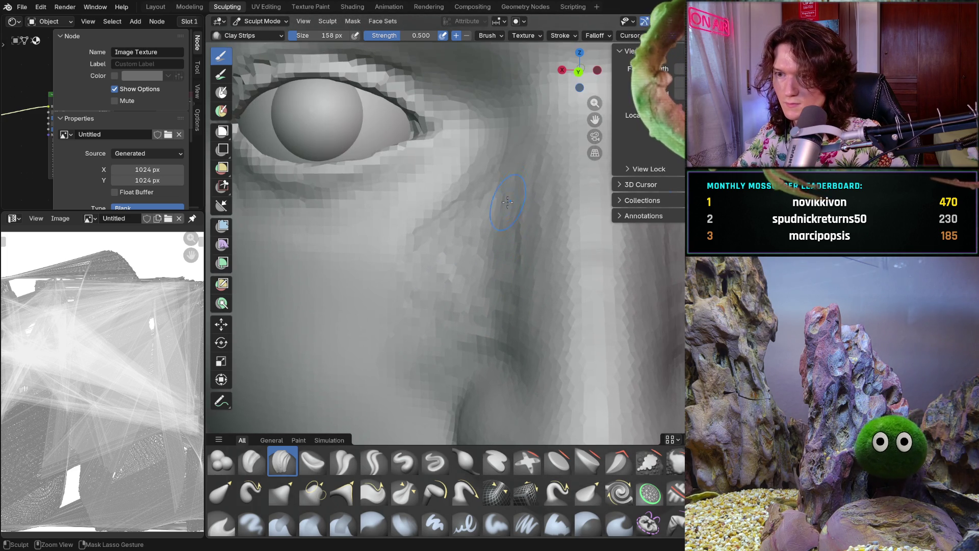
middle_drag(519, 191, 535, 193)
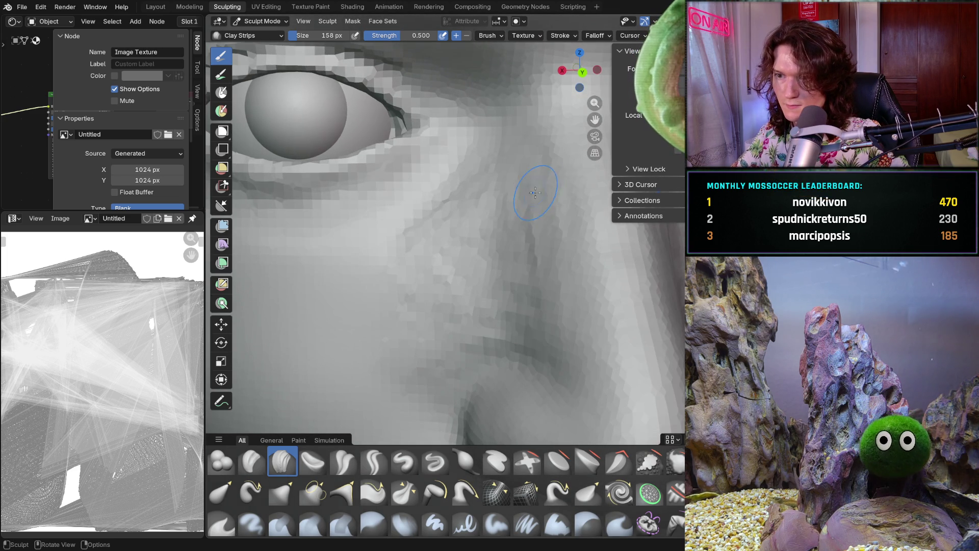
key(f)
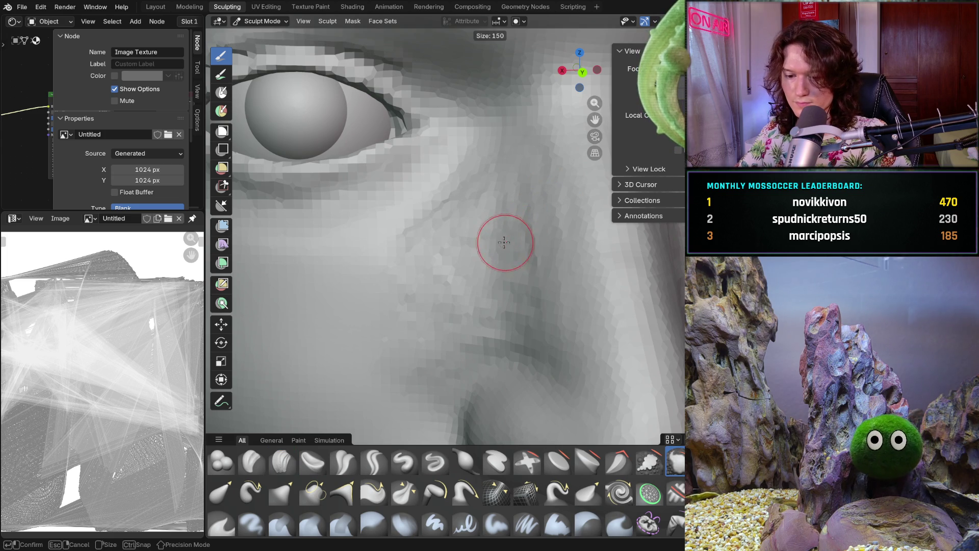
Smooth the cheek around the nostril wing with a 402 px brush at 0.192 strength
click(520, 256)
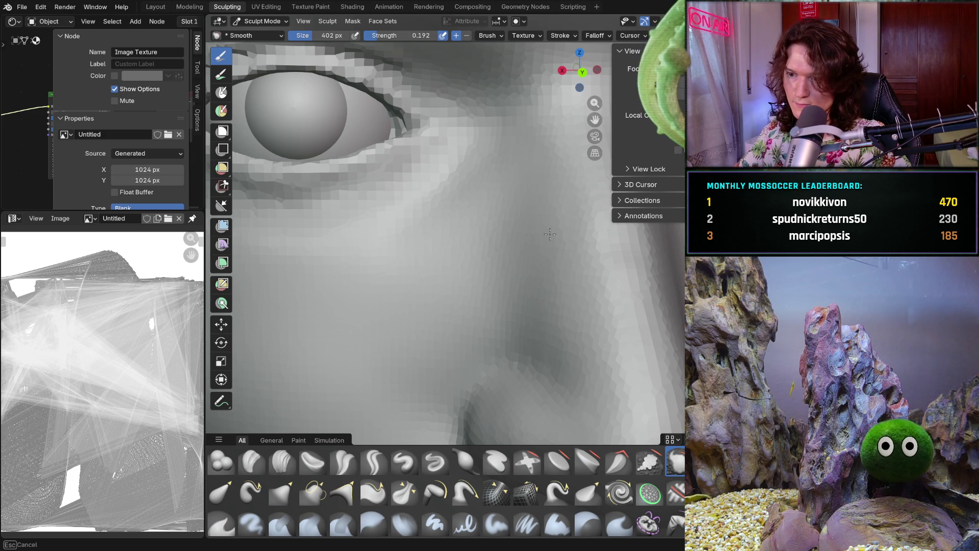
mouse_move(569, 320)
ctrl+middle_down()
mouse_move(550, 276)
mouse_move(544, 316)
ctrl+middle_up()
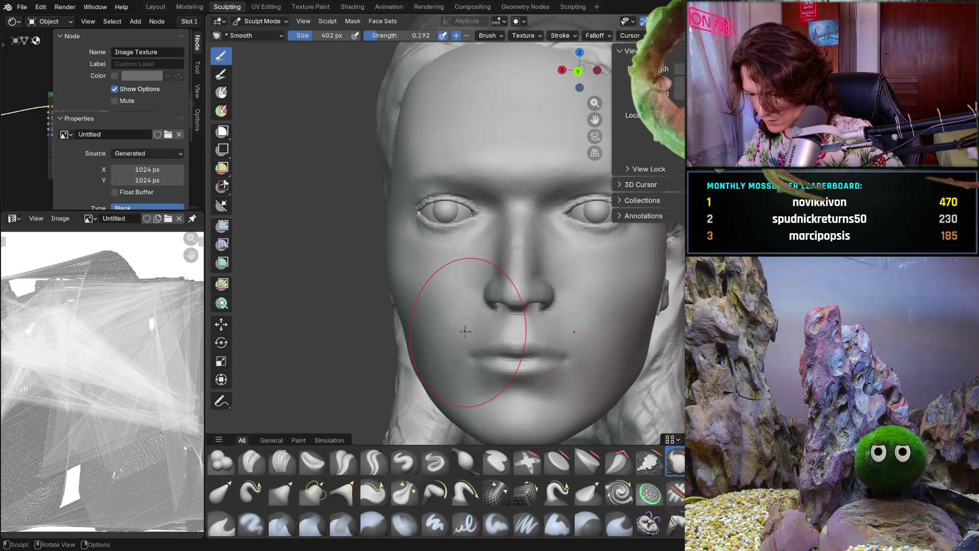
mouse_move(470, 391)
middle_down()
mouse_move(519, 362)
mouse_move(630, 256)
middle_up()
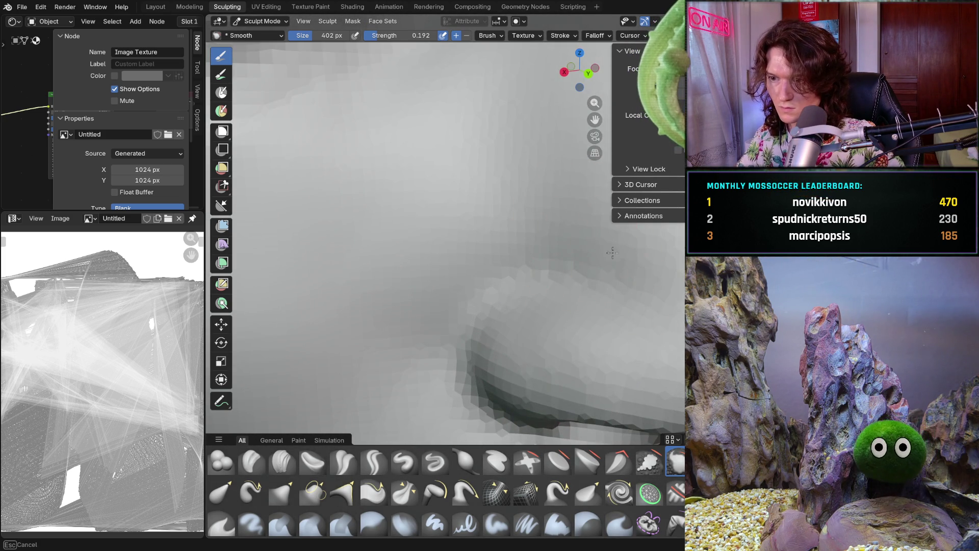
ctrl+middle_drag(432, 348, 476, 350)
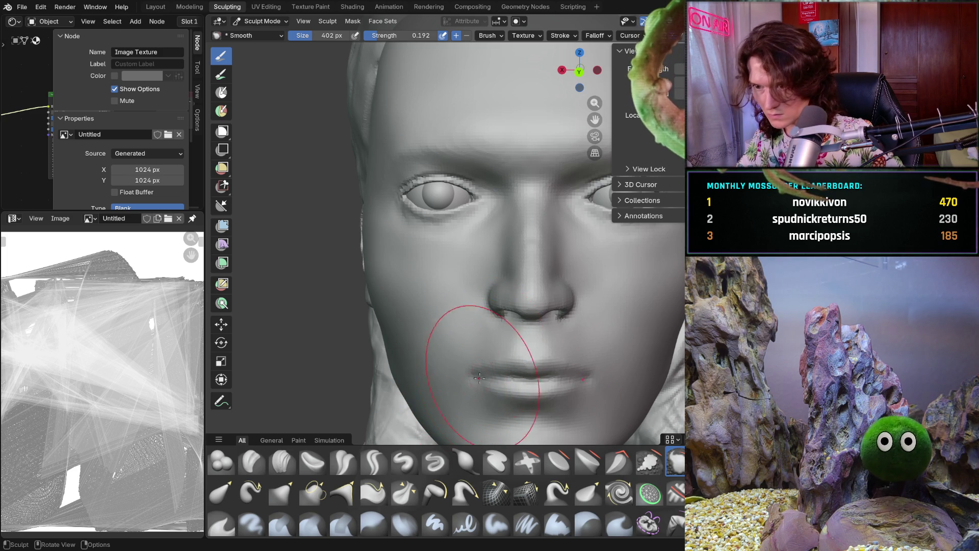
scroll(484, 352, down, 3)
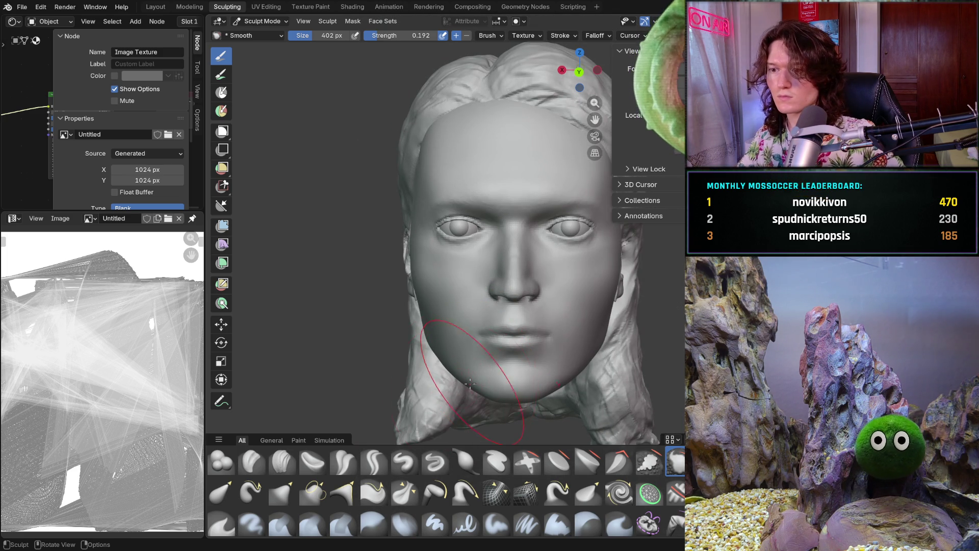
scroll(469, 378, up, 4)
mouse_move(475, 367)
middle_down()
mouse_move(573, 389)
mouse_move(459, 299)
mouse_move(527, 312)
mouse_move(459, 268)
mouse_move(497, 306)
middle_up()
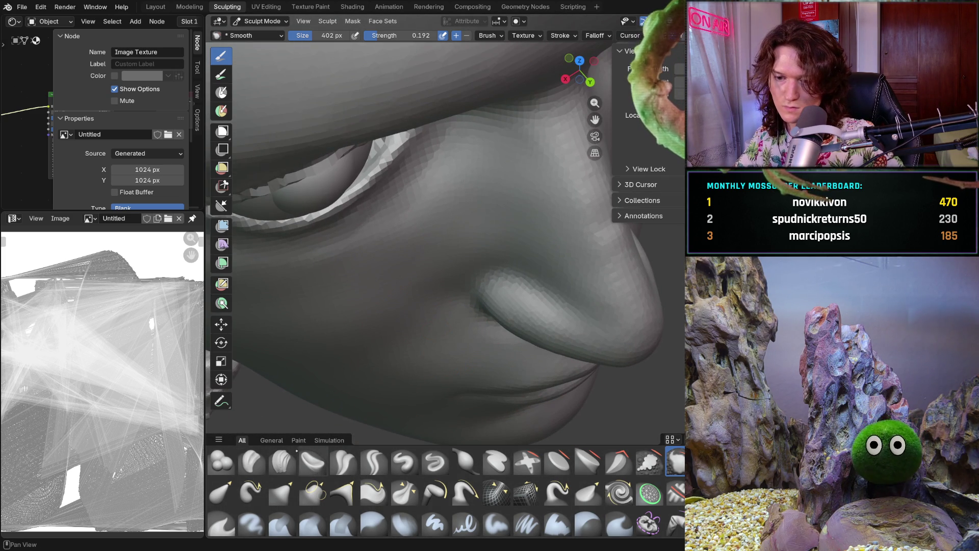
Switch to Clay Strips and shrink its radius to 138 px for finer detail
click(282, 461)
key(f)
click(454, 234)
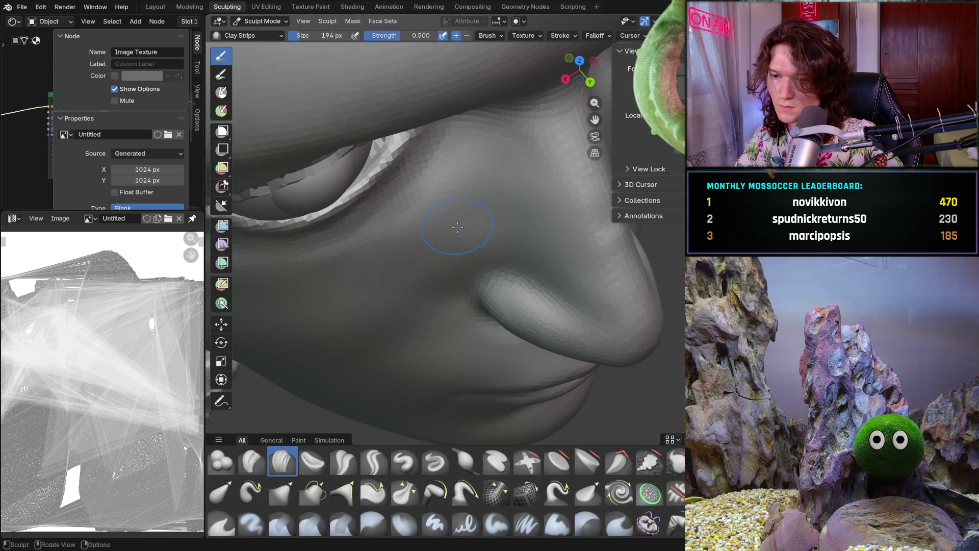
key(f)
click(463, 218)
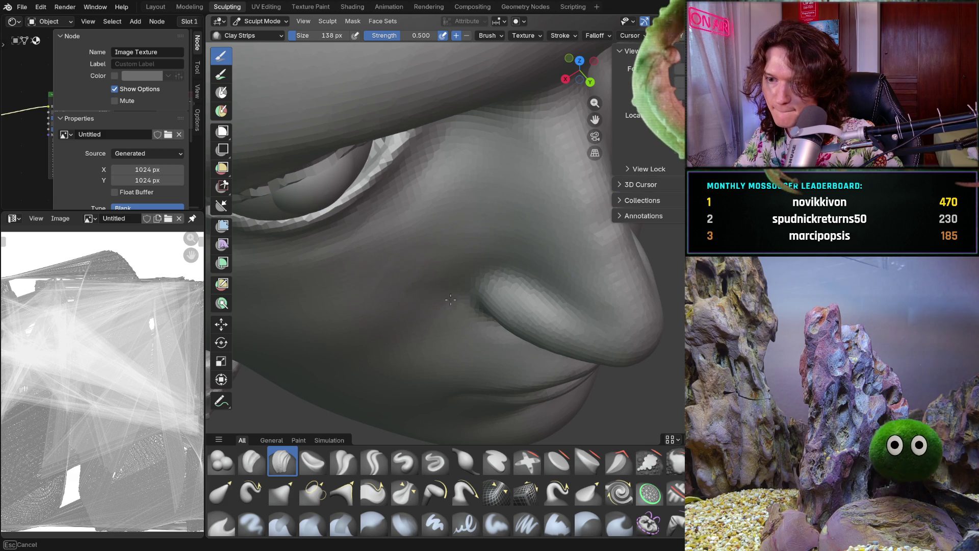
Detail the cheek beside the nose wing, then set the Smooth brush to 350 px
middle_drag(426, 301, 448, 284)
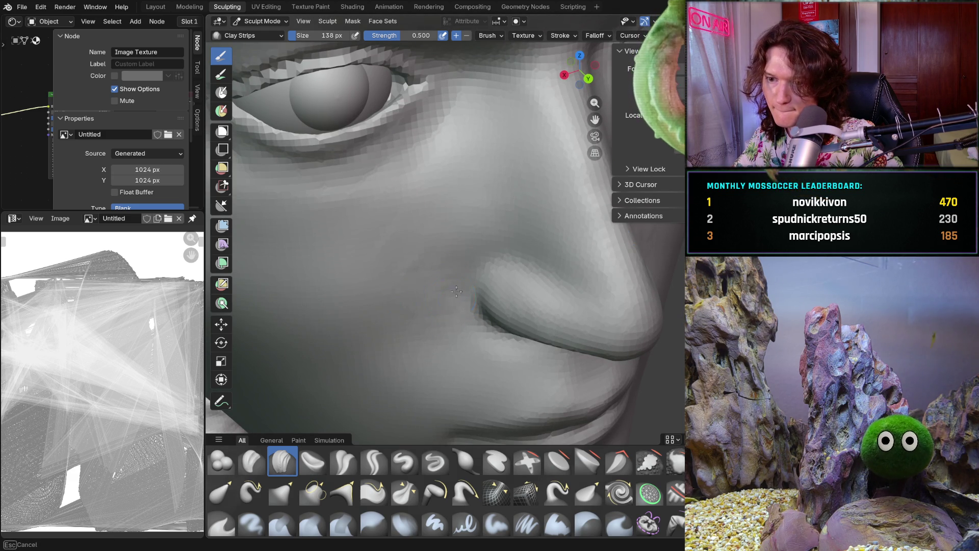
middle_drag(455, 283, 474, 230)
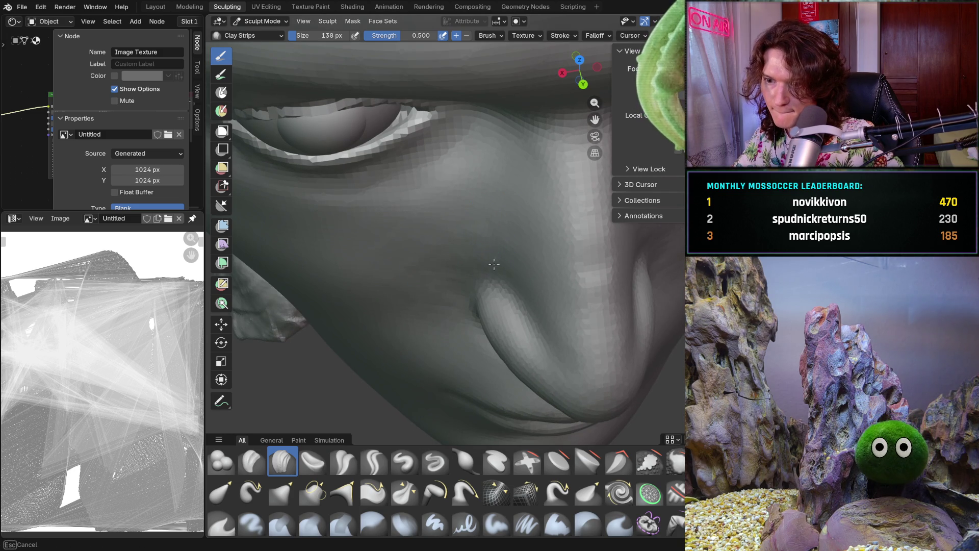
middle_drag(476, 254, 486, 262)
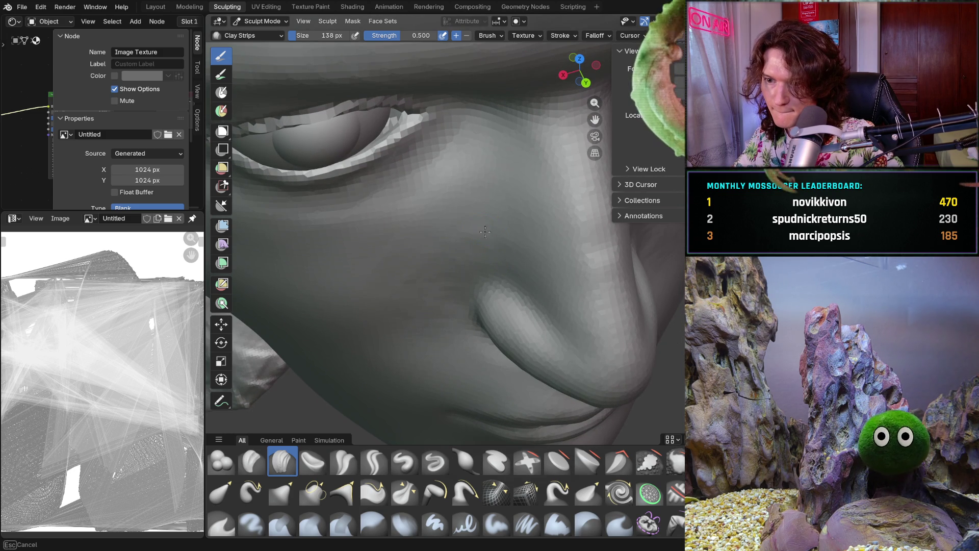
middle_drag(486, 234, 501, 227)
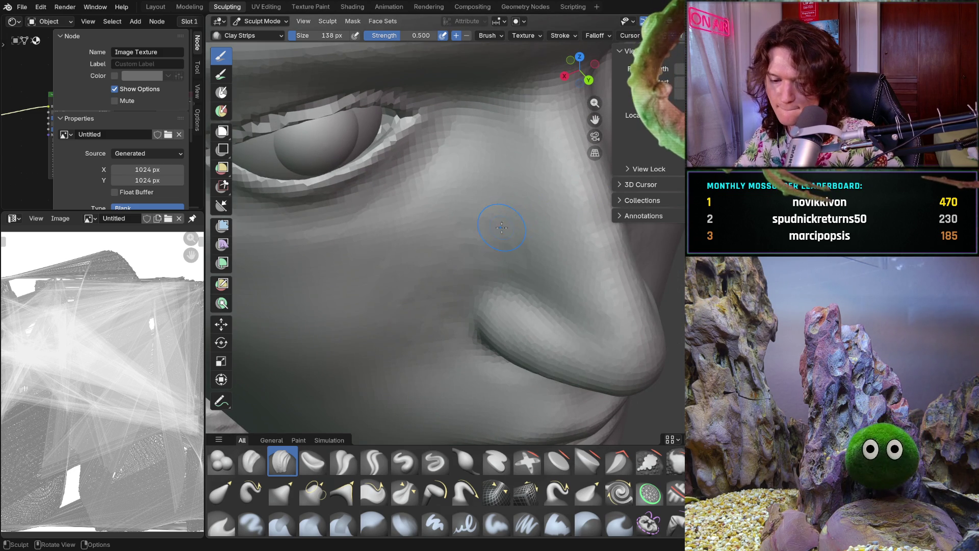
key(f)
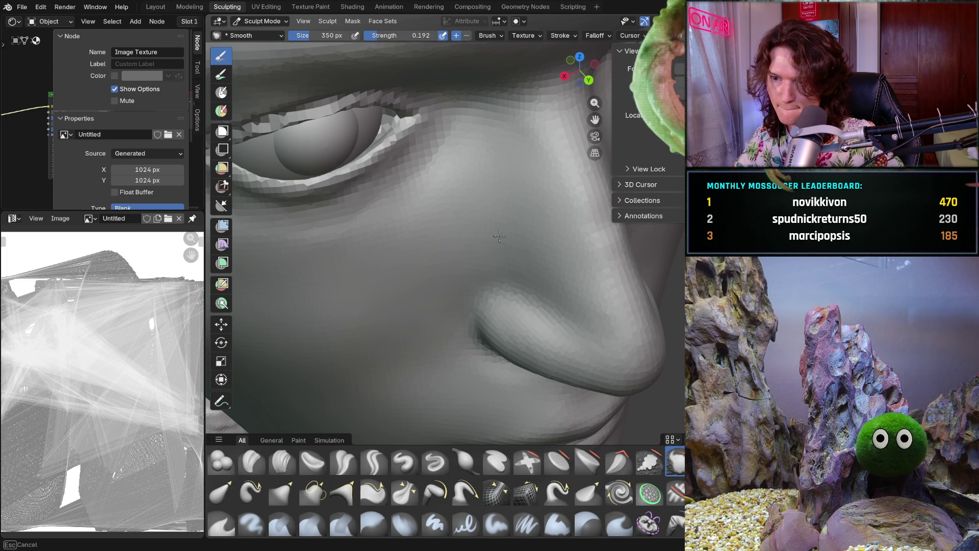
click(389, 313)
Smooth the cheek and nose bridge while orbiting between frontal, three-quarter and top-down views
middle_drag(389, 313, 444, 243)
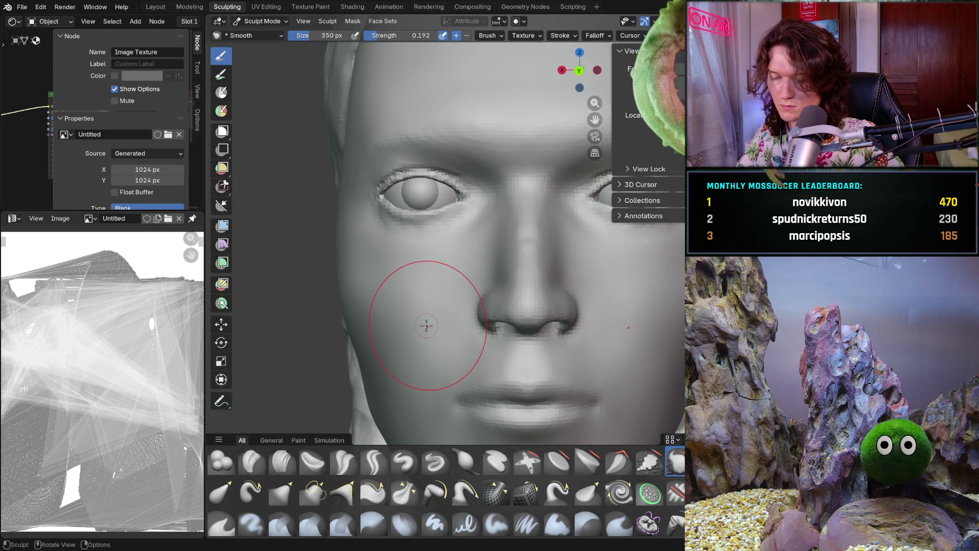
middle_drag(448, 322, 427, 335)
scroll(426, 335, down, 5)
scroll(459, 329, down, 3)
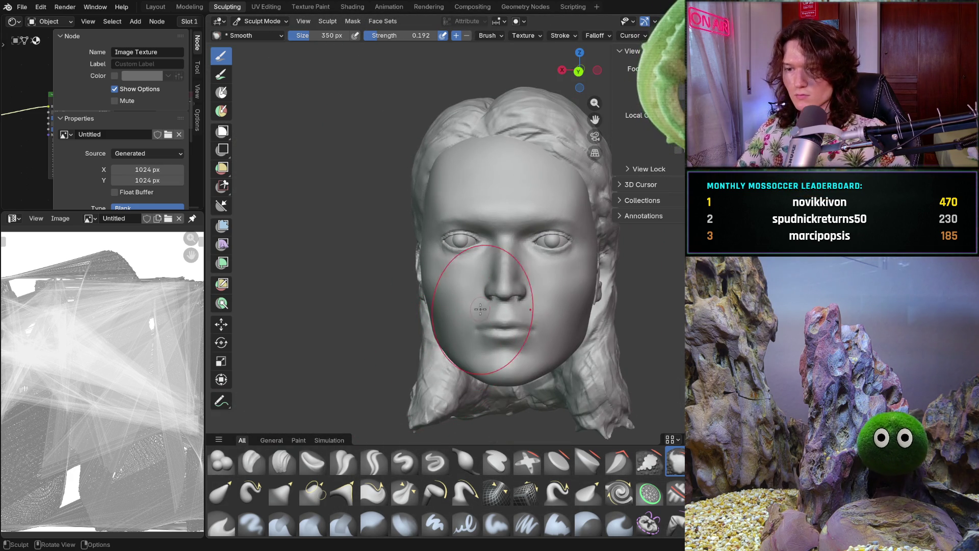
scroll(485, 325, up, 5)
mouse_move(475, 321)
middle_down()
mouse_move(538, 308)
mouse_move(555, 344)
middle_up()
middle_drag(606, 338, 536, 330)
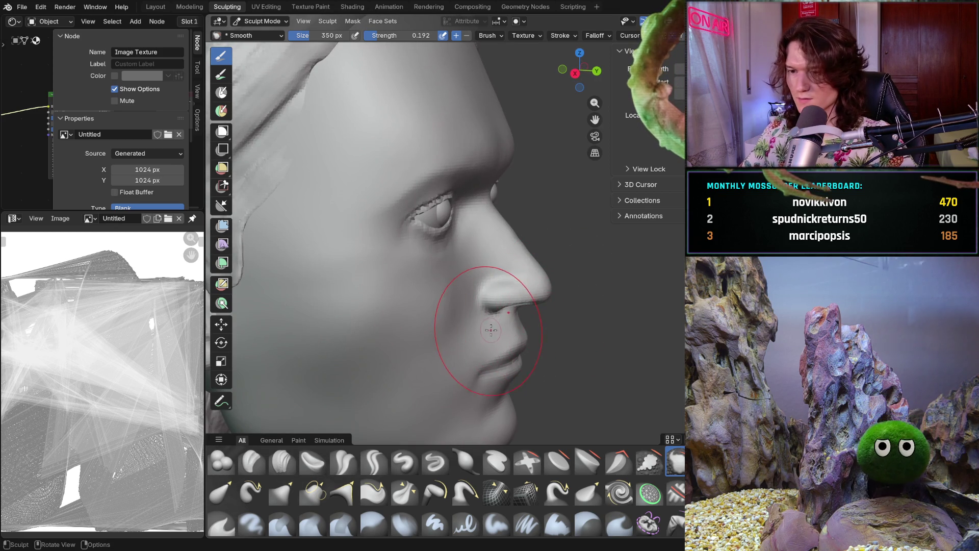
mouse_move(490, 329)
middle_down()
mouse_move(504, 366)
mouse_move(470, 357)
mouse_move(468, 336)
middle_up()
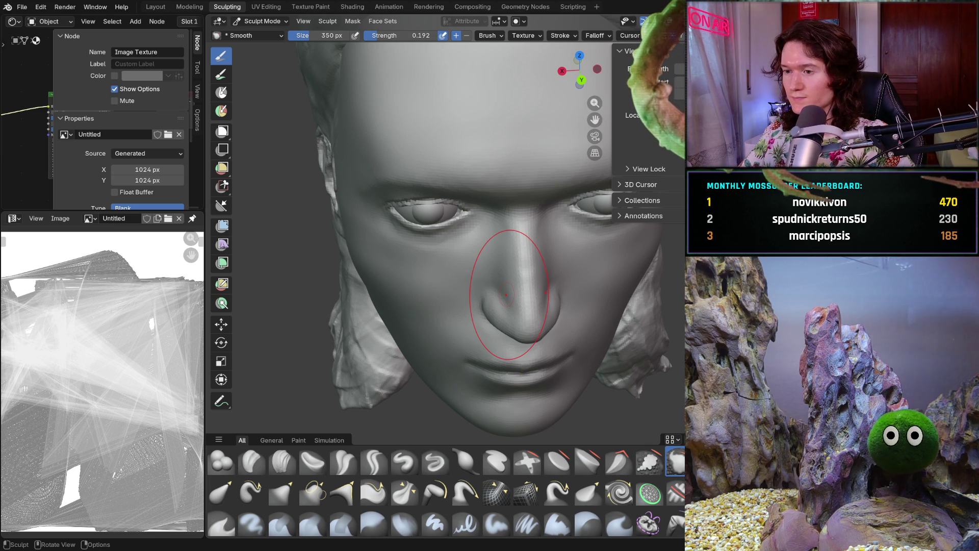
Check the nose silhouette from the exact front view, zoomed in close
key(KP_1)
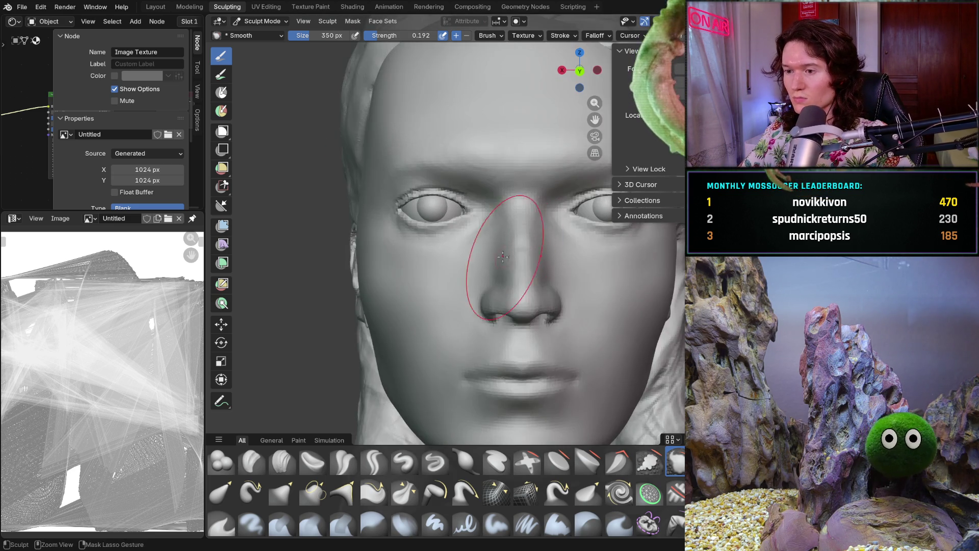
scroll(511, 290, down, 3)
scroll(512, 290, up, 3)
scroll(459, 276, up, 3)
mouse_move(451, 272)
middle_down()
mouse_move(442, 267)
mouse_move(505, 260)
mouse_move(463, 272)
middle_up()
scroll(457, 255, up, 4)
scroll(456, 255, down, 3)
scroll(459, 264, up, 3)
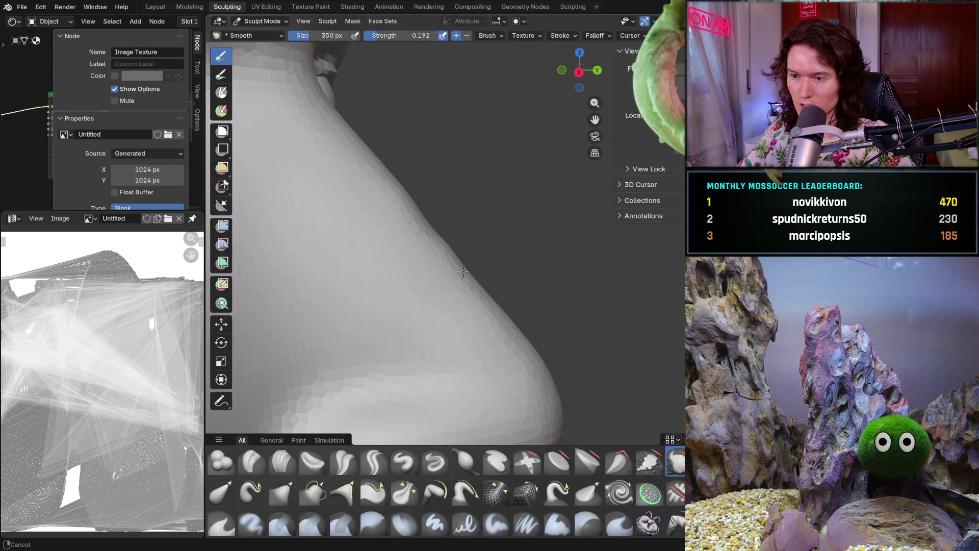
mouse_move(461, 236)
middle_down()
mouse_move(468, 264)
mouse_move(398, 229)
middle_up()
scroll(459, 275, up, 5)
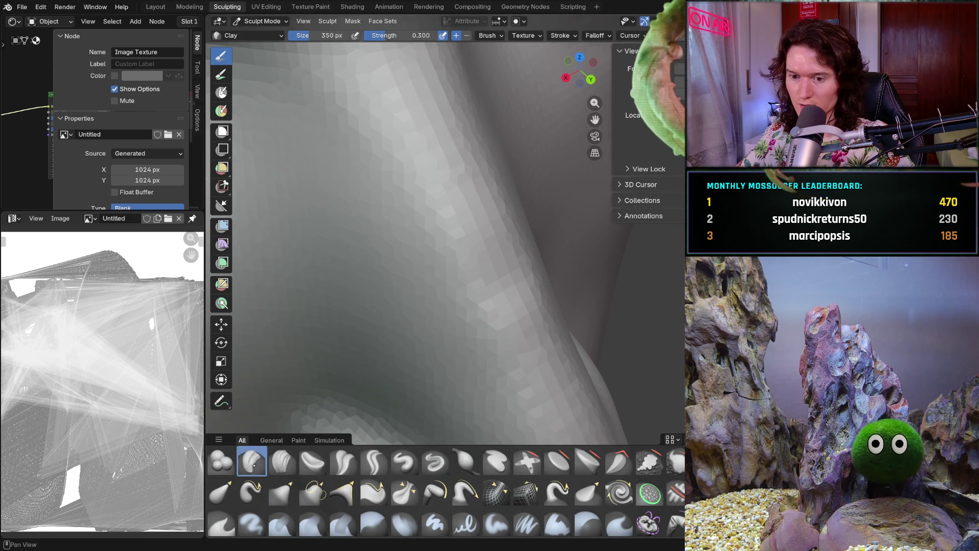
Work Clay Strips strokes over the nose surface from close-up and profile angles
mouse_move(428, 306)
middle_down()
mouse_move(461, 335)
mouse_move(429, 230)
middle_up()
mouse_move(429, 291)
middle_down()
mouse_move(367, 348)
mouse_move(490, 261)
middle_up()
scroll(475, 260, up, 3)
mouse_move(352, 290)
middle_down()
mouse_move(328, 247)
mouse_move(493, 247)
middle_up()
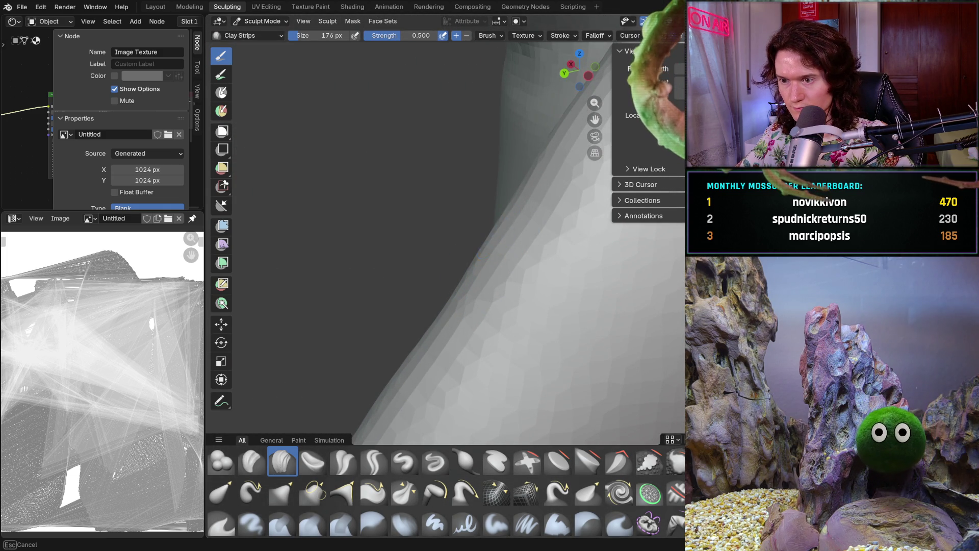
scroll(528, 268, up, 3)
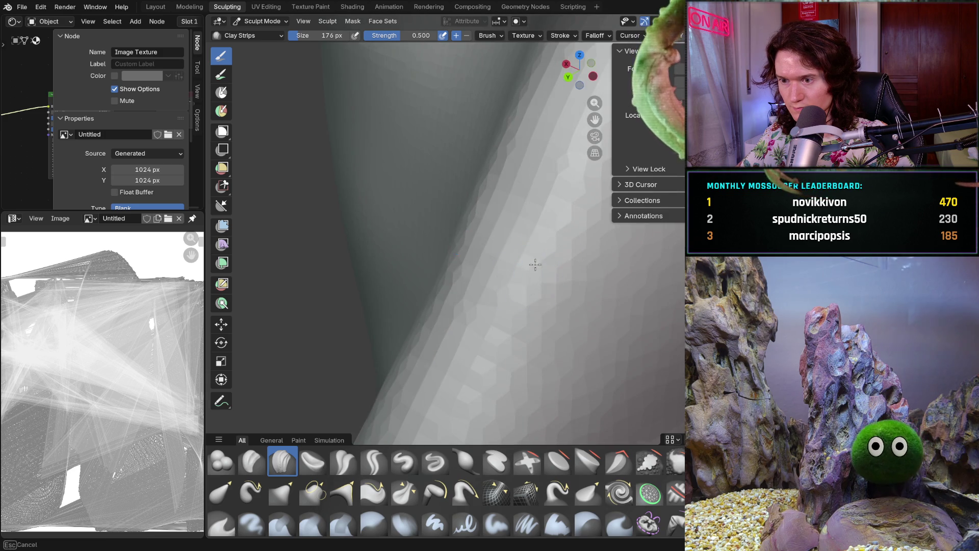
middle_drag(535, 267, 608, 275)
scroll(423, 290, down, 5)
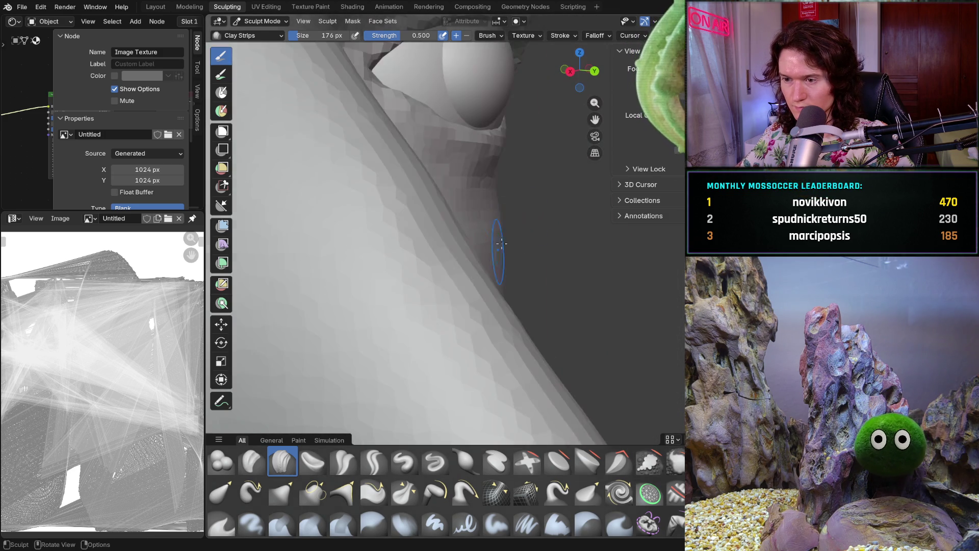
scroll(459, 337, down, 4)
mouse_move(467, 337)
middle_down()
mouse_move(558, 309)
mouse_move(451, 291)
mouse_move(529, 287)
middle_up()
scroll(490, 291, up, 5)
scroll(468, 270, up, 3)
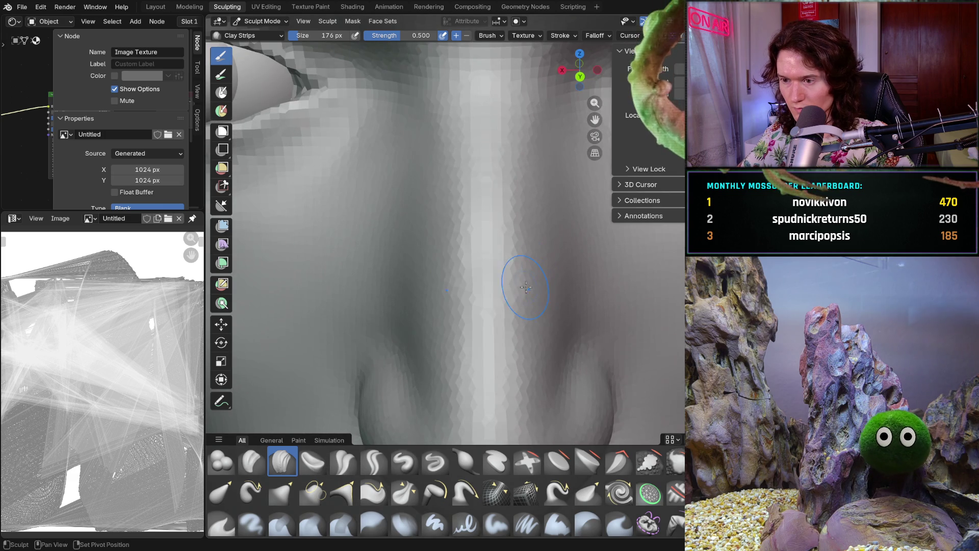
scroll(527, 326, down, 6)
scroll(497, 345, down, 3)
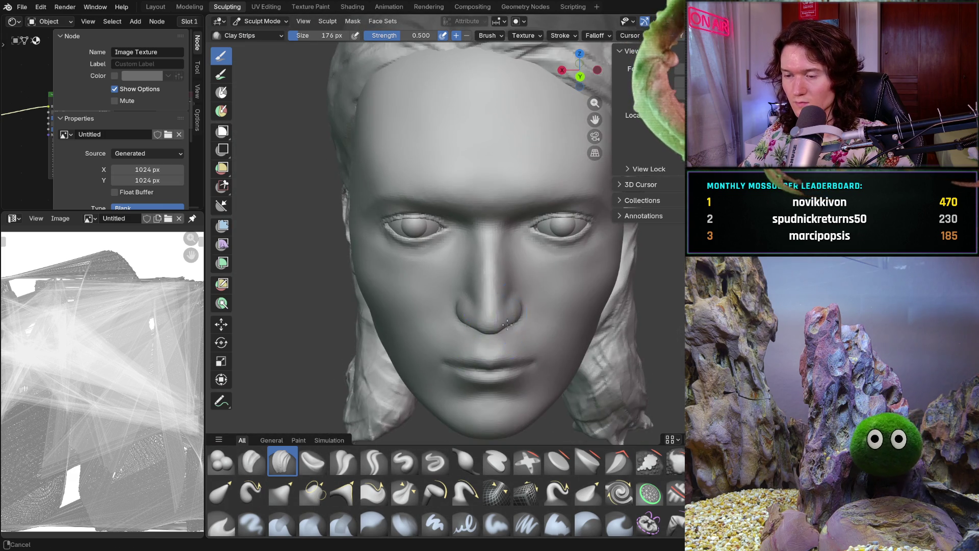
scroll(505, 331, up, 6)
Clean up the sides of the nose bridge where they meet the eye sockets
mouse_move(459, 306)
middle_down()
mouse_move(431, 293)
mouse_move(510, 259)
middle_up()
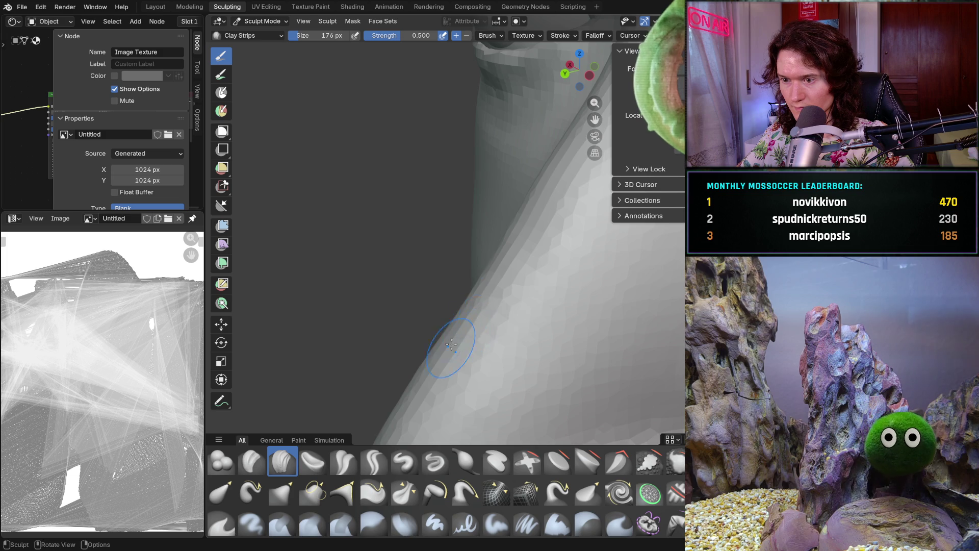
middle_drag(453, 349, 490, 292)
mouse_move(540, 244)
middle_down()
mouse_move(462, 224)
mouse_move(474, 245)
middle_up()
scroll(540, 186, down, 5)
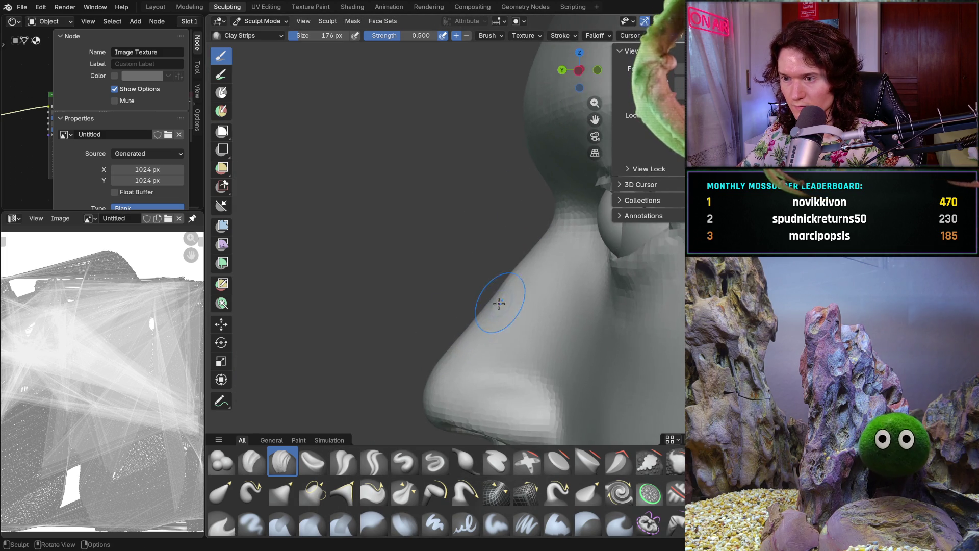
scroll(489, 267, up, 5)
middle_drag(506, 291, 488, 303)
scroll(487, 302, down, 4)
scroll(490, 298, down, 2)
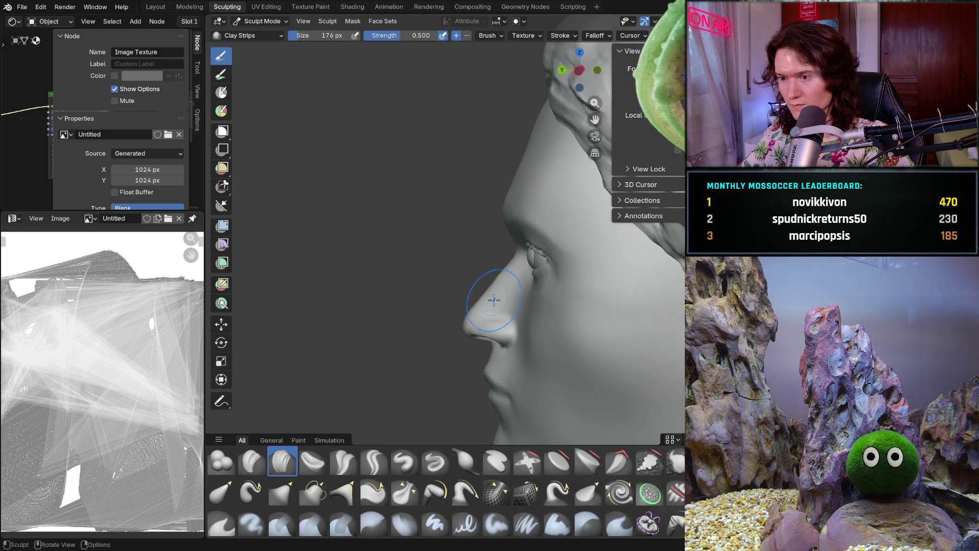
scroll(498, 302, up, 5)
scroll(502, 305, up, 6)
scroll(490, 268, up, 3)
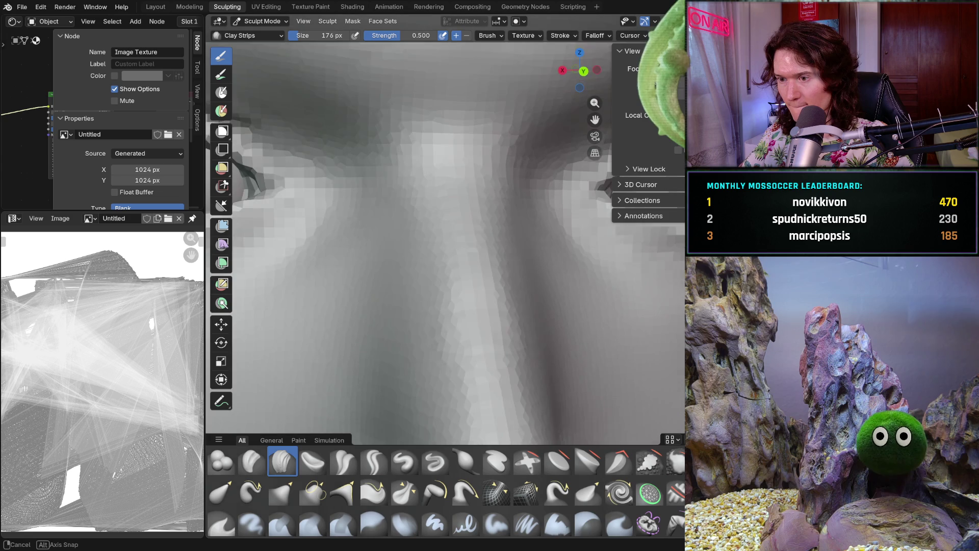
middle_drag(482, 260, 565, 254)
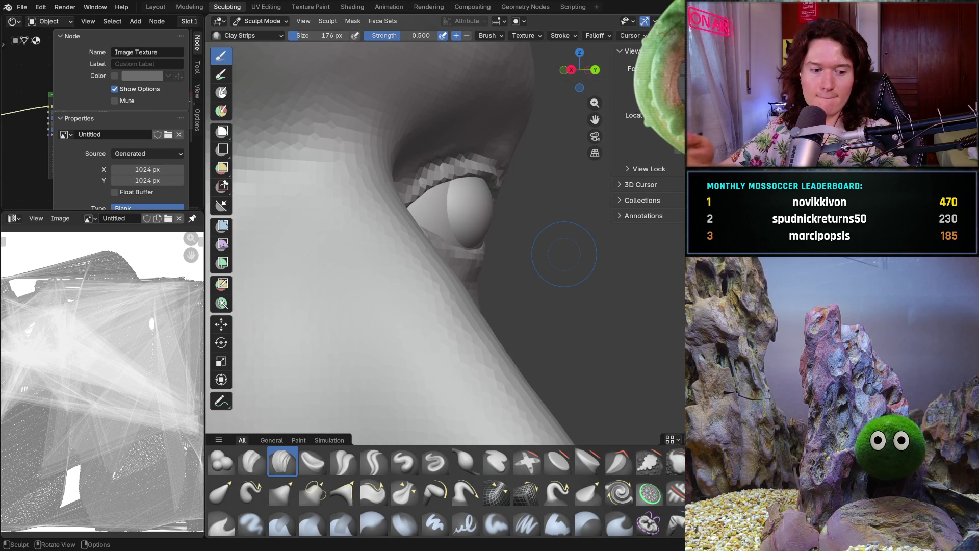
middle_drag(497, 260, 565, 254)
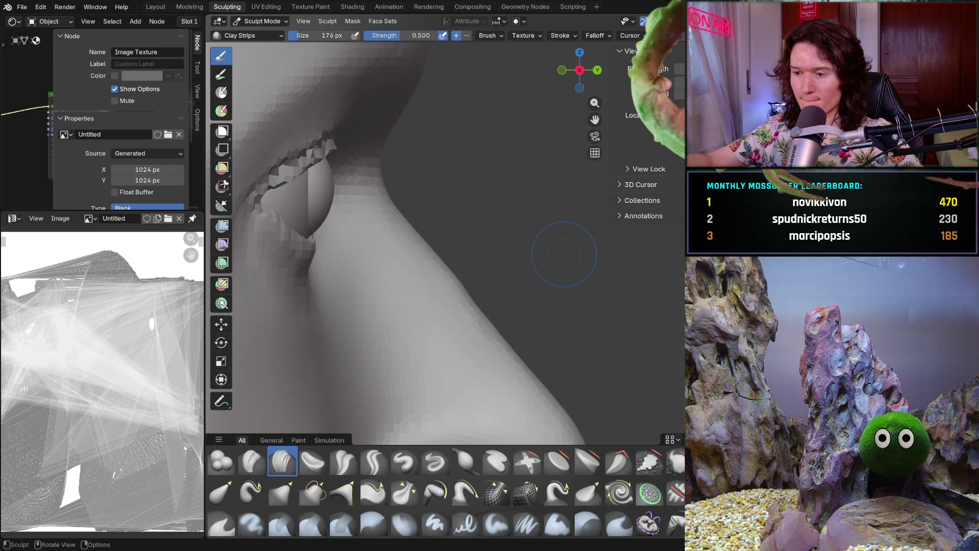
Sculpt the nose bridge profile in the left and right side ortho views
key(ctrl+KP_3)
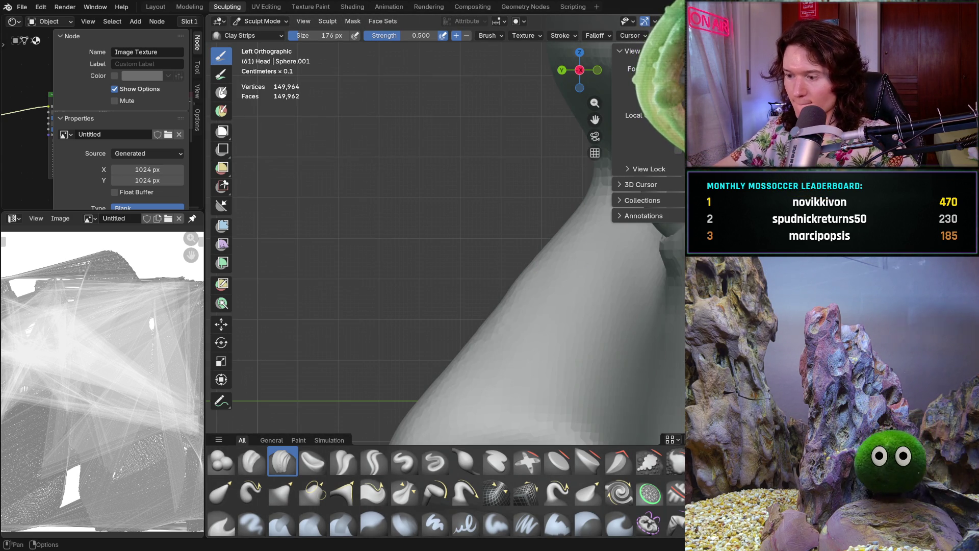
middle_drag(321, 330, 343, 329)
key(KP_3)
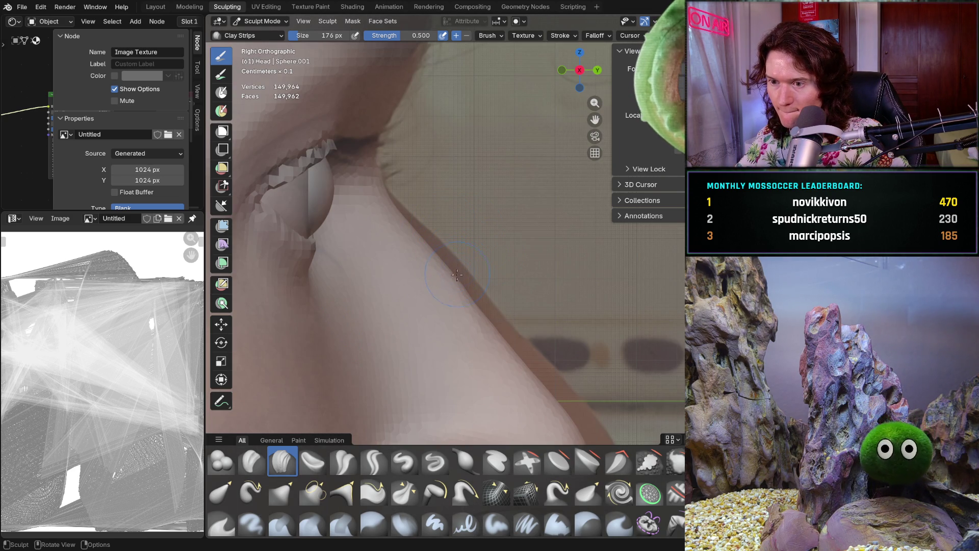
drag(457, 273, 455, 276)
Build up the front of the nose bridge, then compare against the side reference photo and hide it
middle_drag(476, 259, 443, 263)
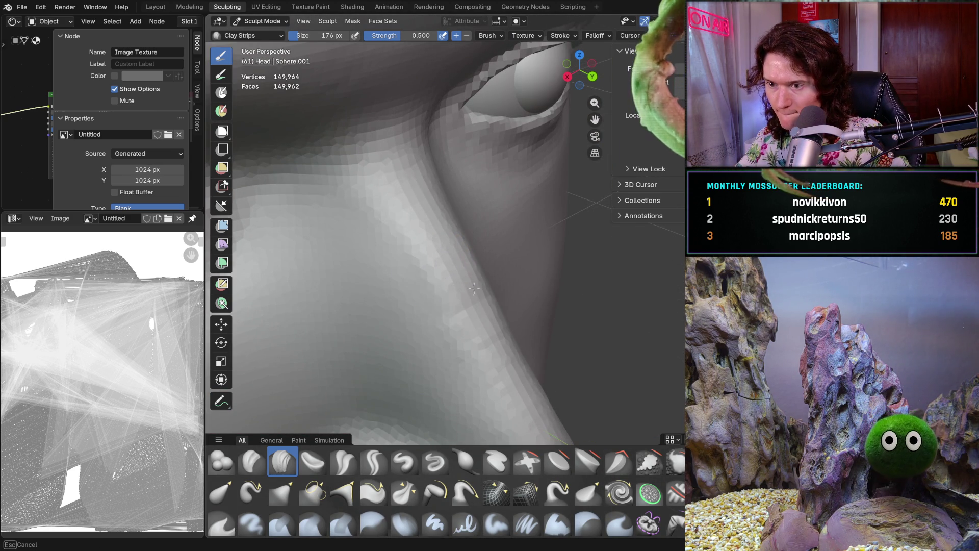
middle_drag(476, 320, 459, 283)
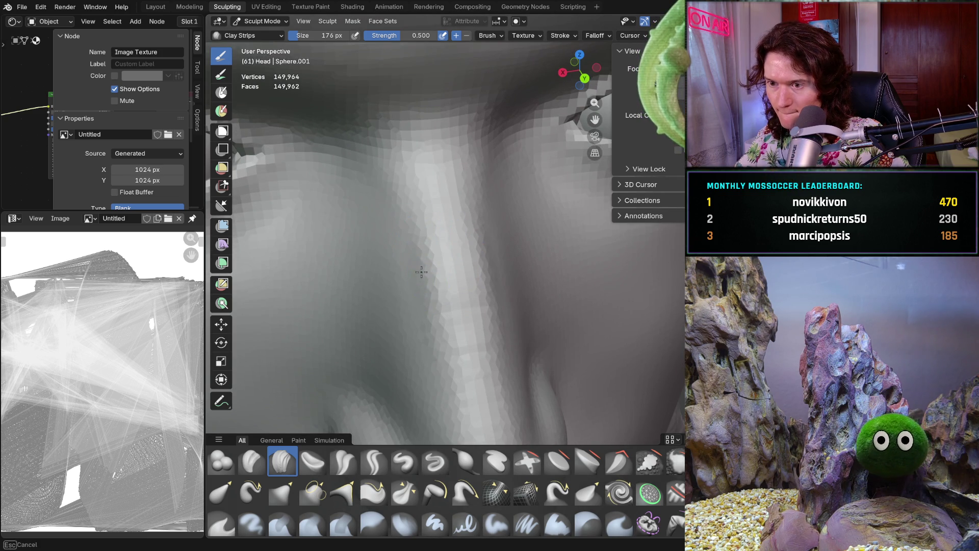
drag(425, 253, 449, 326)
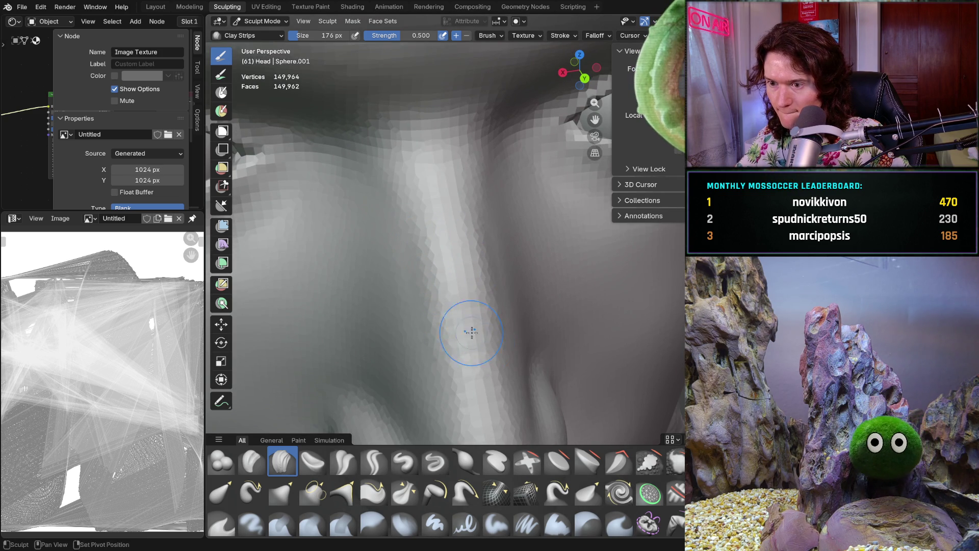
scroll(485, 329, down, 3)
key(KP_0)
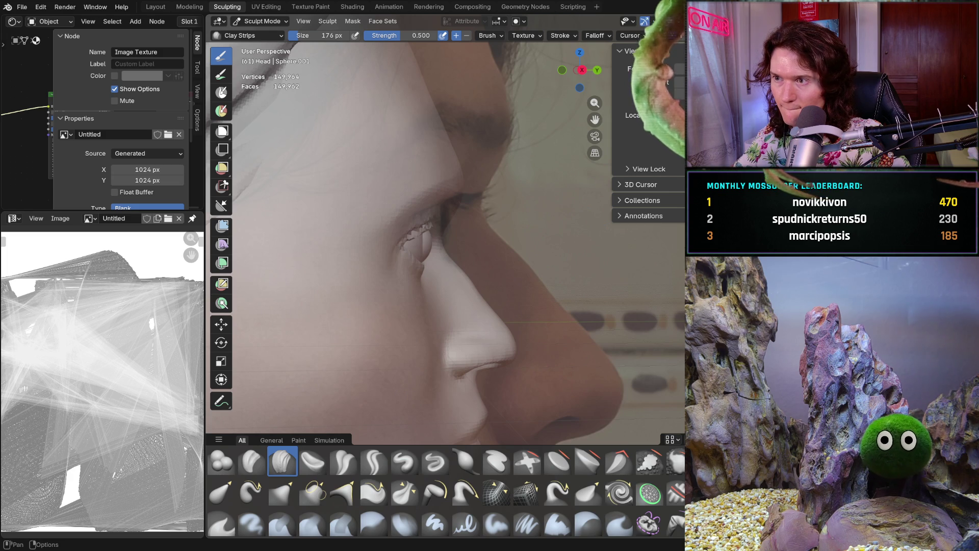
key(KP_0)
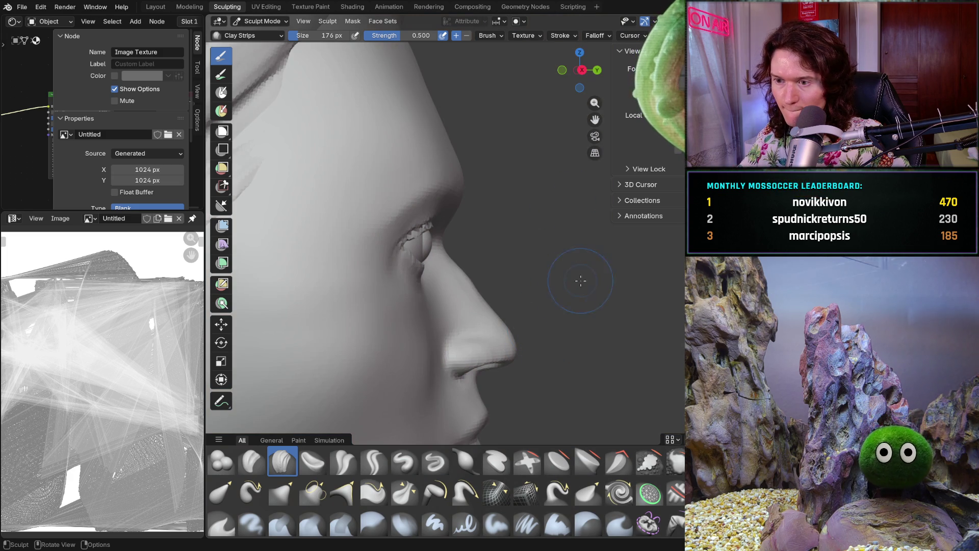
Add Clay Strips strokes along the front of the nose bridge between the eyes, checking front and profile
middle_drag(578, 285, 474, 284)
scroll(428, 291, up, 4)
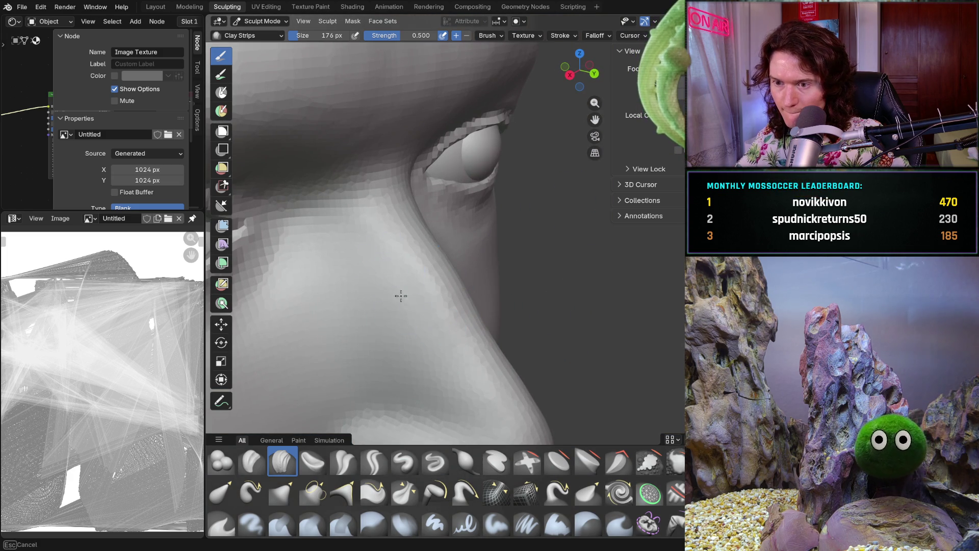
middle_drag(430, 290, 496, 283)
scroll(496, 284, up, 4)
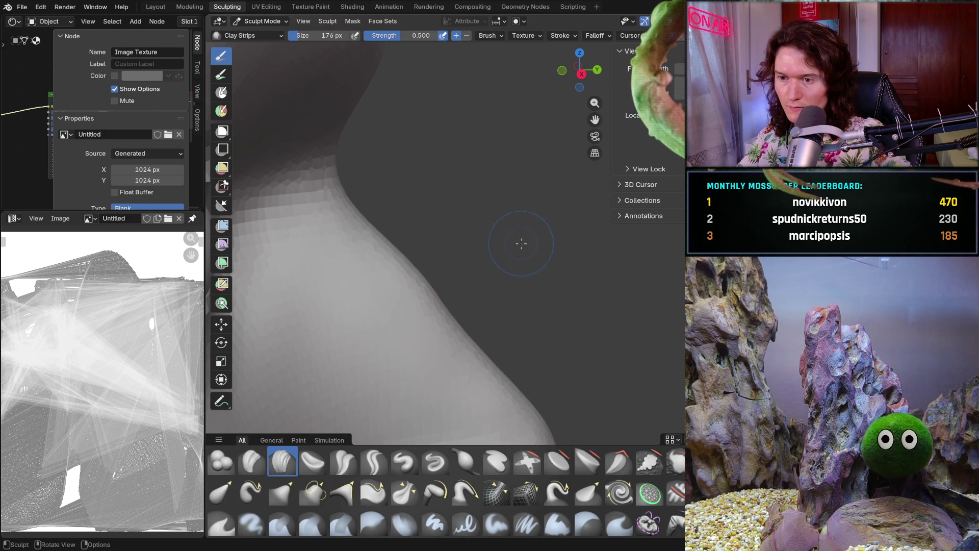
scroll(439, 316, down, 5)
mouse_move(459, 329)
middle_down()
mouse_move(502, 339)
mouse_move(455, 341)
middle_up()
scroll(453, 341, up, 3)
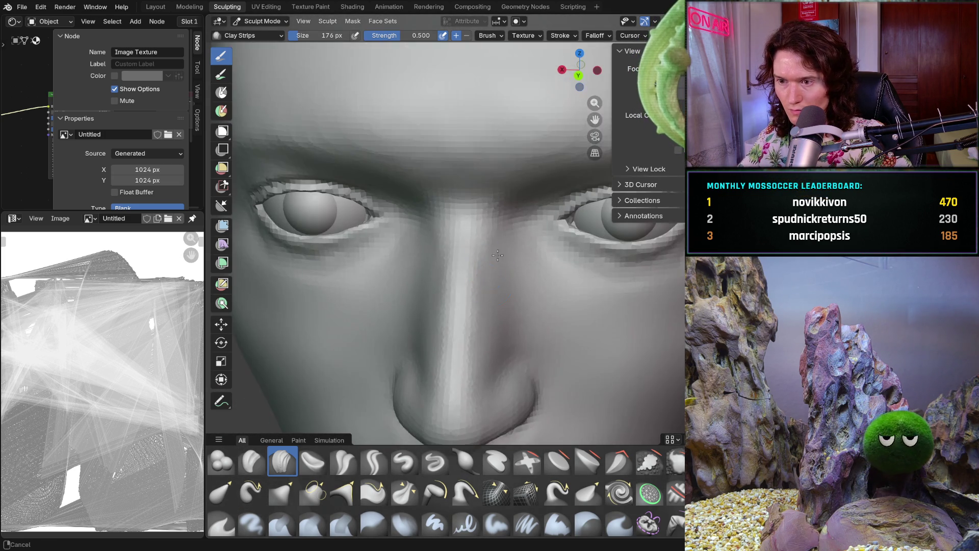
scroll(479, 273, up, 3)
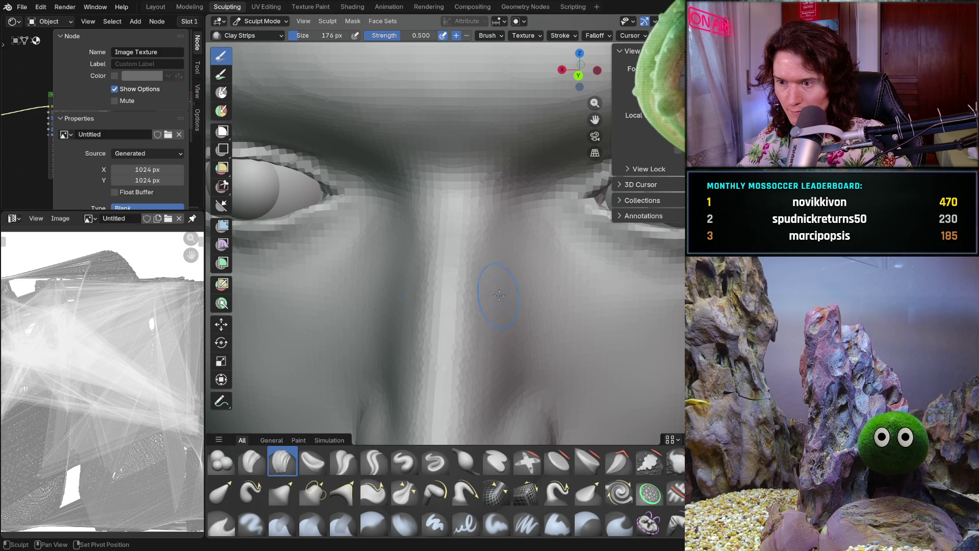
scroll(523, 282, down, 3)
scroll(523, 291, down, 3)
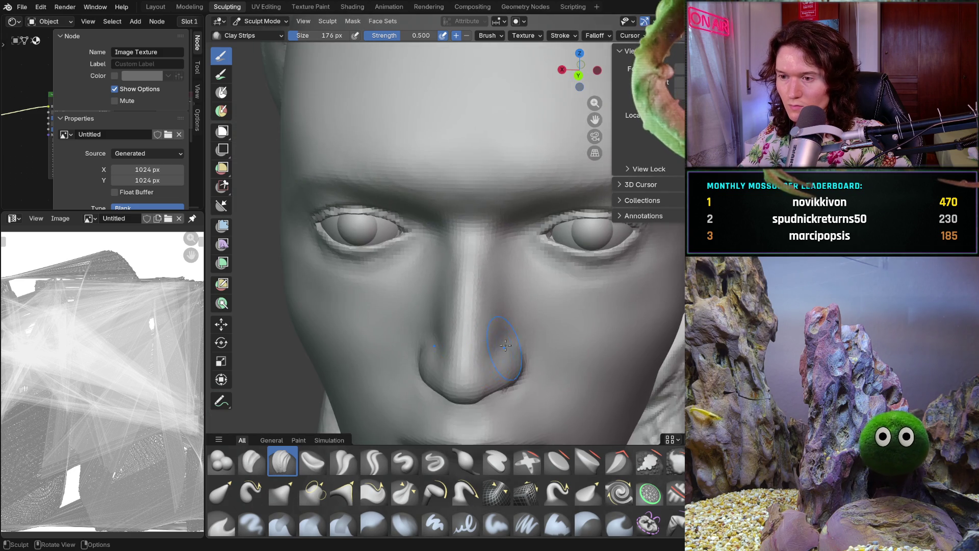
middle_drag(520, 306, 516, 322)
scroll(516, 322, up, 3)
scroll(490, 318, up, 3)
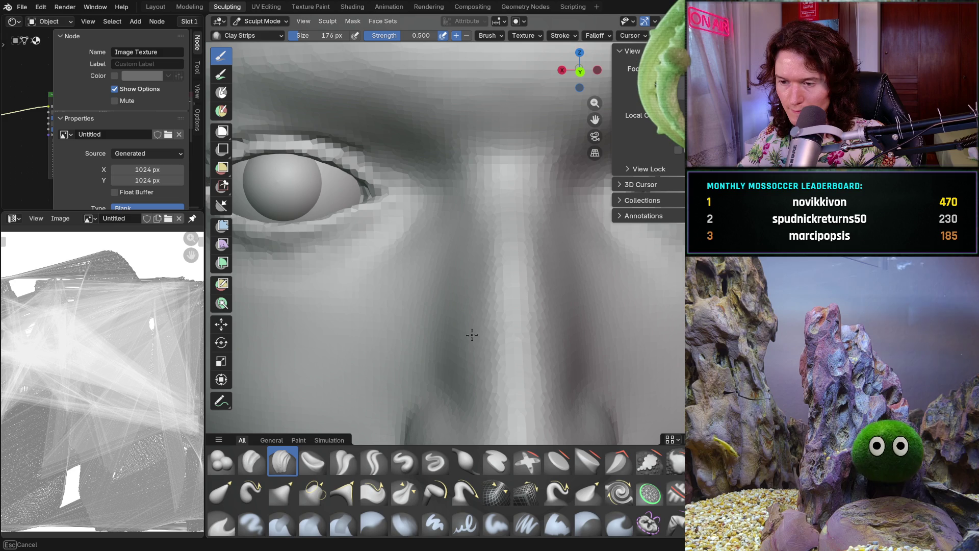
scroll(454, 360, down, 4)
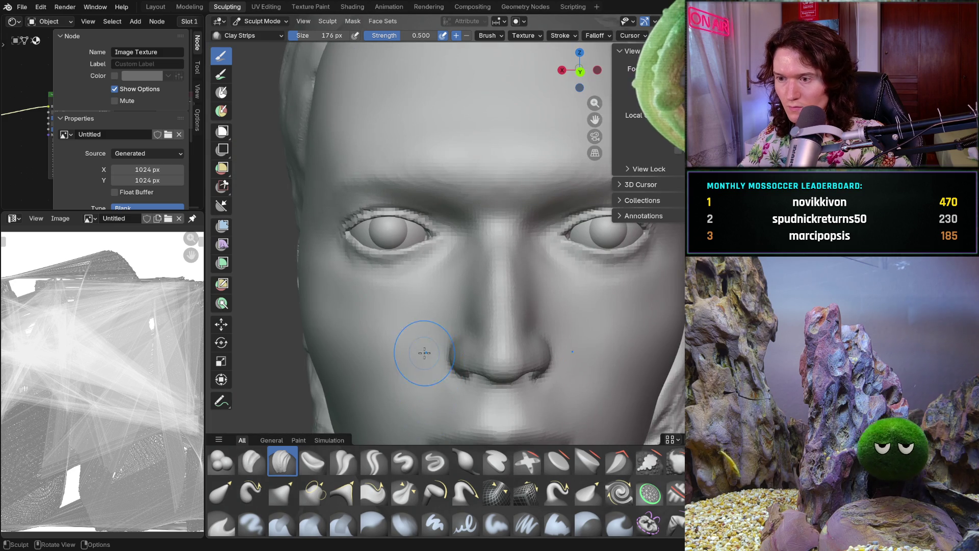
mouse_move(413, 344)
middle_down()
mouse_move(401, 340)
mouse_move(493, 429)
mouse_move(459, 344)
mouse_move(429, 337)
middle_up()
scroll(435, 320, up, 3)
scroll(435, 320, up, 3)
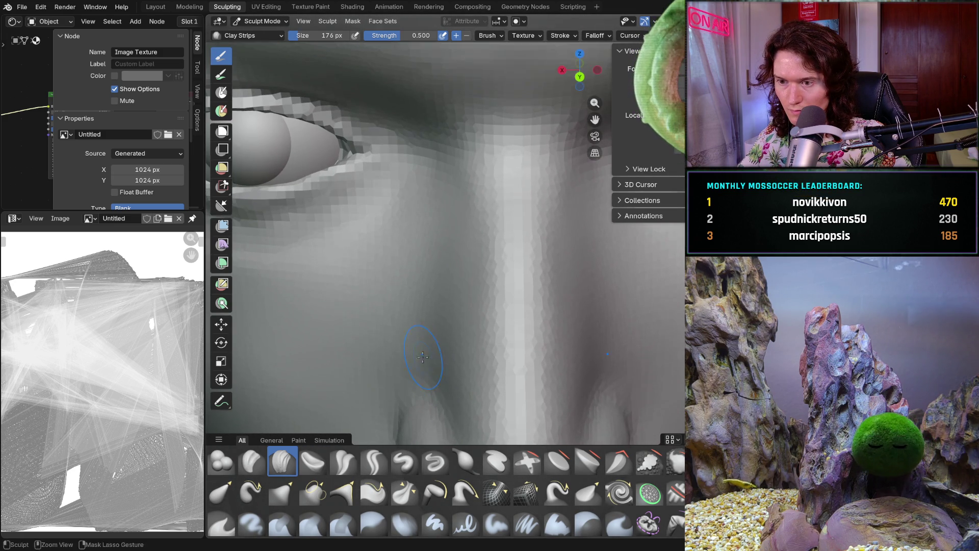
scroll(425, 350, up, 2)
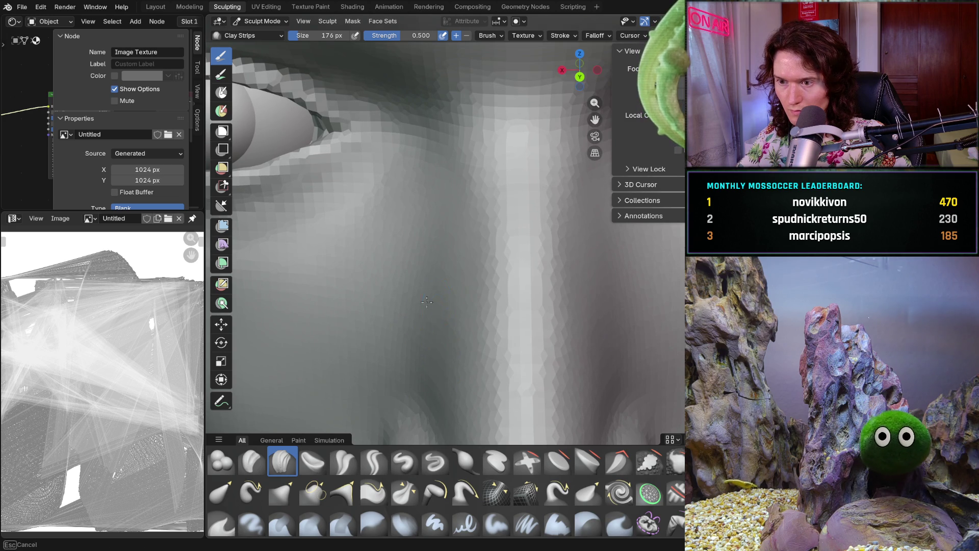
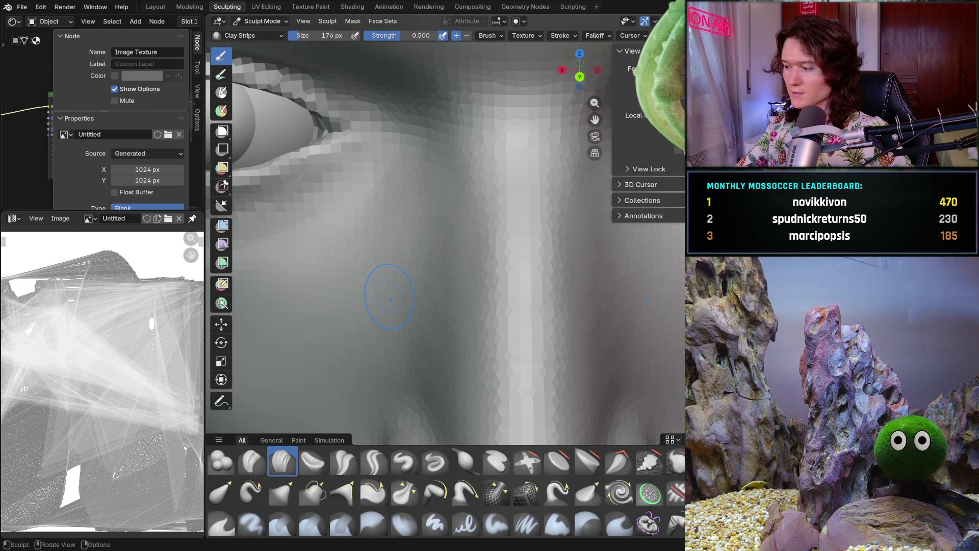
Add Clay Strips along the nose bridge sides beside the inner eye corners, checking from three-quarter views
mouse_move(388, 297)
middle_down()
mouse_move(436, 327)
mouse_move(431, 345)
middle_up()
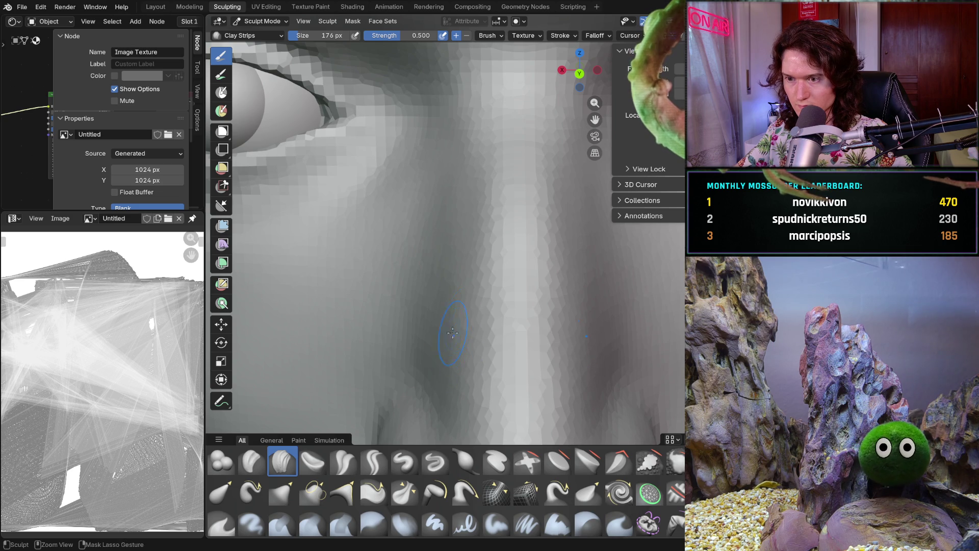
drag(452, 336, 447, 316)
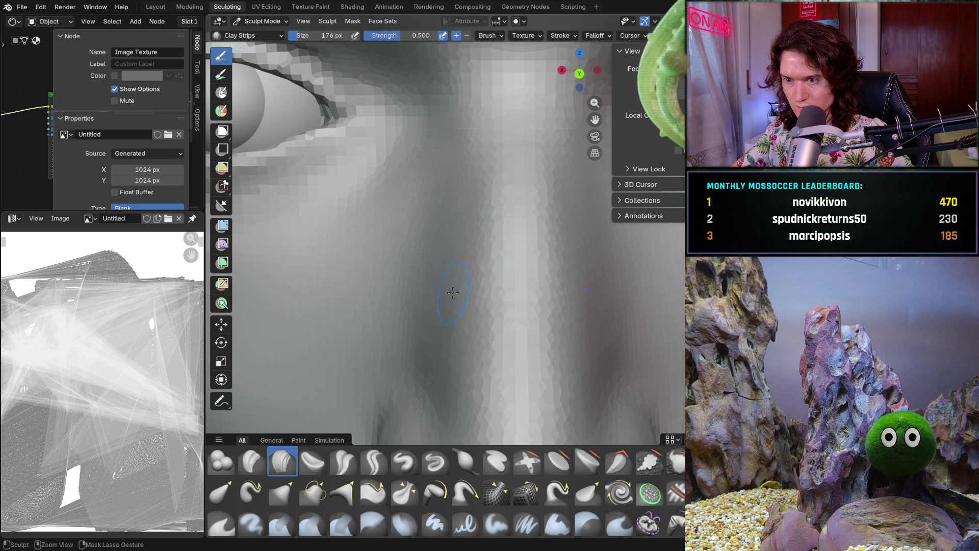
scroll(457, 361, down, 5)
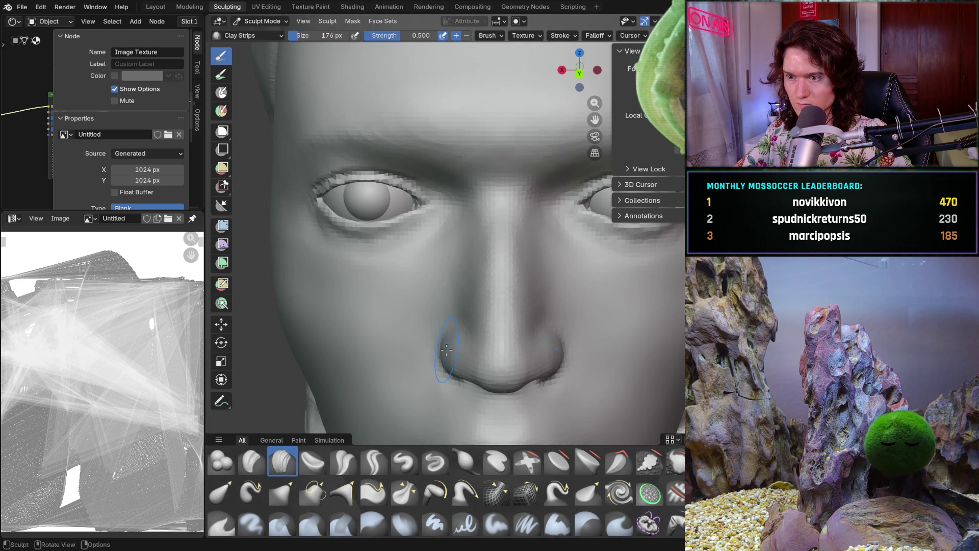
scroll(470, 315, up, 5)
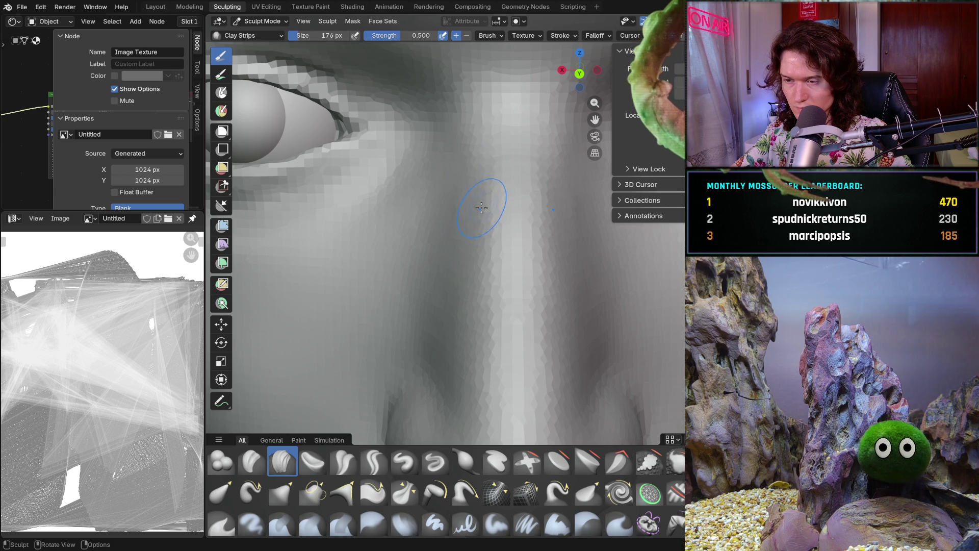
scroll(484, 205, up, 2)
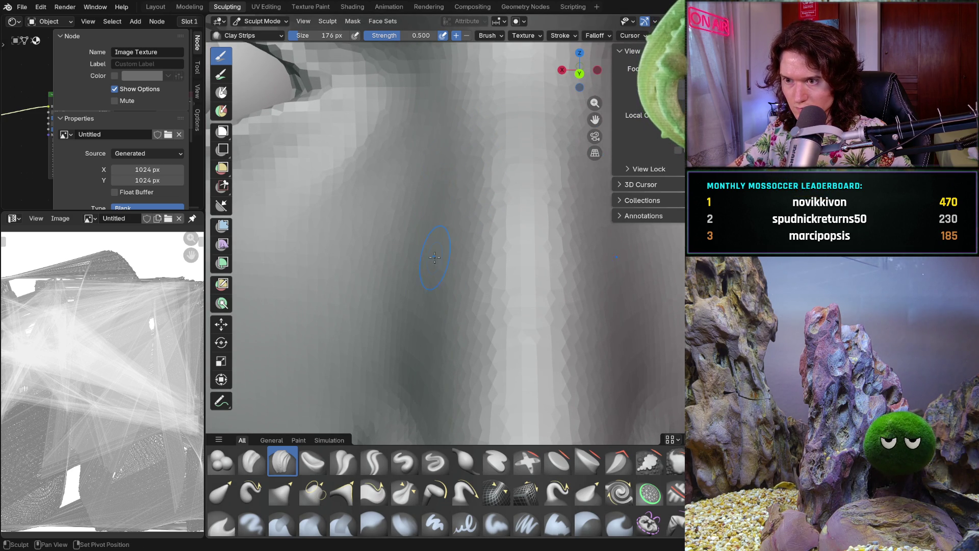
scroll(442, 222, down, 5)
mouse_move(442, 222)
middle_down()
mouse_move(450, 299)
mouse_move(406, 266)
mouse_move(459, 290)
mouse_move(499, 340)
middle_up()
scroll(498, 340, up, 3)
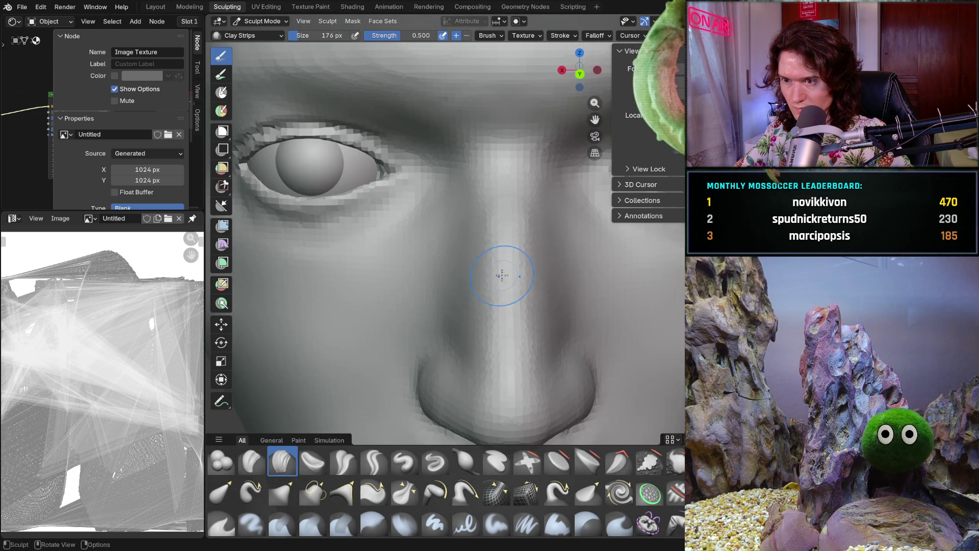
scroll(482, 306, up, 3)
scroll(472, 266, up, 3)
scroll(471, 265, up, 2)
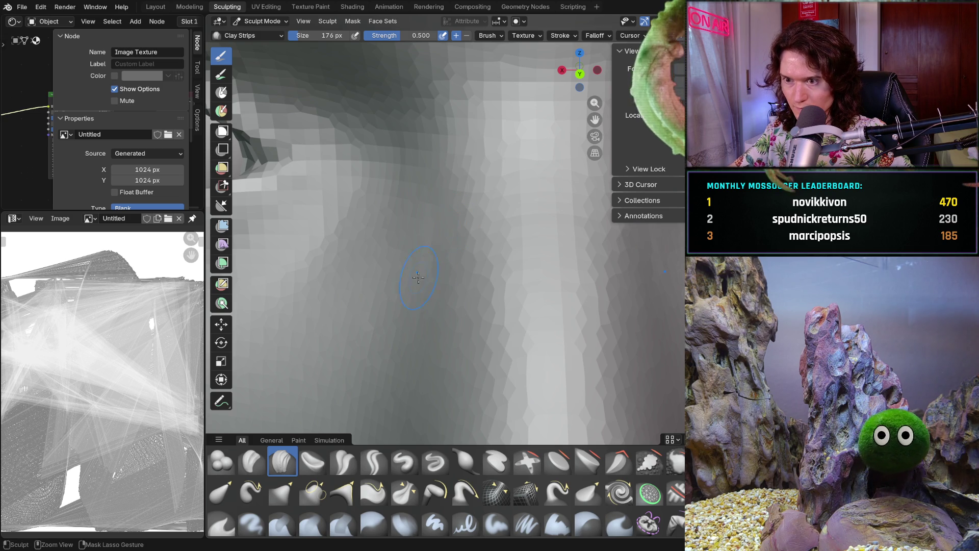
mouse_move(440, 254)
middle_down()
mouse_move(430, 242)
mouse_move(452, 229)
middle_up()
scroll(424, 195, down, 5)
scroll(458, 315, up, 5)
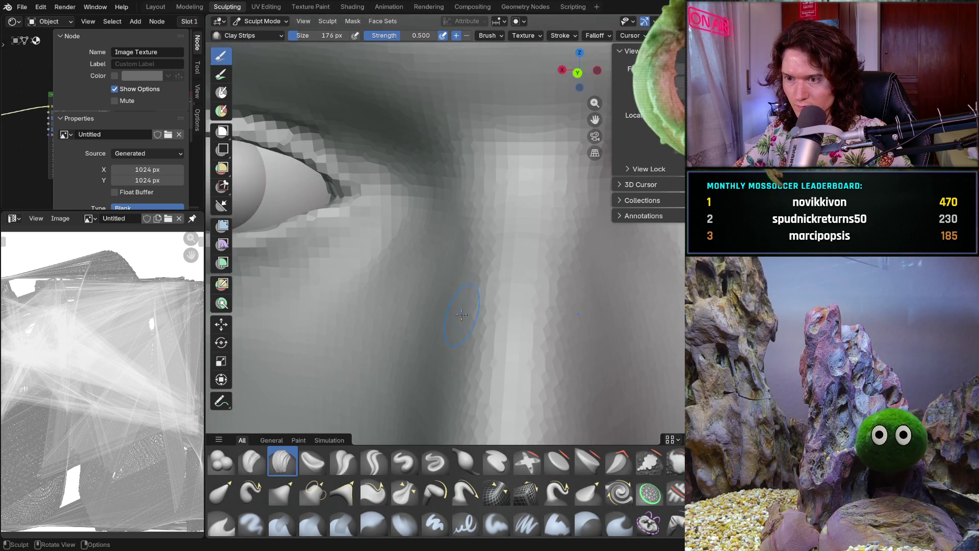
middle_drag(457, 315, 466, 260)
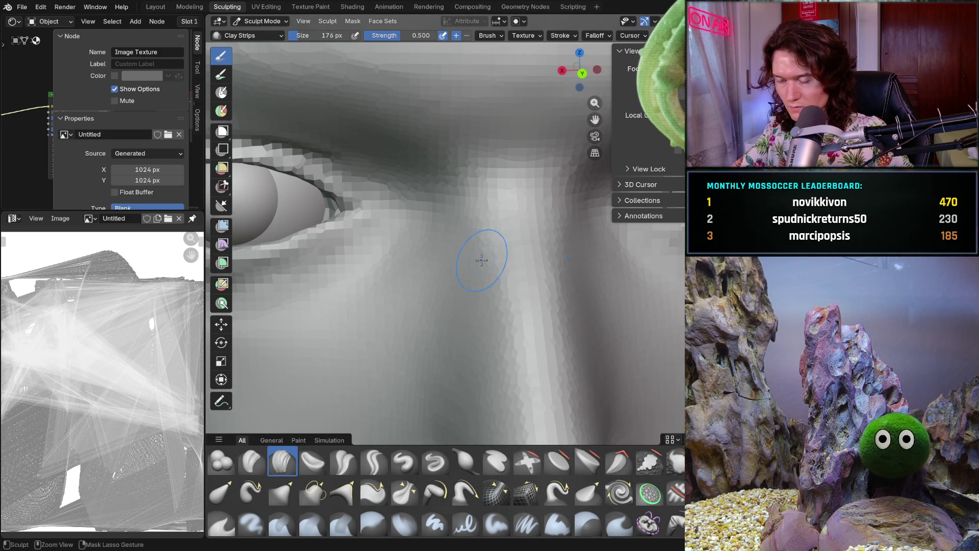
scroll(487, 264, down, 5)
scroll(482, 230, up, 5)
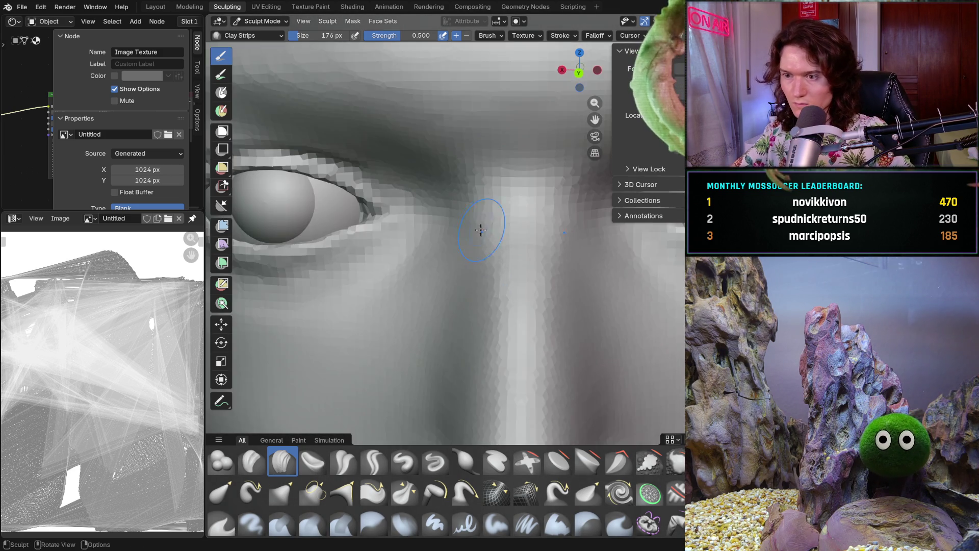
scroll(482, 230, down, 5)
scroll(491, 296, up, 6)
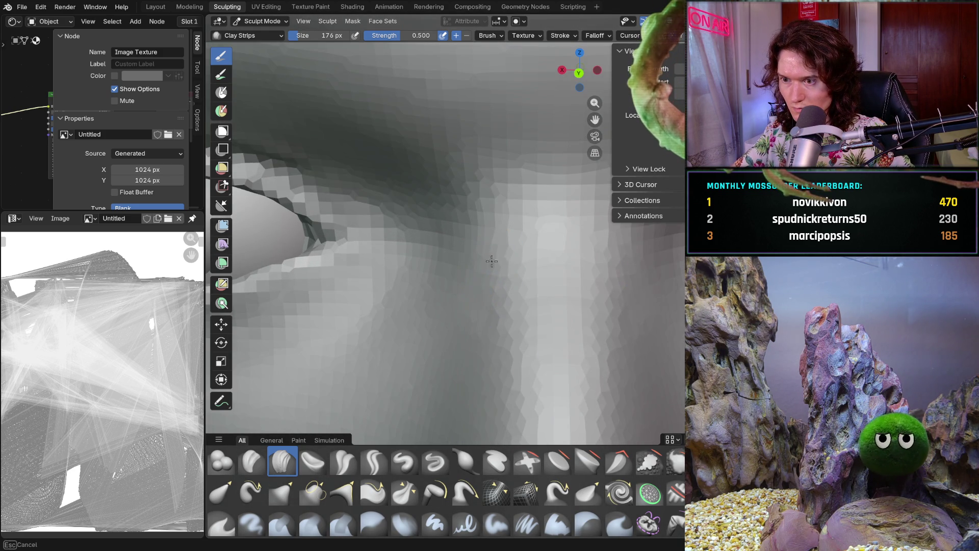
drag(498, 333, 506, 337)
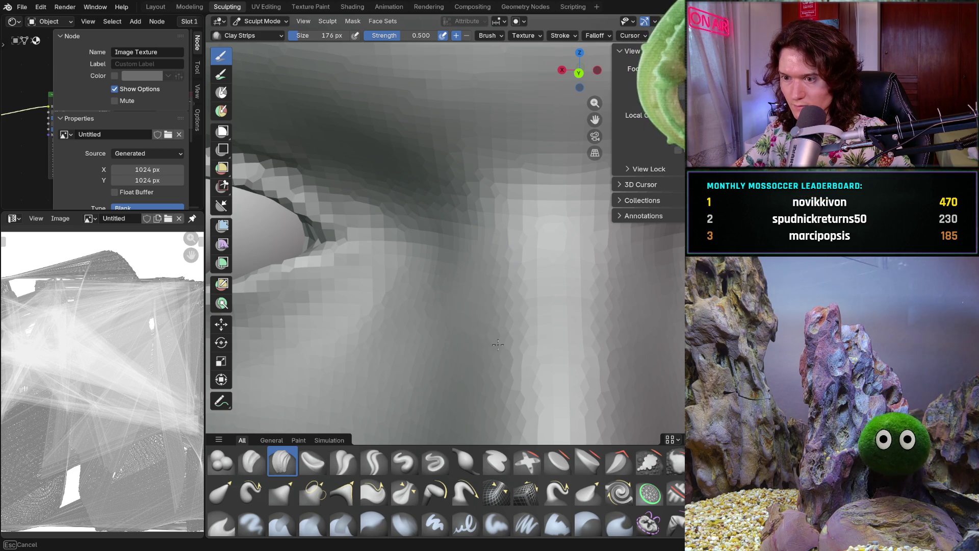
middle_drag(493, 306, 445, 270)
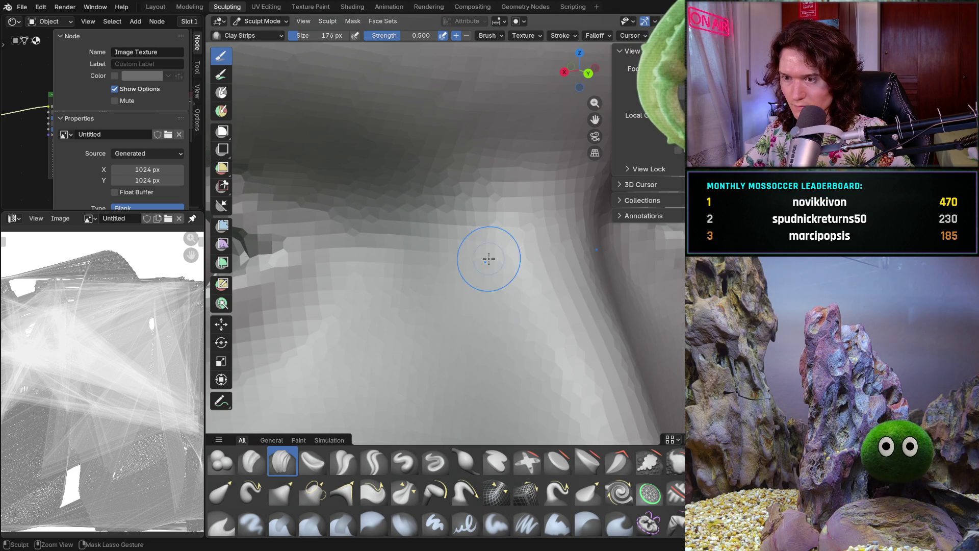
scroll(459, 321, down, 5)
scroll(489, 290, down, 2)
scroll(487, 329, up, 3)
middle_drag(490, 338, 487, 355)
scroll(487, 356, up, 2)
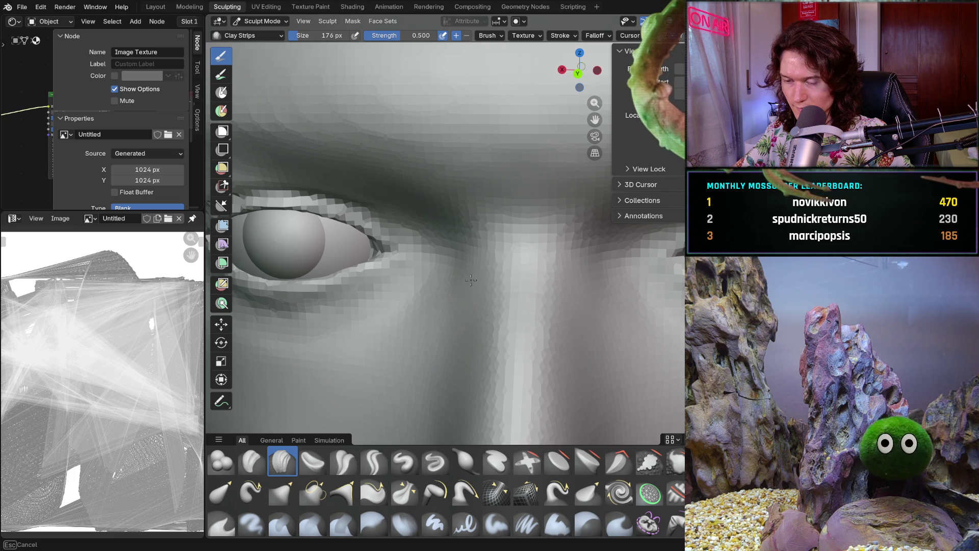
scroll(467, 266, down, 4)
scroll(467, 291, down, 4)
mouse_move(475, 344)
middle_down()
mouse_move(508, 393)
mouse_move(500, 374)
mouse_move(587, 362)
mouse_move(552, 329)
mouse_move(568, 304)
mouse_move(511, 349)
middle_up()
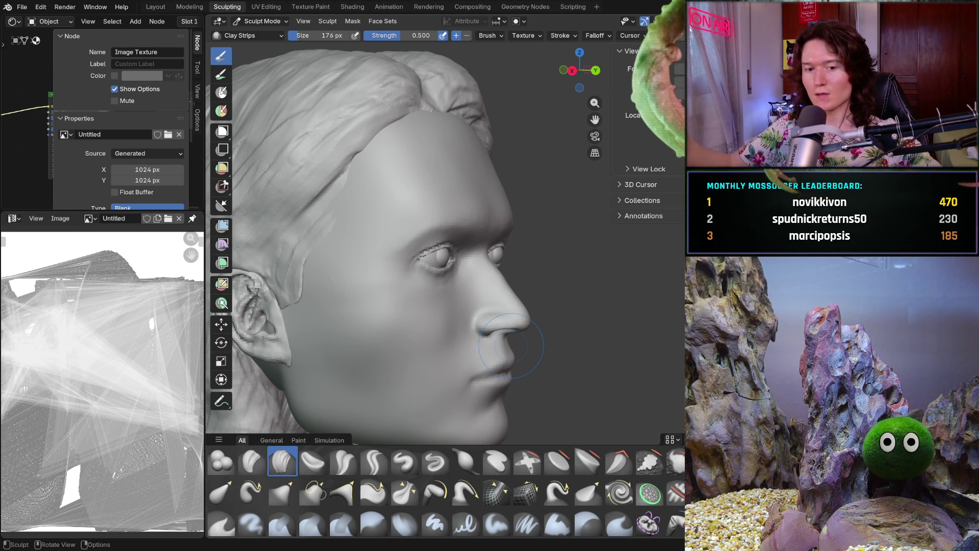
mouse_move(530, 307)
middle_down()
mouse_move(489, 321)
mouse_move(479, 337)
middle_up()
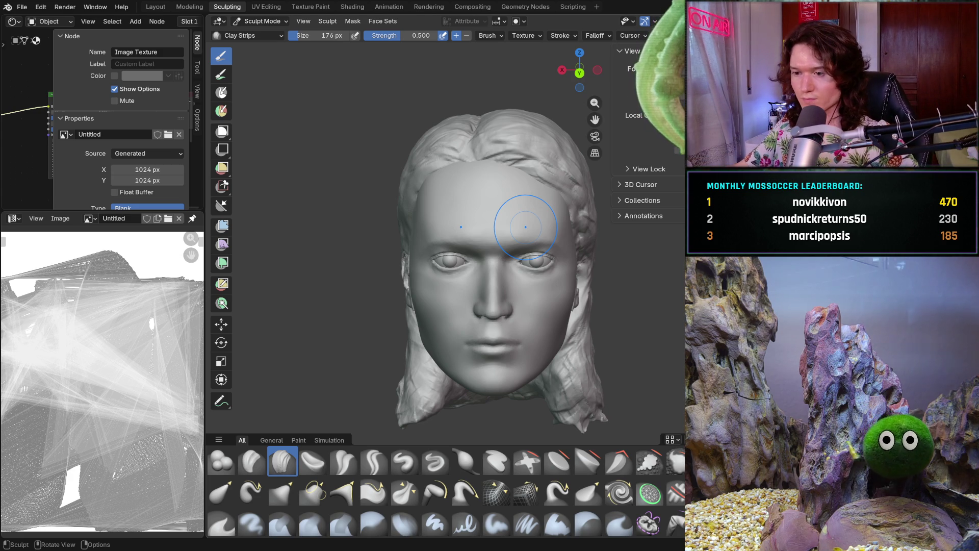
mouse_move(496, 358)
middle_down()
mouse_move(501, 329)
mouse_move(509, 349)
mouse_move(599, 332)
mouse_move(521, 328)
middle_up()
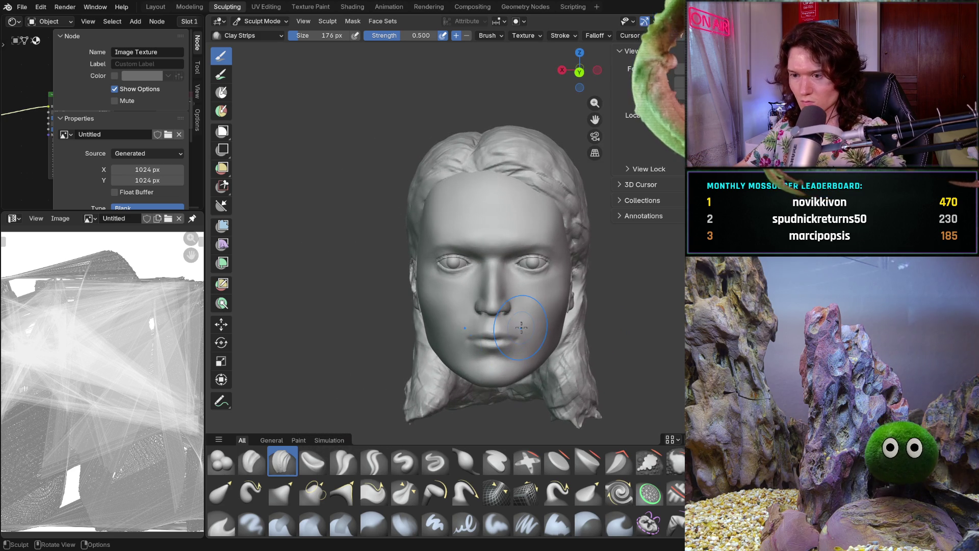
mouse_move(514, 292)
ctrl+middle_down()
mouse_move(559, 278)
mouse_move(567, 259)
mouse_move(496, 313)
ctrl+middle_up()
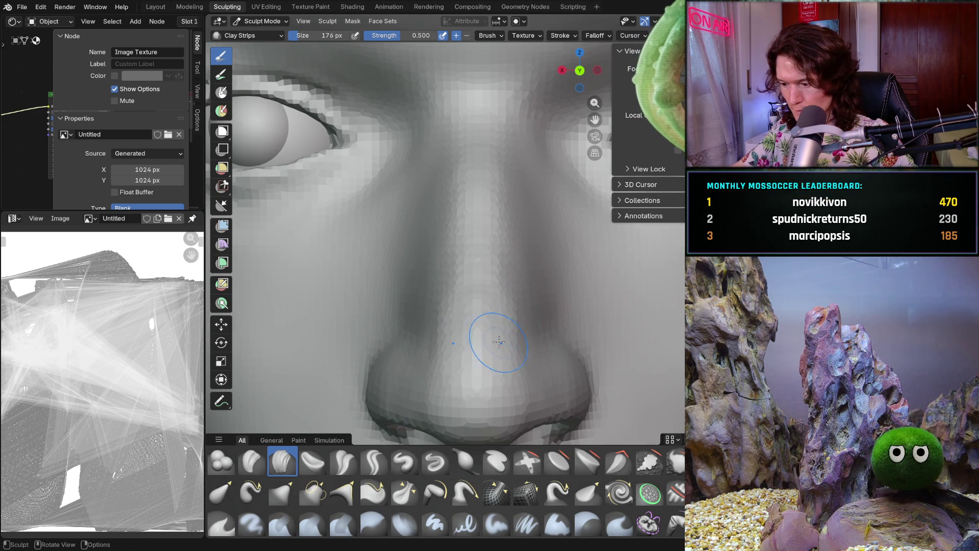
Lay several upward Clay Strips strokes along the length of the nose bridge between the eyes
drag(499, 319, 487, 274)
drag(507, 222, 511, 201)
middle_drag(509, 188, 496, 218)
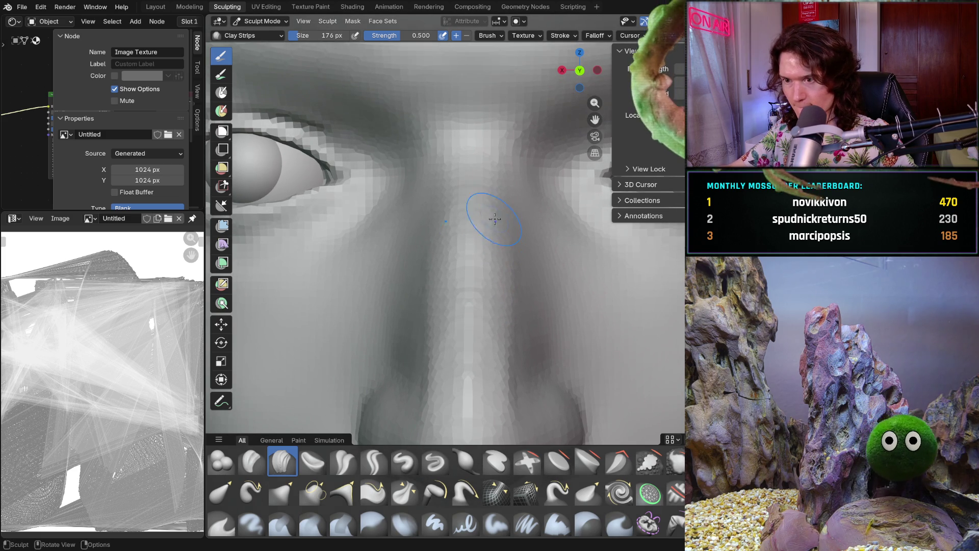
drag(501, 206, 504, 173)
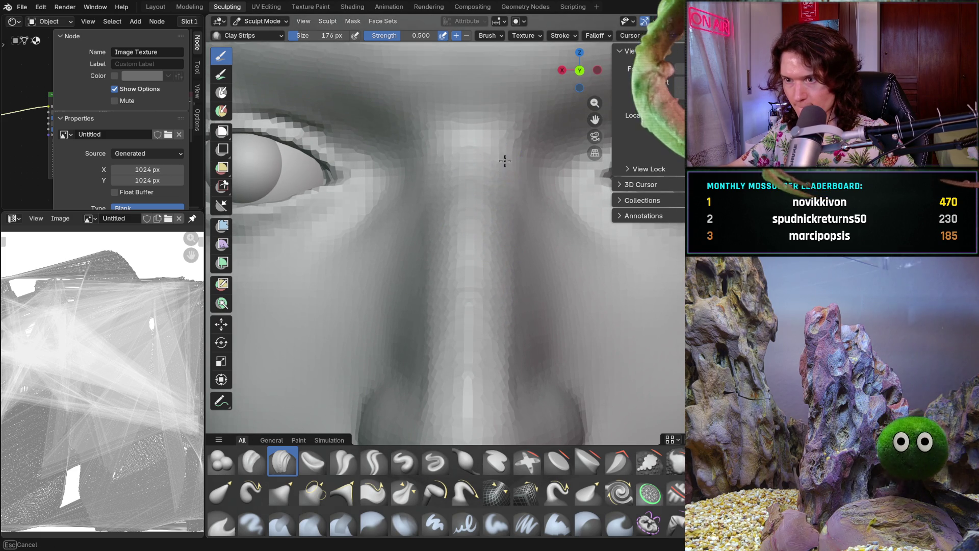
mouse_move(505, 160)
middle_down()
mouse_move(524, 201)
mouse_move(558, 144)
middle_up()
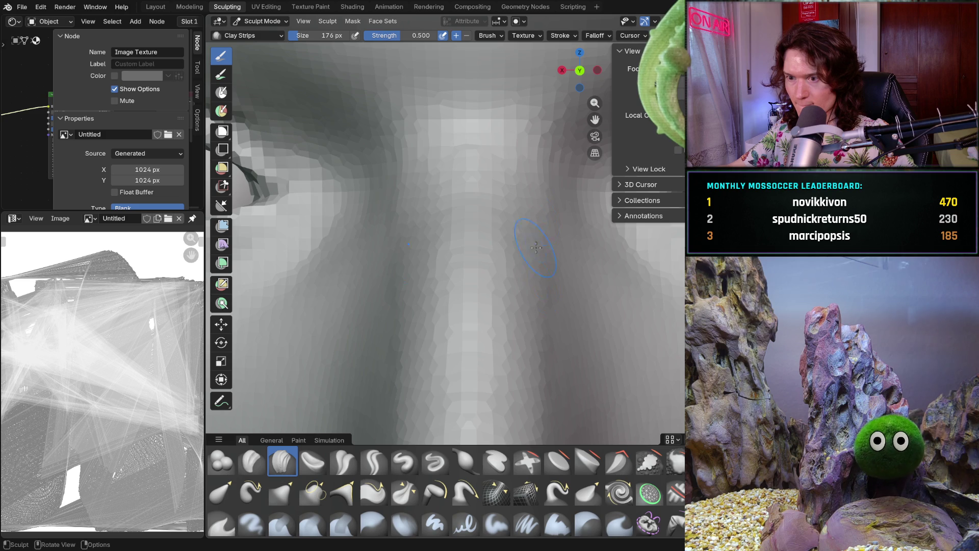
scroll(536, 264, down, 5)
mouse_move(536, 264)
middle_down()
mouse_move(506, 366)
mouse_move(498, 306)
mouse_move(496, 354)
mouse_move(498, 291)
mouse_move(501, 325)
middle_up()
scroll(499, 363, up, 4)
scroll(495, 353, up, 2)
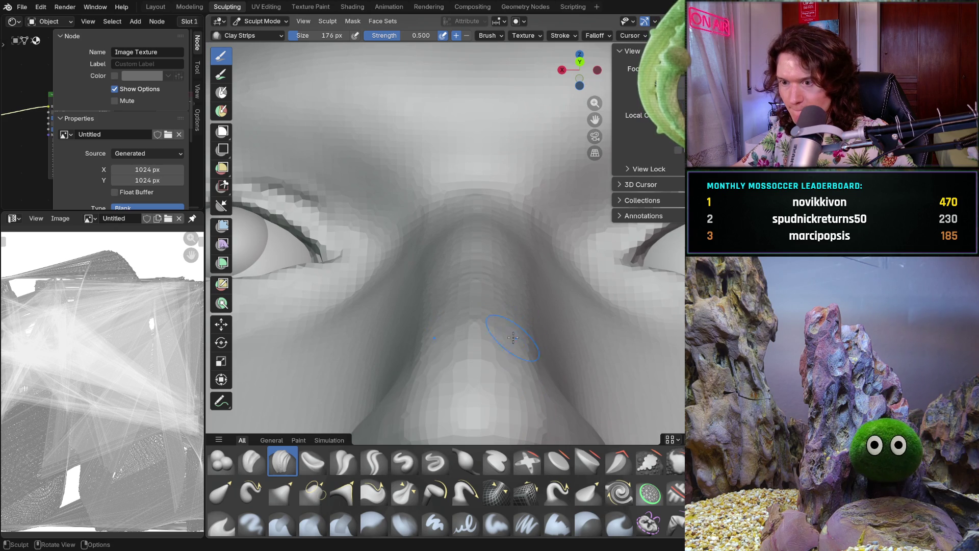
drag(507, 352, 512, 334)
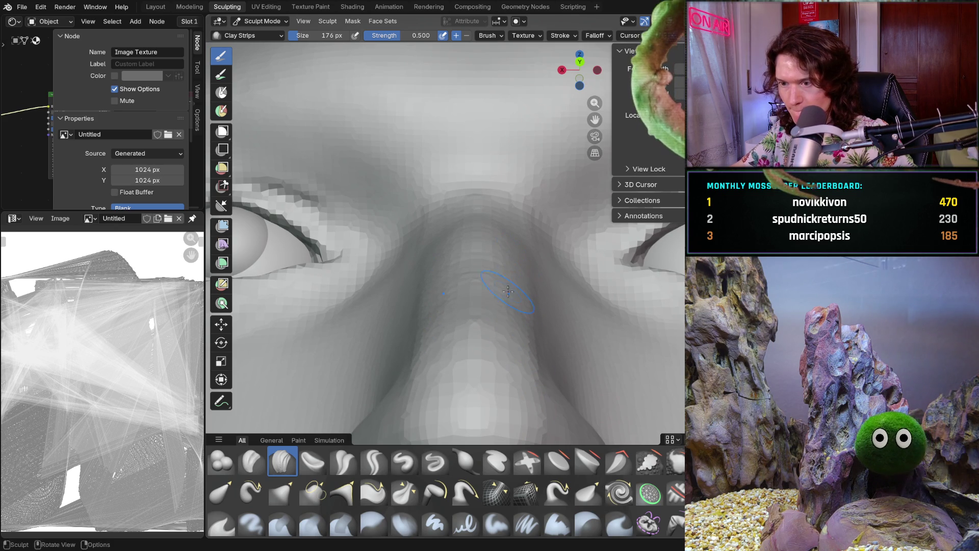
mouse_move(489, 306)
middle_down()
mouse_move(535, 253)
mouse_move(483, 262)
mouse_move(628, 339)
mouse_move(582, 329)
middle_up()
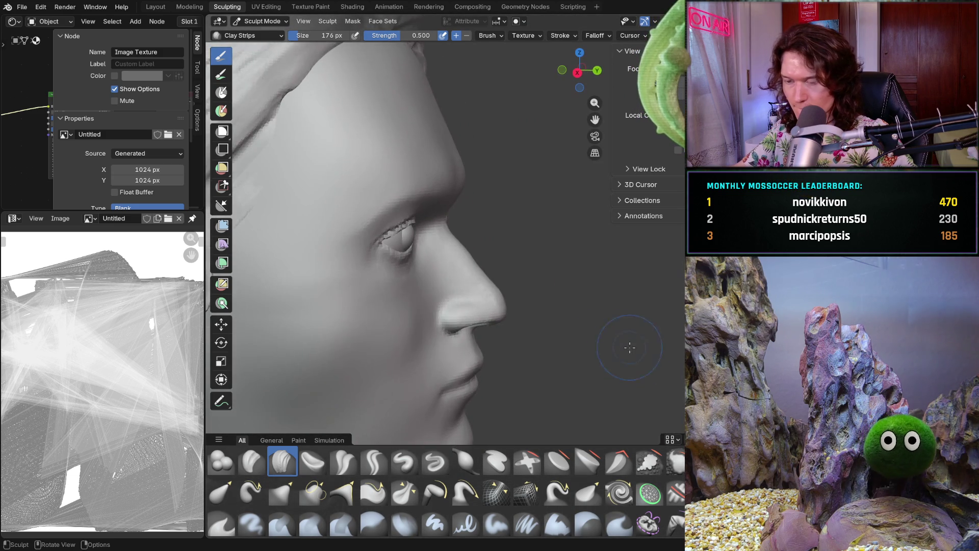
scroll(511, 328, up, 4)
scroll(511, 327, up, 3)
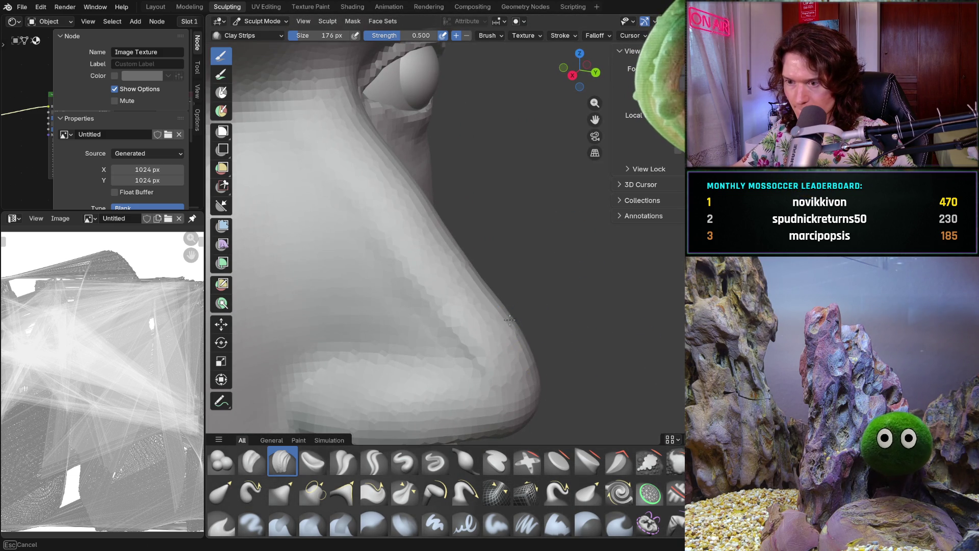
Blend the side of the nose into the cheek with a Clay Strips stroke, returning to a front view
mouse_move(486, 352)
middle_down()
mouse_move(483, 289)
mouse_move(526, 357)
middle_up()
scroll(465, 352, up, 4)
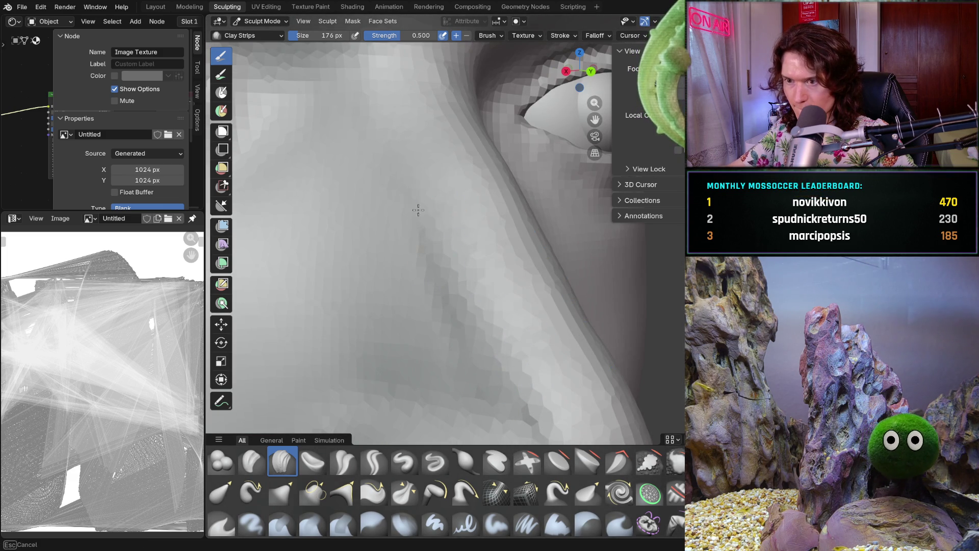
mouse_move(429, 153)
middle_down()
mouse_move(429, 214)
mouse_move(463, 335)
mouse_move(416, 381)
mouse_move(429, 375)
middle_up()
scroll(459, 230, down, 5)
scroll(462, 335, up, 4)
scroll(460, 345, down, 3)
mouse_move(460, 345)
middle_down()
mouse_move(515, 375)
mouse_move(492, 328)
mouse_move(395, 364)
middle_up()
scroll(491, 354, up, 4)
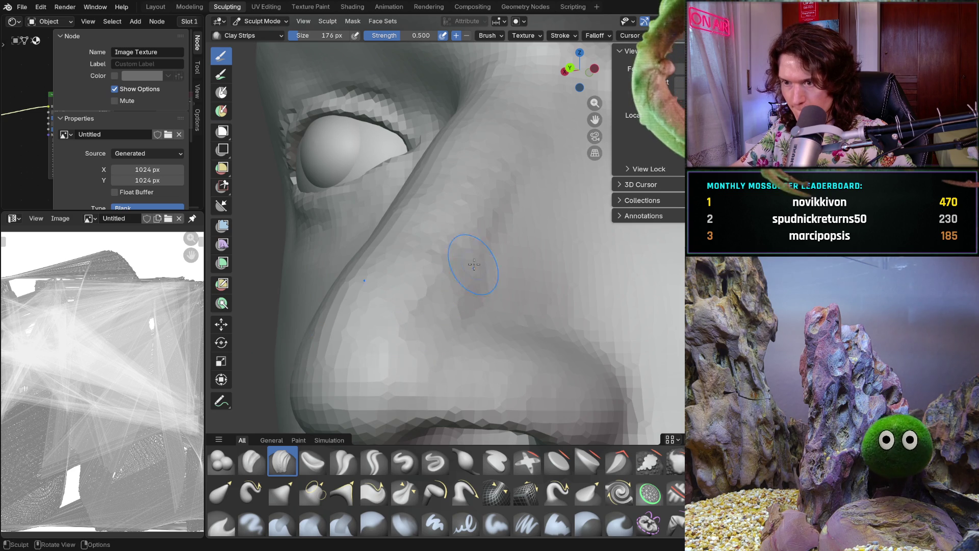
drag(470, 245, 516, 222)
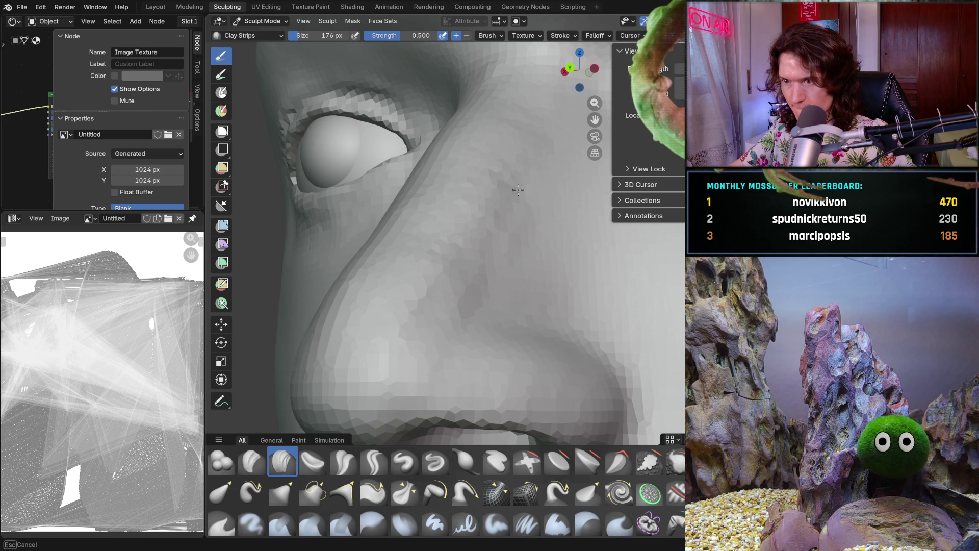
mouse_move(498, 183)
middle_down()
mouse_move(474, 230)
mouse_move(515, 275)
mouse_move(553, 372)
mouse_move(513, 307)
mouse_move(504, 360)
mouse_move(505, 328)
middle_up()
scroll(515, 275, down, 5)
scroll(515, 275, down, 2)
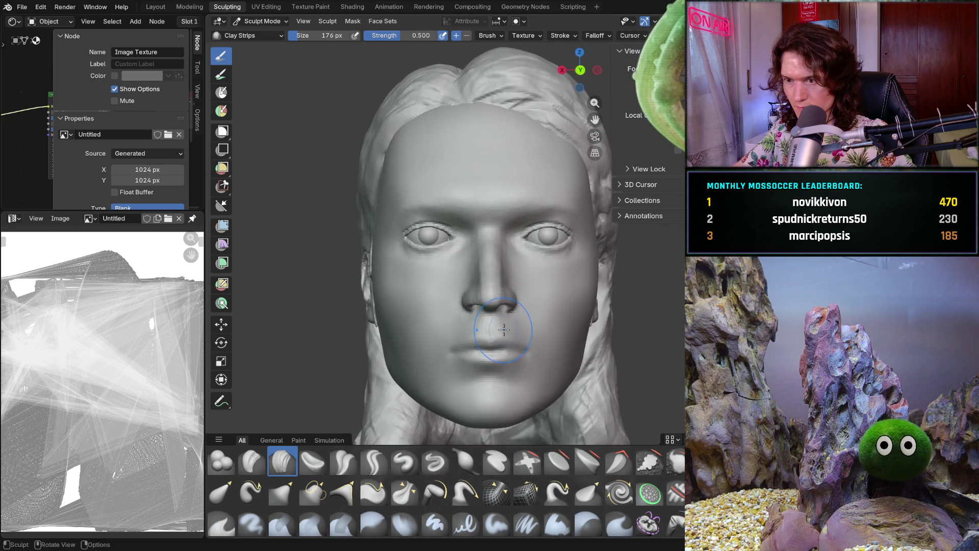
scroll(504, 328, up, 4)
scroll(497, 306, up, 4)
Add clay along the side of the nose bridge after studying it from below and in profile
mouse_move(490, 268)
middle_down()
mouse_move(482, 171)
mouse_move(454, 283)
middle_up()
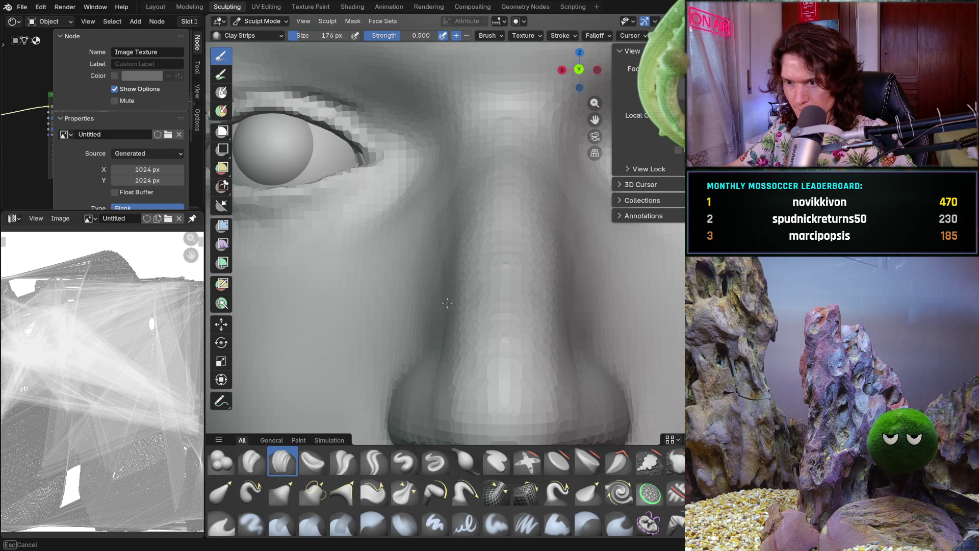
middle_drag(445, 221, 498, 259)
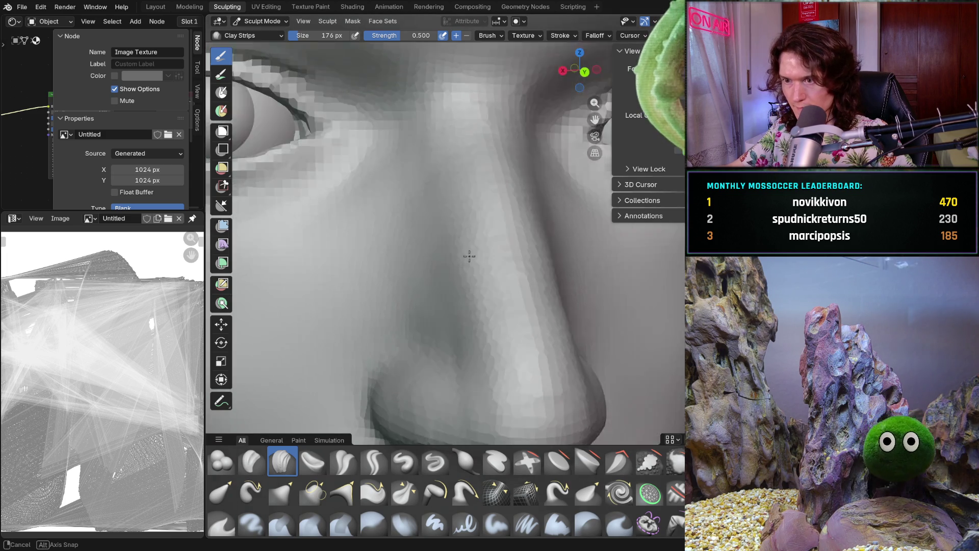
drag(402, 201, 402, 201)
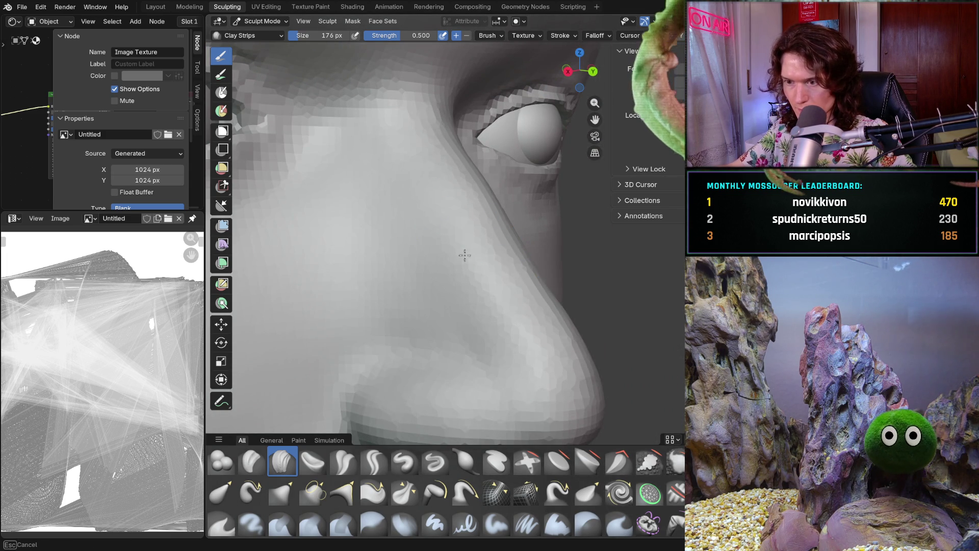
middle_drag(546, 368, 564, 240)
mouse_move(549, 289)
middle_down()
mouse_move(451, 327)
mouse_move(501, 301)
middle_up()
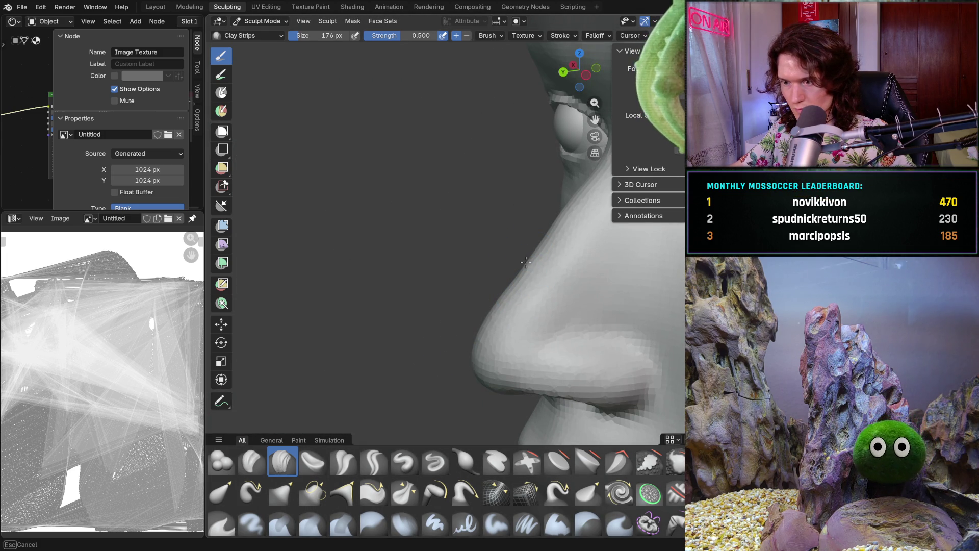
middle_drag(504, 274, 520, 192)
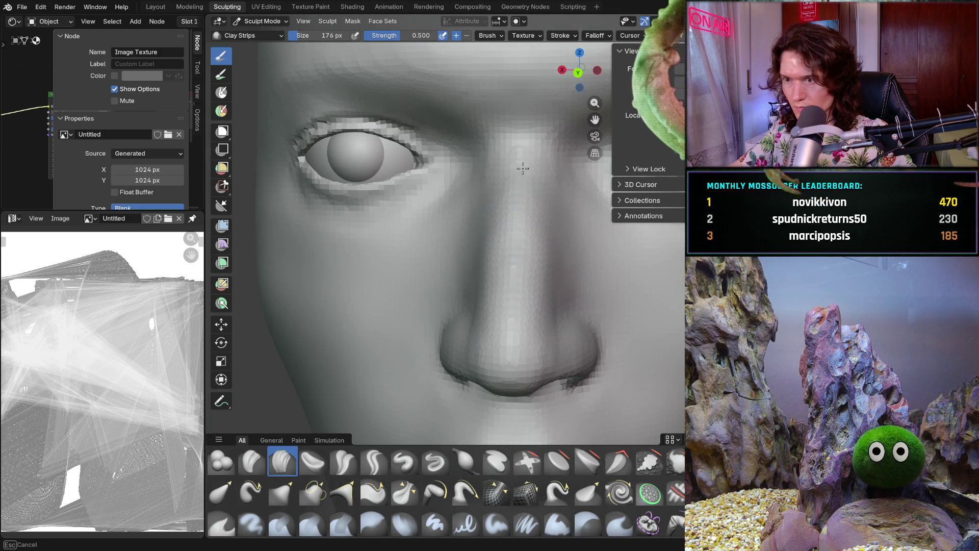
scroll(505, 191, up, 2)
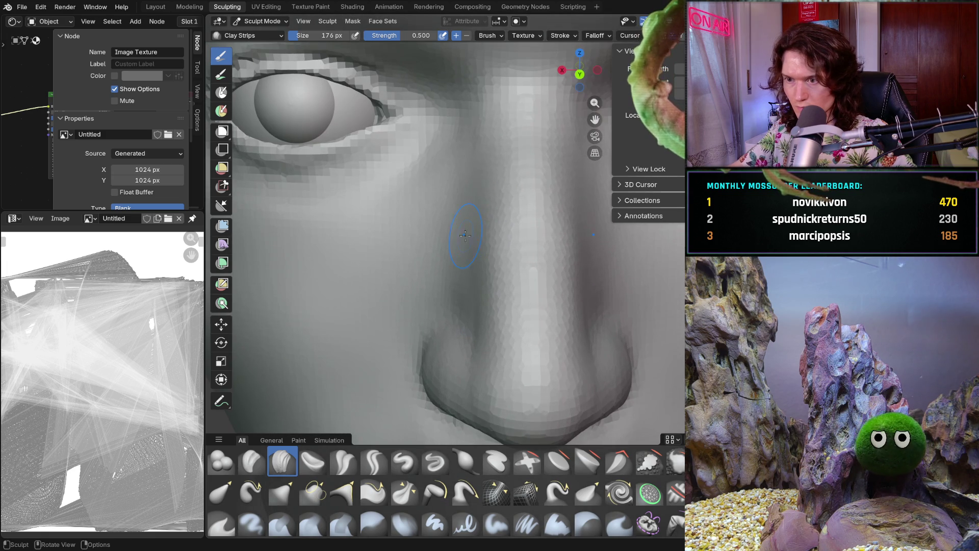
drag(490, 180, 493, 243)
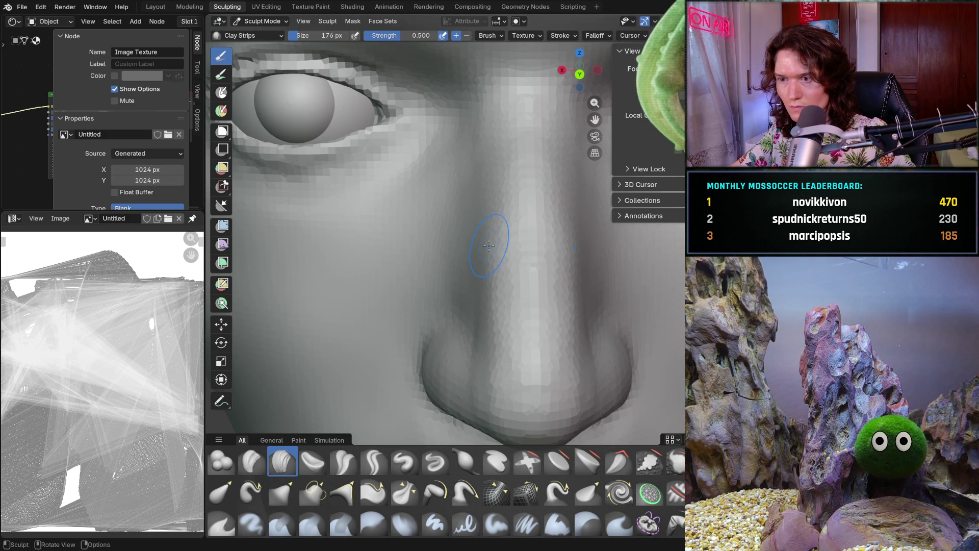
mouse_move(488, 246)
mouse_down()
mouse_move(479, 201)
mouse_move(482, 218)
mouse_up()
scroll(486, 217, up, 1)
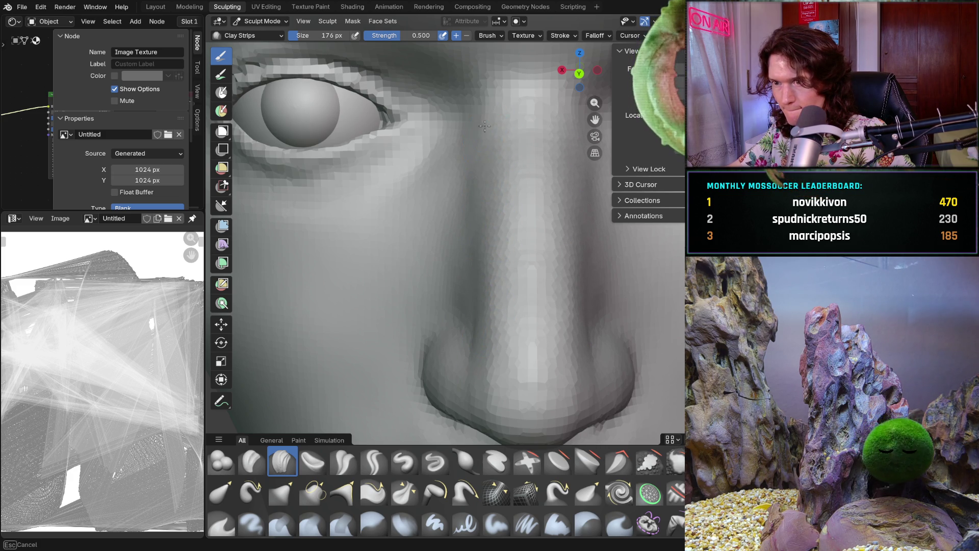
scroll(495, 198, down, 4)
scroll(495, 198, down, 2)
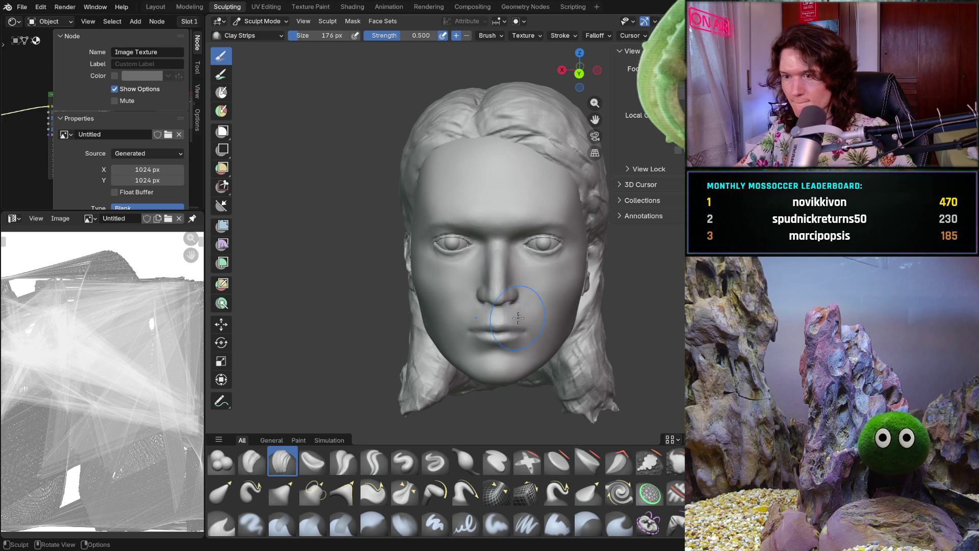
scroll(522, 276, up, 3)
scroll(523, 275, up, 4)
scroll(523, 276, up, 2)
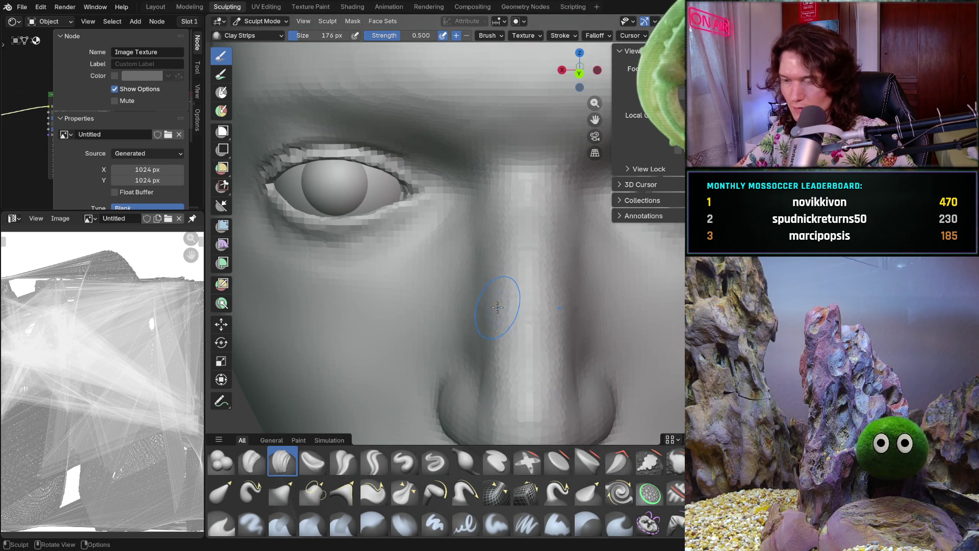
scroll(490, 300, up, 3)
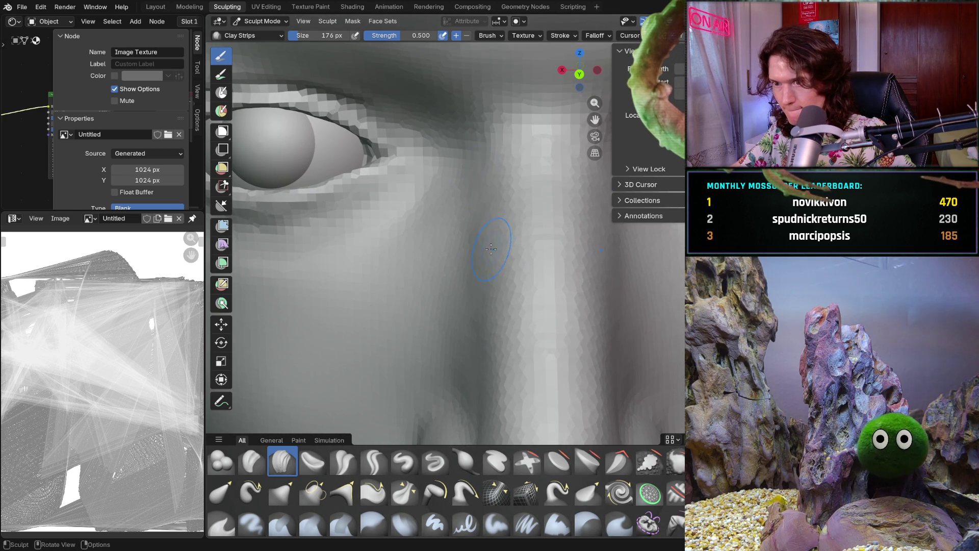
scroll(492, 248, down, 4)
scroll(475, 242, up, 3)
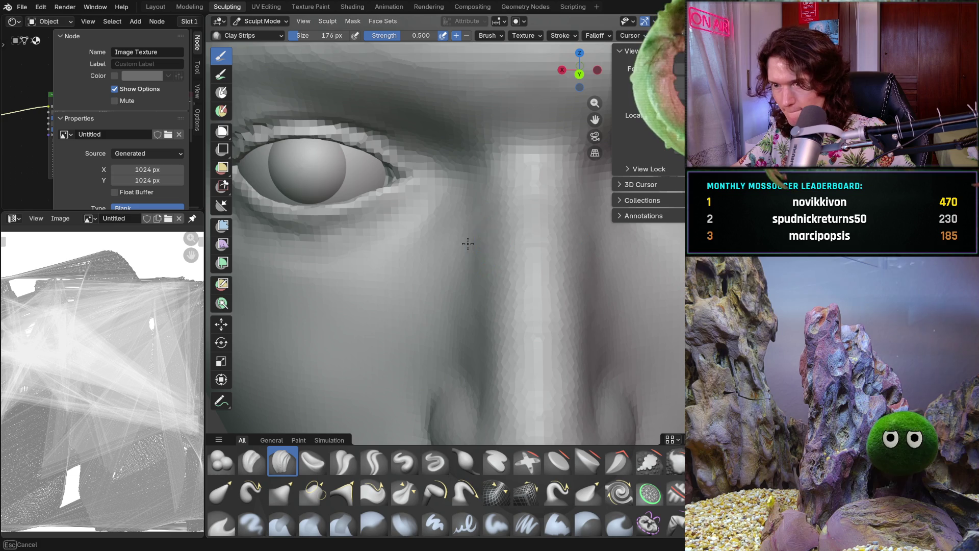
scroll(483, 273, down, 3)
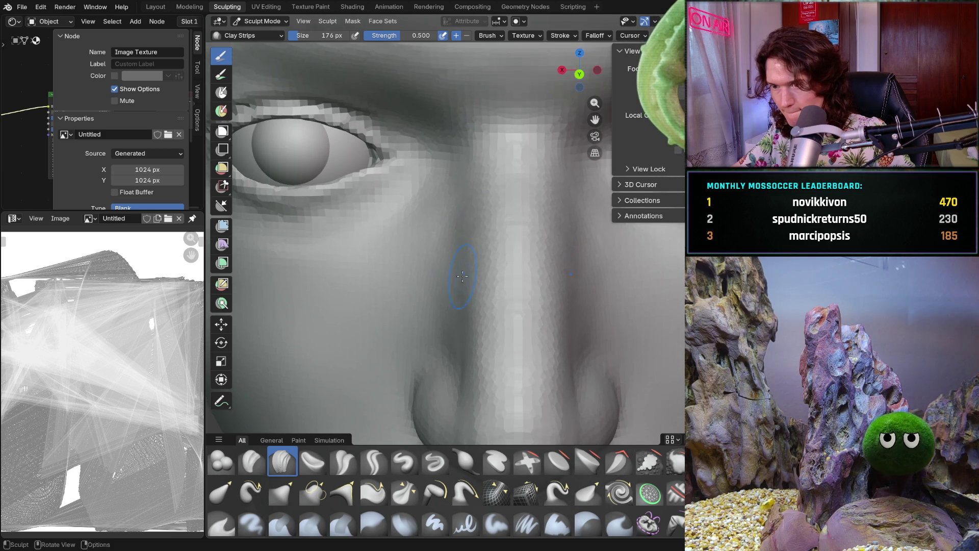
scroll(455, 275, up, 4)
Check the nose from several angles, then build up the bridge with a short close-up stroke
shift+middle_drag(456, 287, 460, 262)
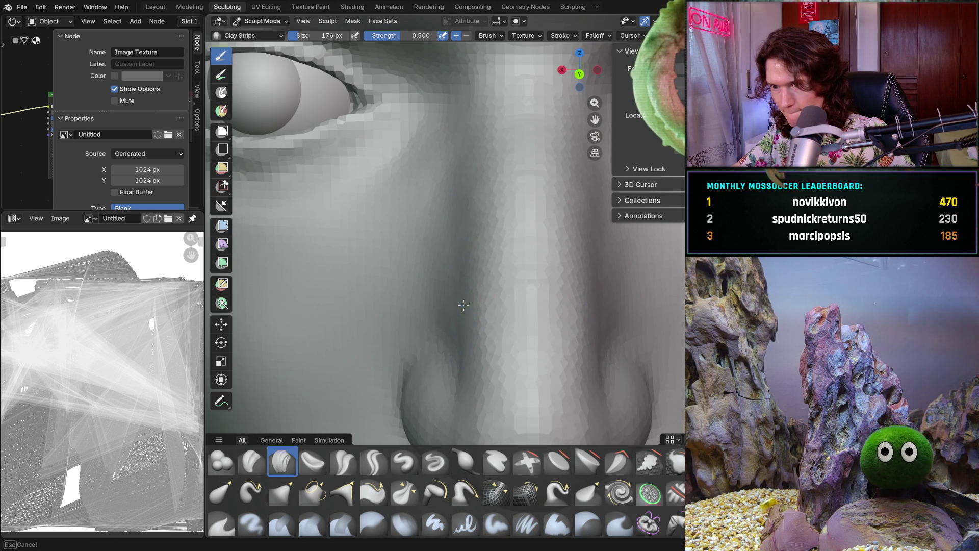
scroll(462, 263, down, 4)
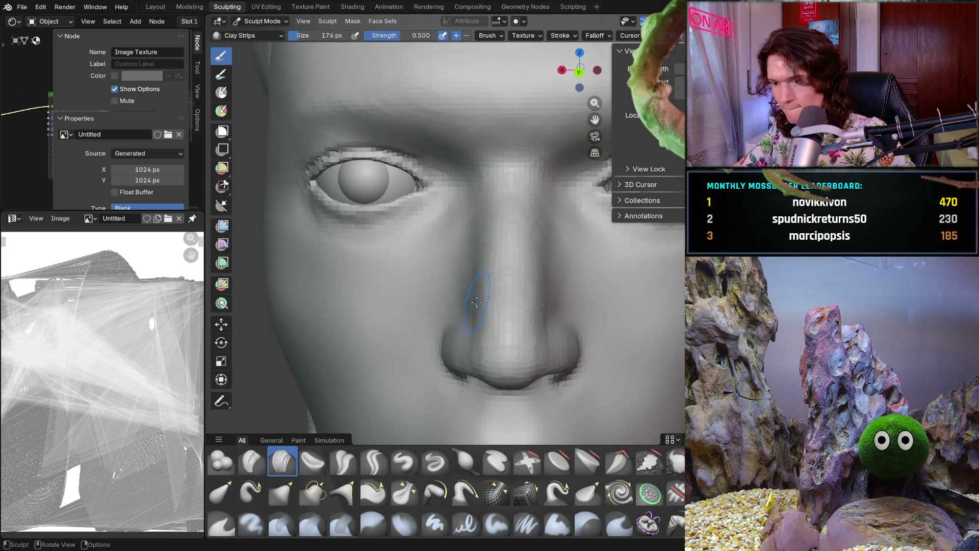
scroll(470, 293, up, 3)
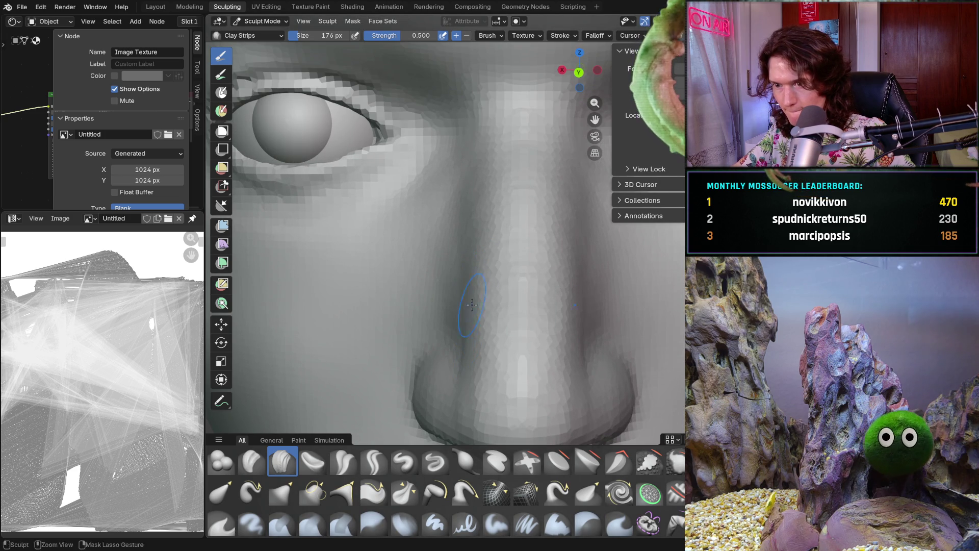
scroll(474, 267, down, 3)
scroll(483, 299, up, 5)
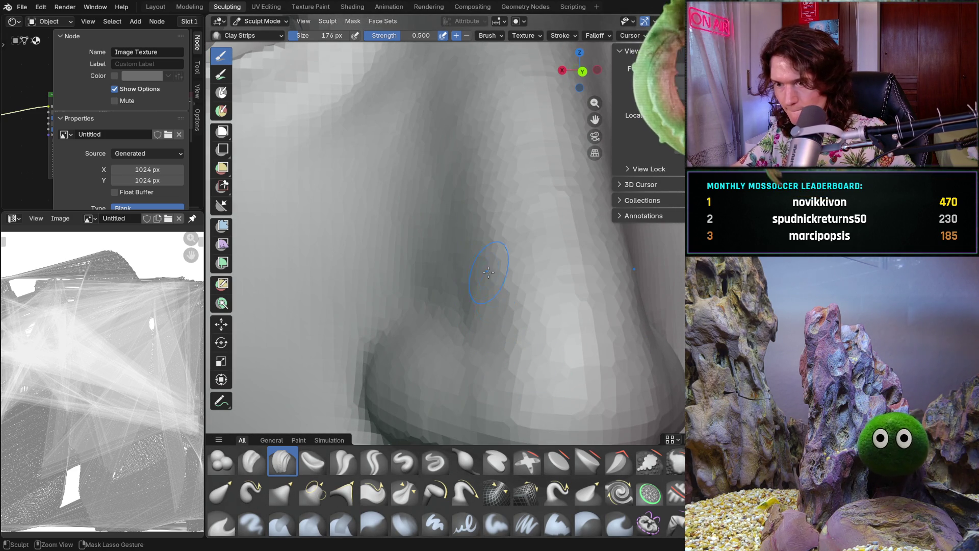
scroll(502, 380, down, 5)
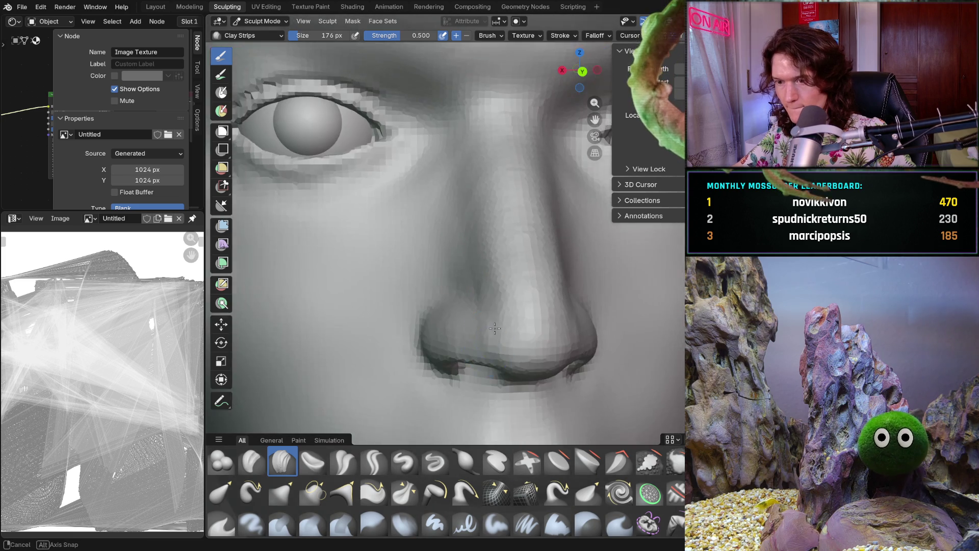
mouse_move(483, 357)
middle_down()
mouse_move(490, 306)
mouse_move(504, 322)
middle_up()
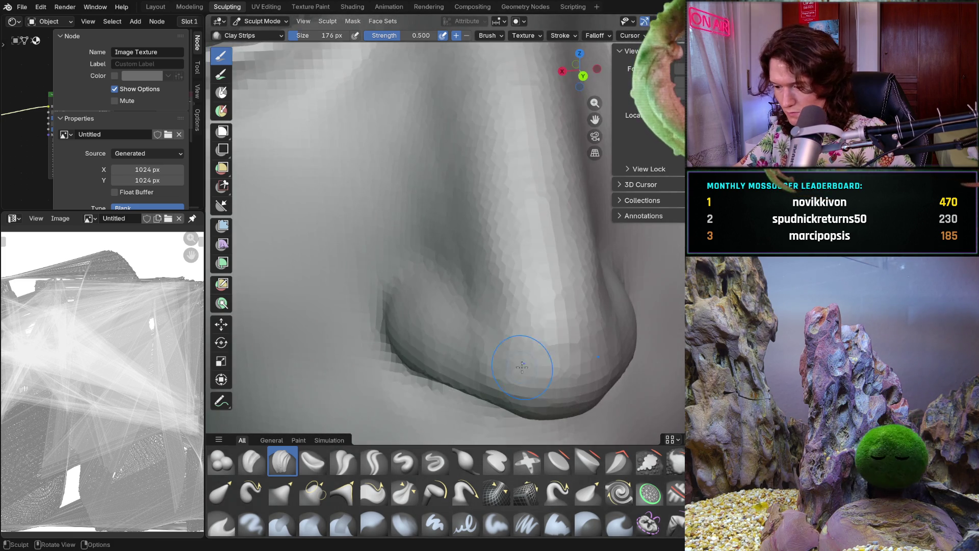
scroll(517, 312, up, 4)
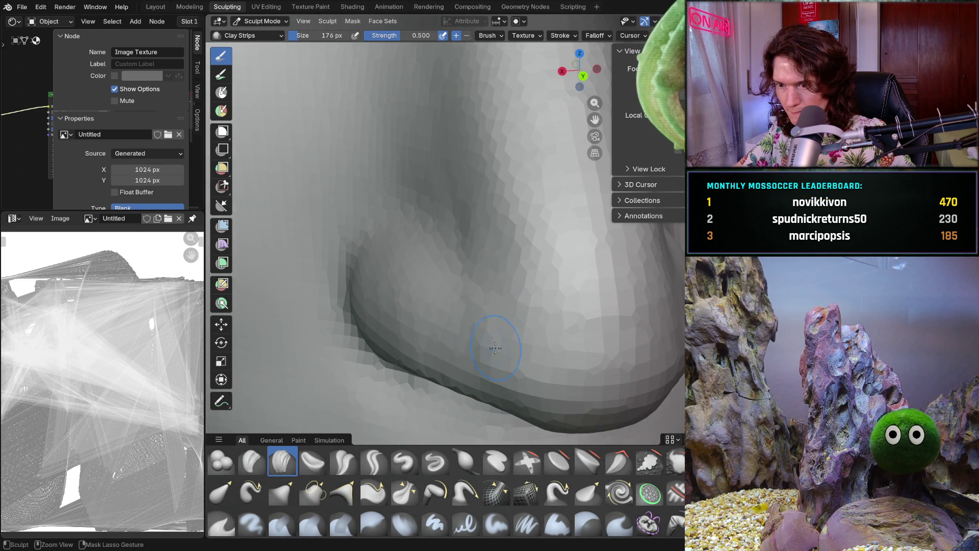
scroll(506, 296, down, 5)
mouse_move(490, 299)
middle_down()
mouse_move(498, 291)
mouse_move(497, 306)
middle_up()
scroll(490, 288, up, 5)
scroll(491, 309, down, 5)
scroll(491, 309, down, 3)
middle_drag(490, 322, 475, 366)
scroll(490, 322, down, 4)
scroll(490, 322, down, 3)
middle_drag(505, 306, 522, 309)
scroll(523, 309, up, 5)
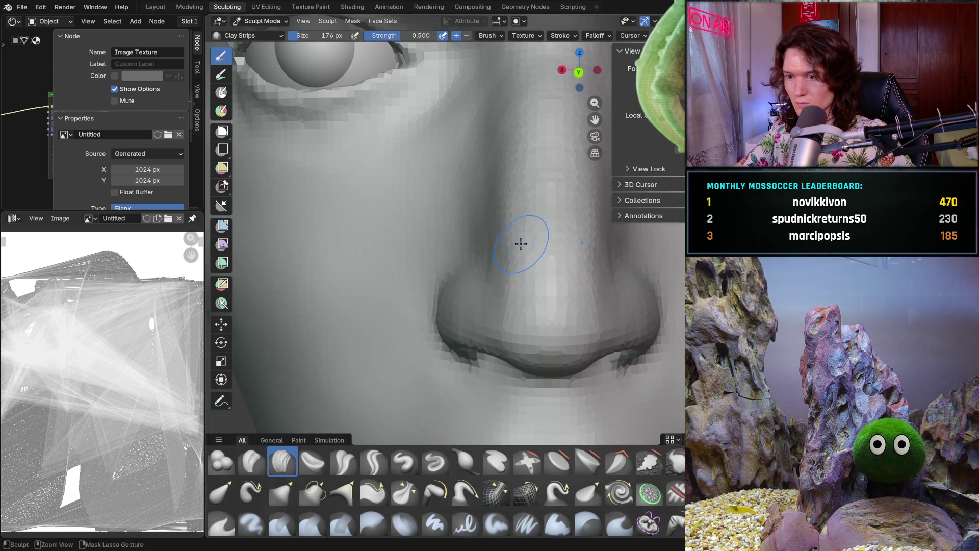
scroll(520, 260, up, 3)
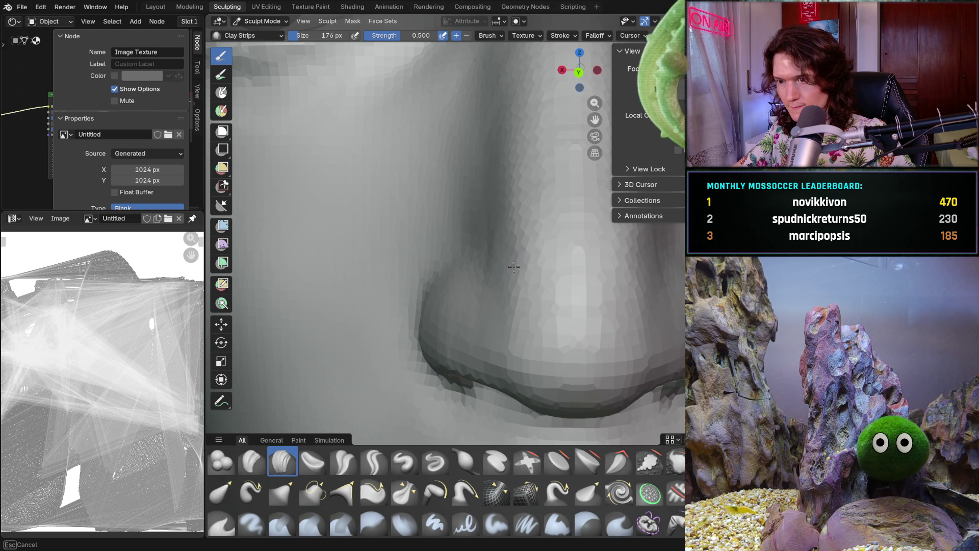
middle_drag(499, 260, 518, 268)
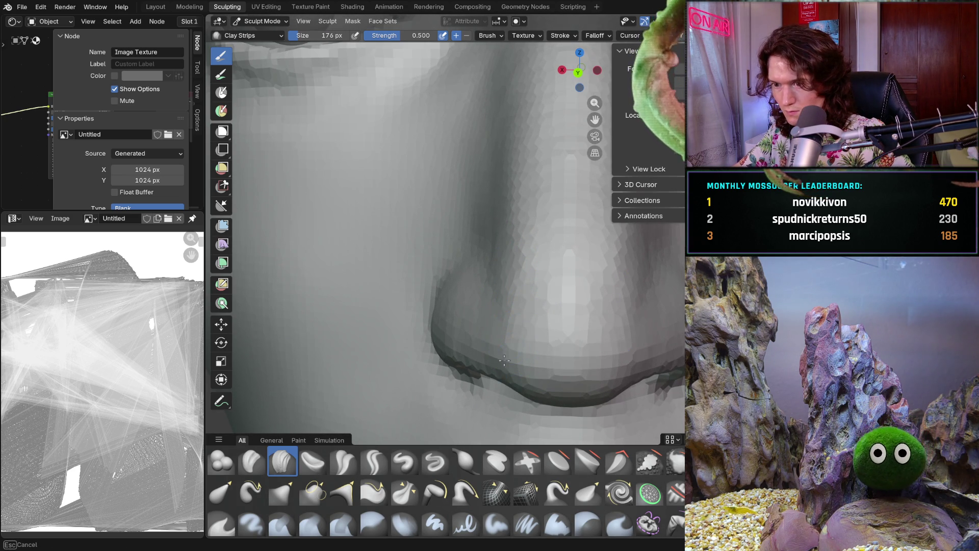
scroll(503, 366, down, 4)
ctrl+middle_drag(491, 335, 490, 301)
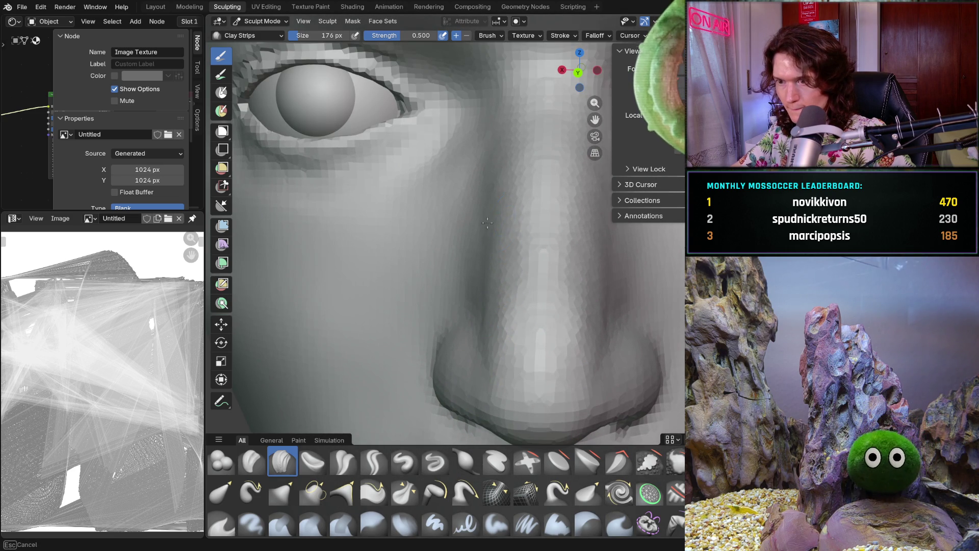
drag(480, 186, 486, 253)
mouse_move(492, 283)
ctrl+middle_down()
mouse_move(488, 334)
mouse_move(459, 291)
mouse_move(498, 337)
mouse_move(506, 383)
ctrl+middle_up()
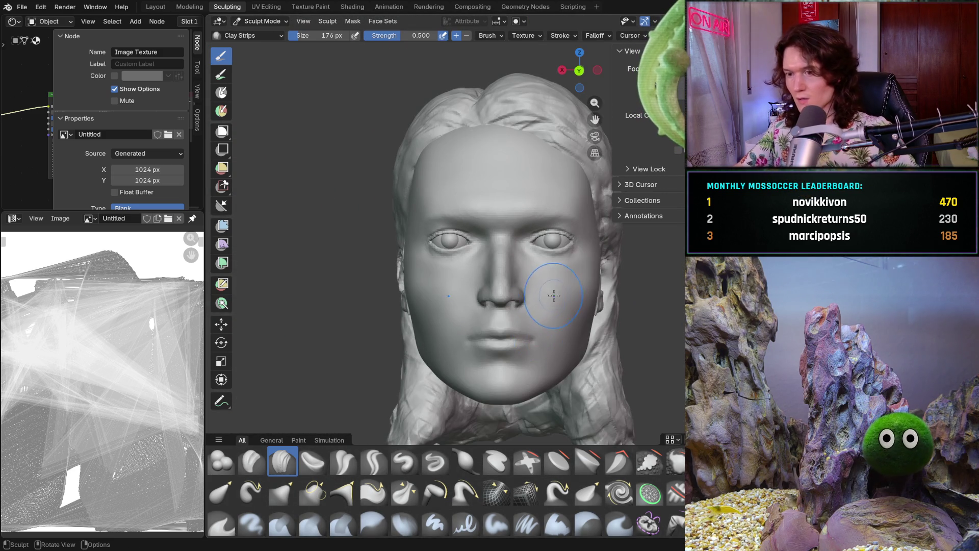
Smooth the nose-to-cheek transition with Clay Strips strokes near the tip and up the bridge side
ctrl+middle_drag(567, 296, 494, 295)
drag(494, 295, 543, 304)
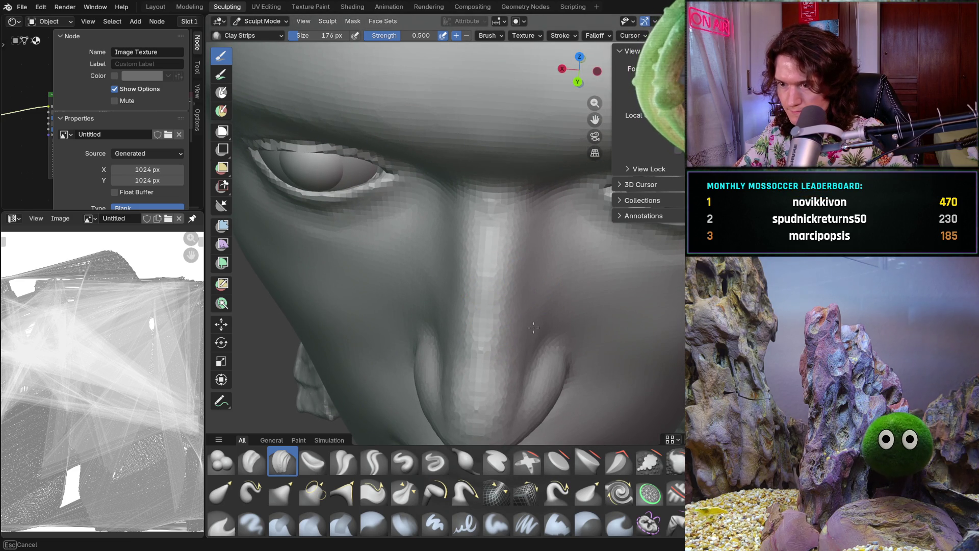
middle_drag(525, 286, 557, 270)
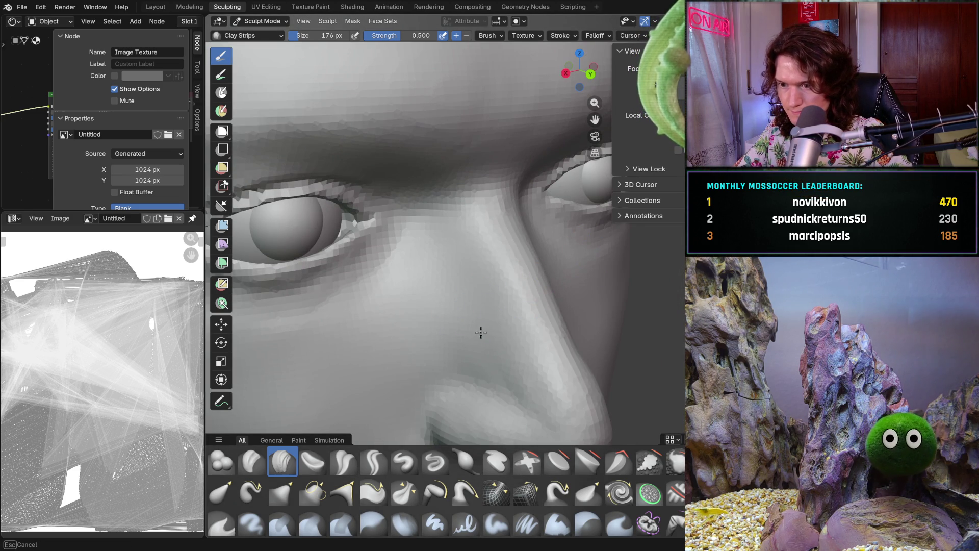
middle_drag(568, 411, 491, 329)
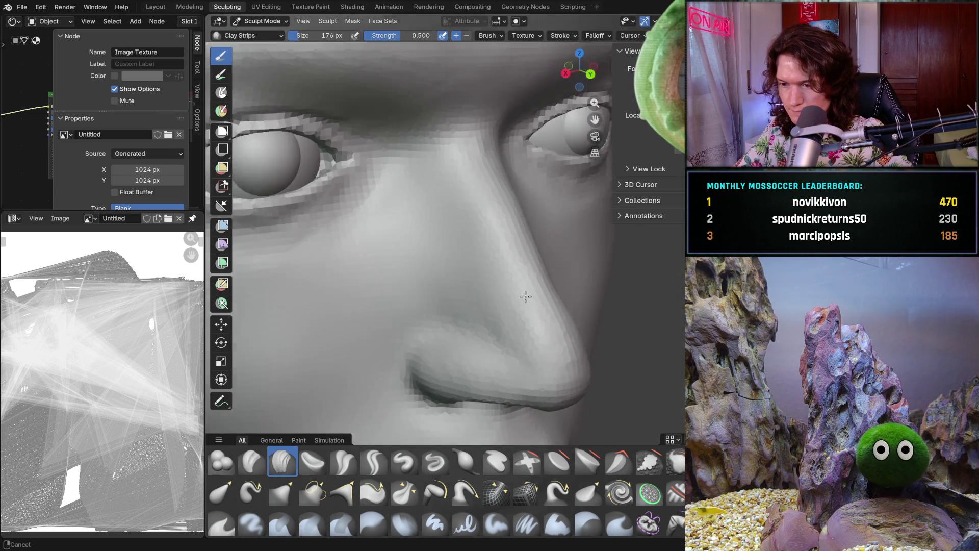
scroll(492, 329, up, 2)
scroll(492, 329, up, 2)
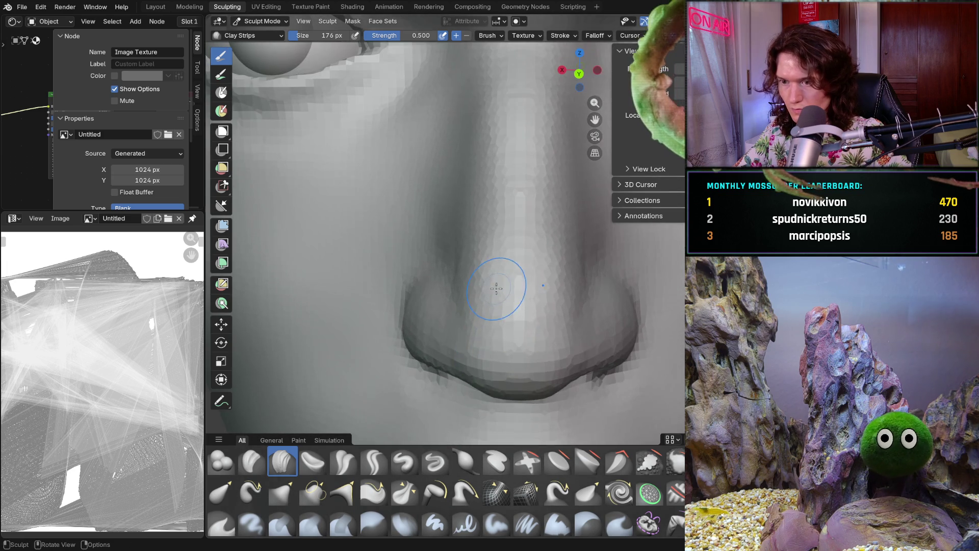
scroll(490, 326, up, 2)
scroll(475, 321, up, 3)
mouse_move(465, 320)
mouse_down()
mouse_move(479, 341)
mouse_move(465, 362)
mouse_up()
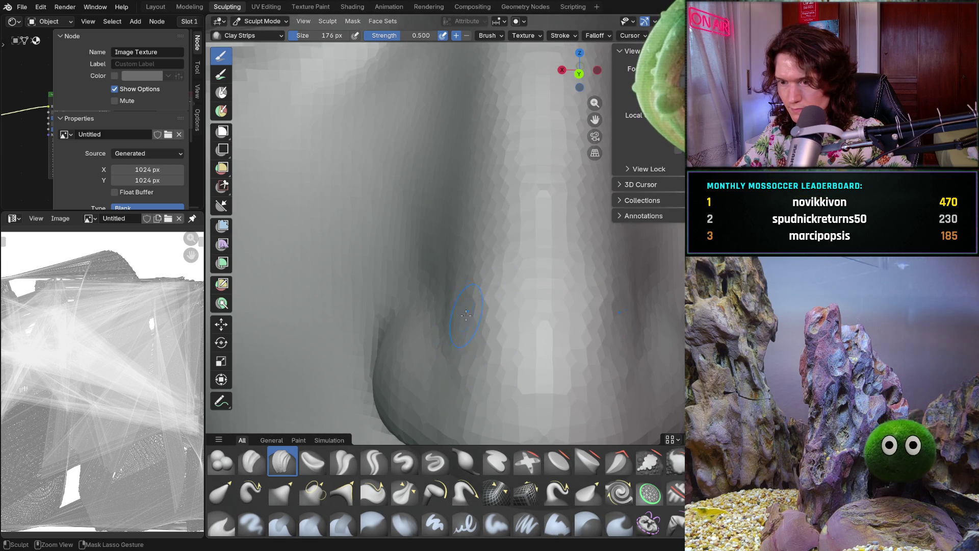
drag(466, 315, 466, 276)
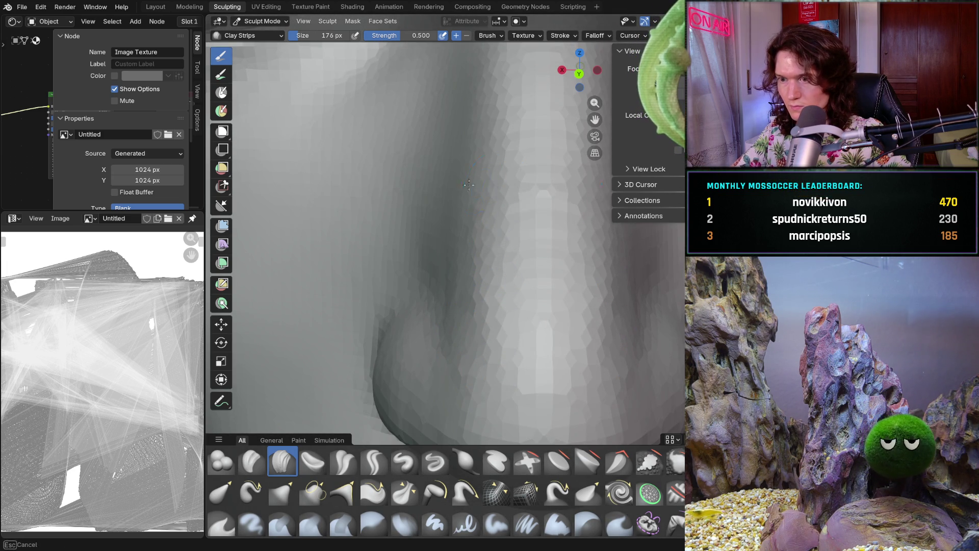
scroll(468, 120, down, 3)
shift+middle_drag(468, 153, 491, 227)
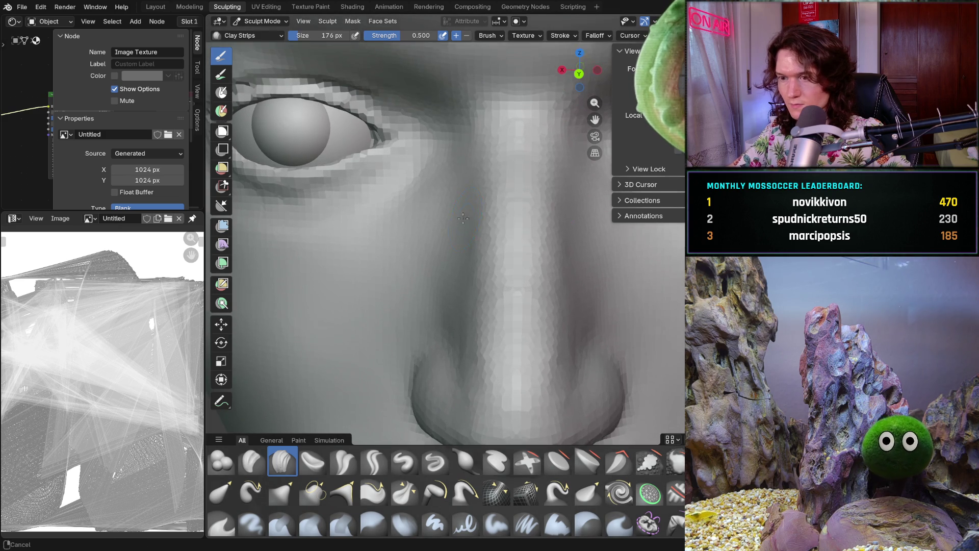
drag(494, 222, 476, 212)
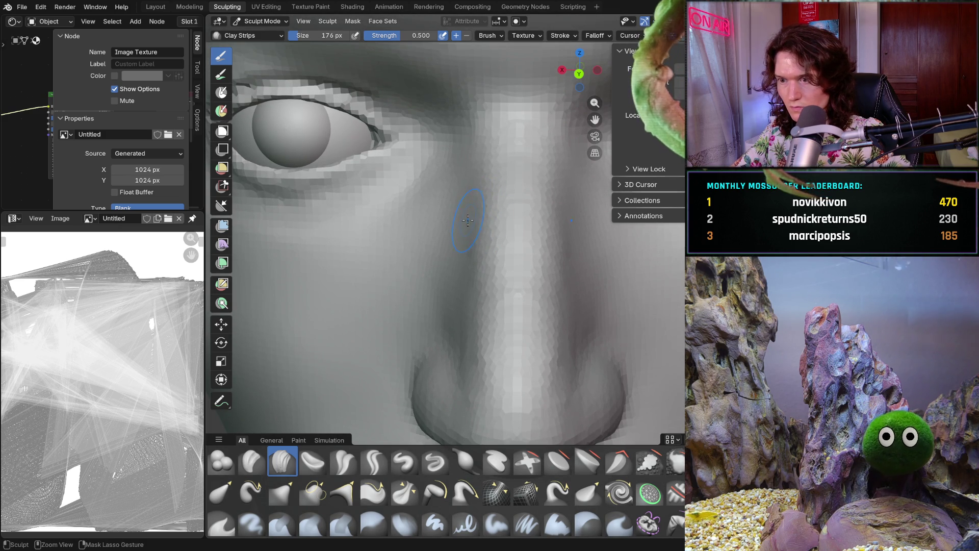
drag(471, 216, 481, 201)
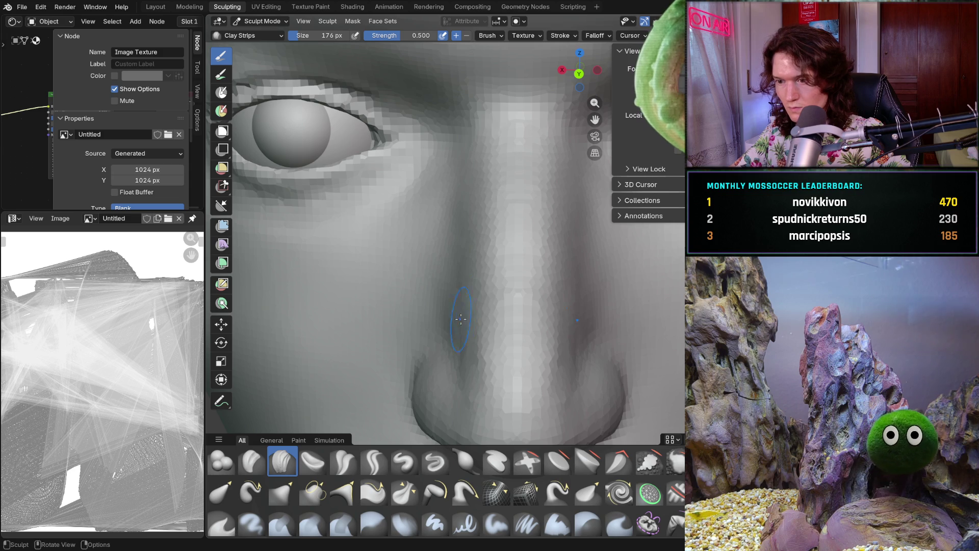
scroll(458, 314, down, 5)
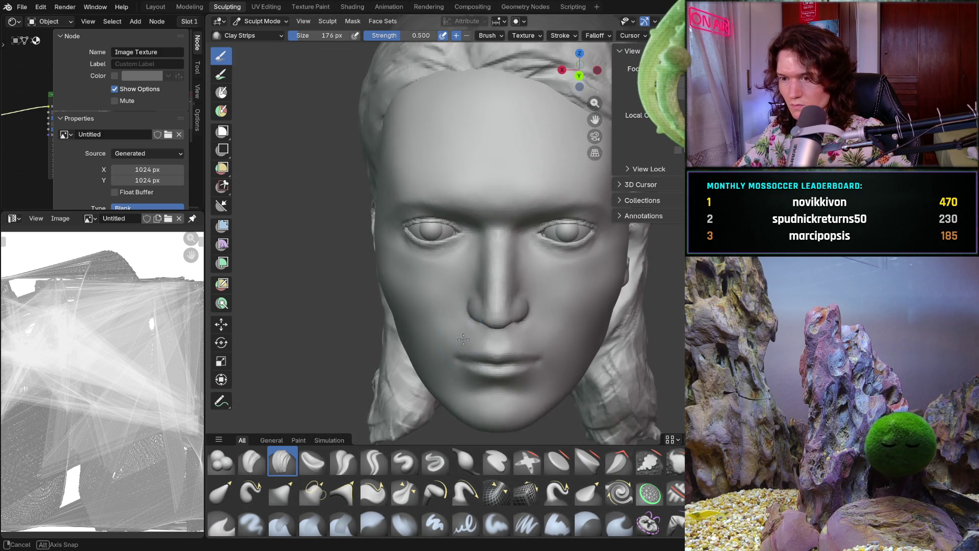
scroll(460, 307, up, 5)
Build up clay down both sides of the nose bridge and check the whole head's shape
drag(471, 202, 461, 322)
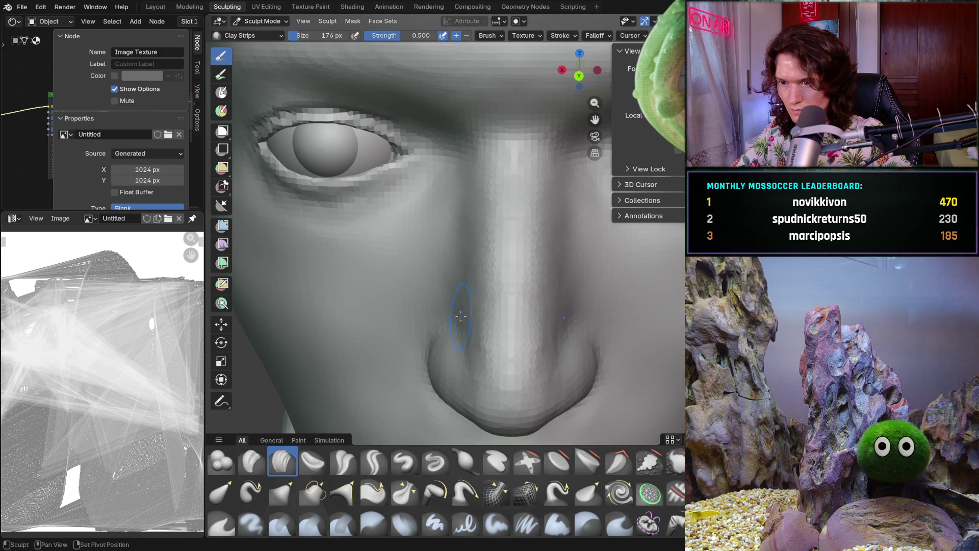
drag(484, 202, 529, 293)
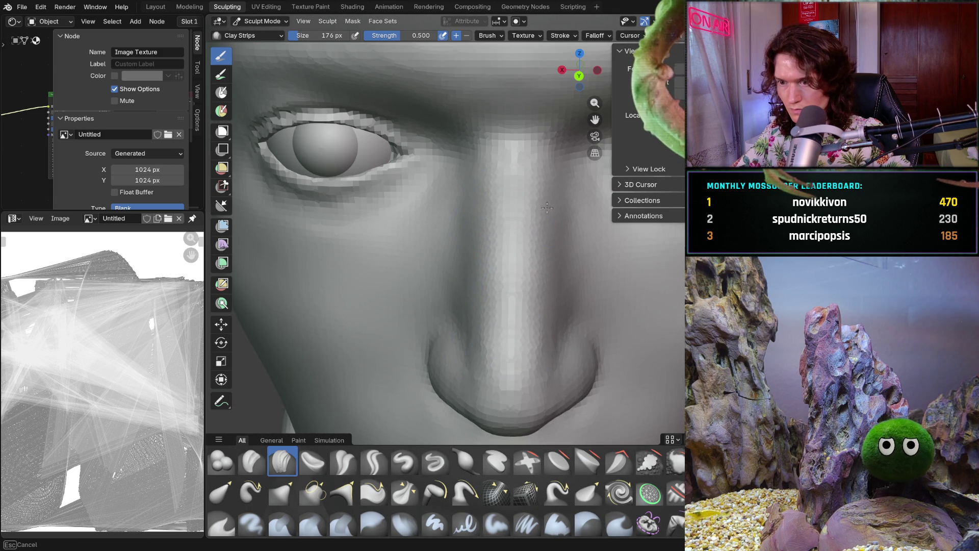
drag(546, 220, 531, 249)
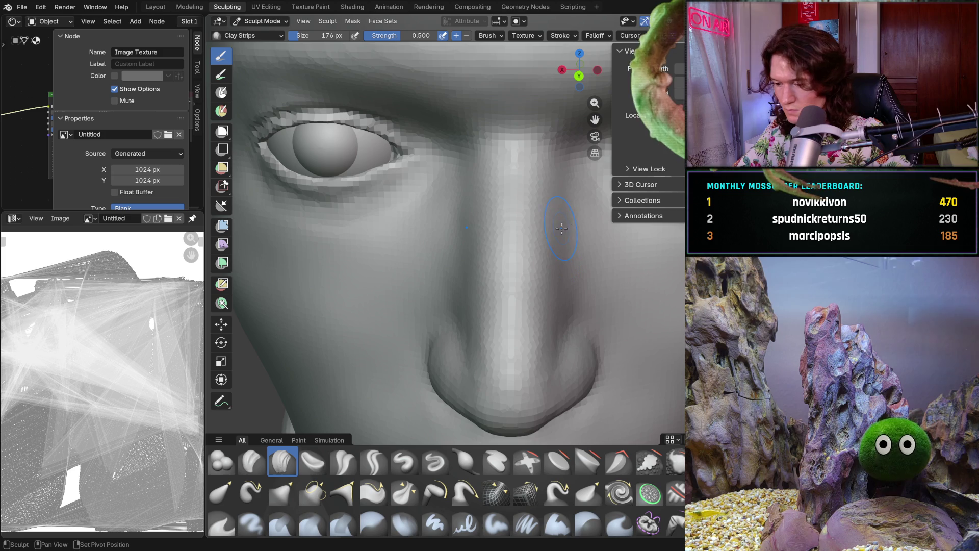
middle_drag(565, 240, 527, 239)
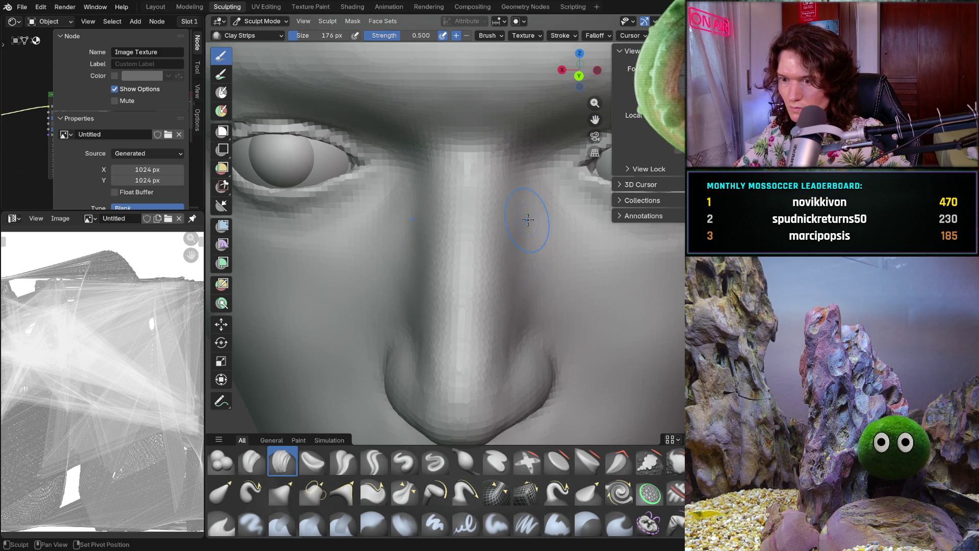
drag(530, 226, 516, 326)
scroll(504, 299, down, 3)
scroll(525, 317, up, 5)
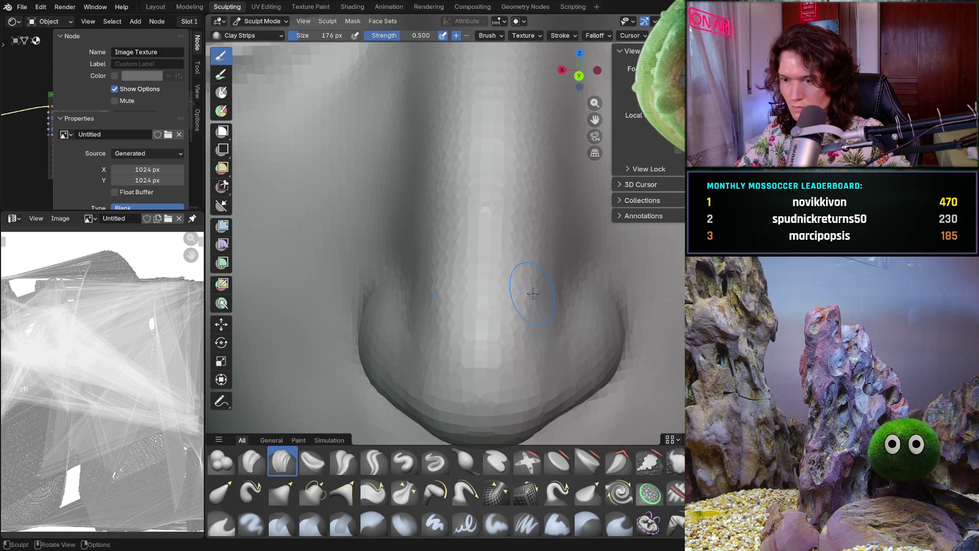
scroll(532, 321, down, 4)
scroll(528, 306, down, 4)
middle_drag(529, 284, 529, 261)
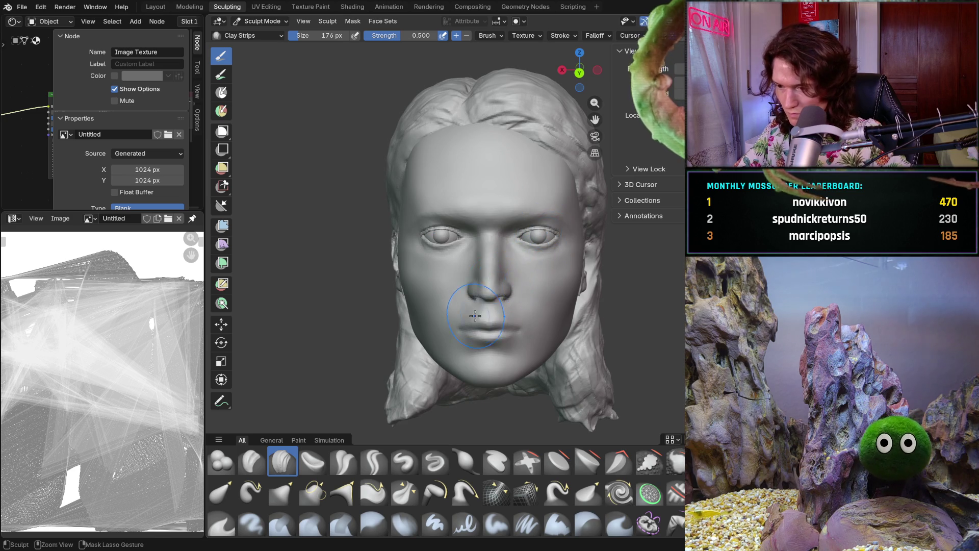
scroll(474, 315, up, 3)
scroll(471, 306, up, 3)
scroll(459, 290, up, 2)
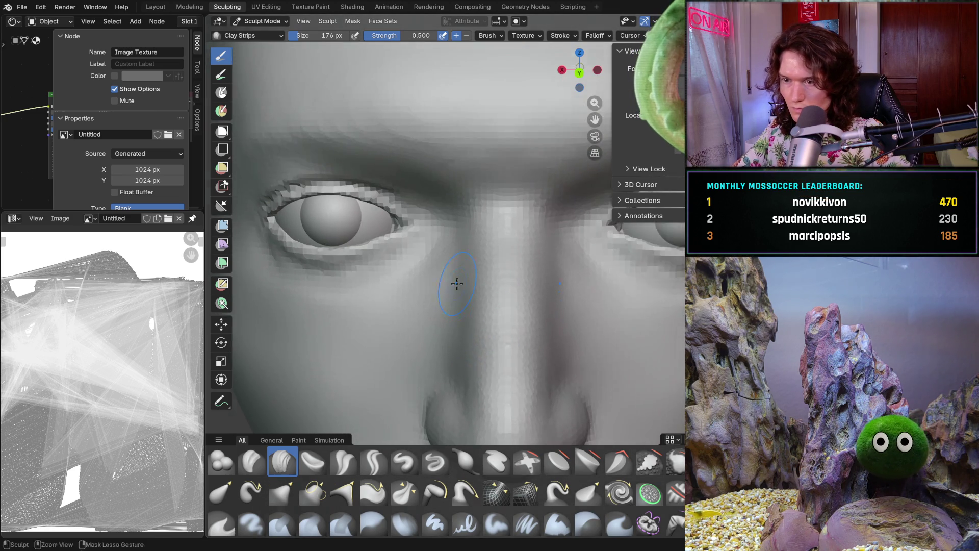
scroll(458, 285, up, 2)
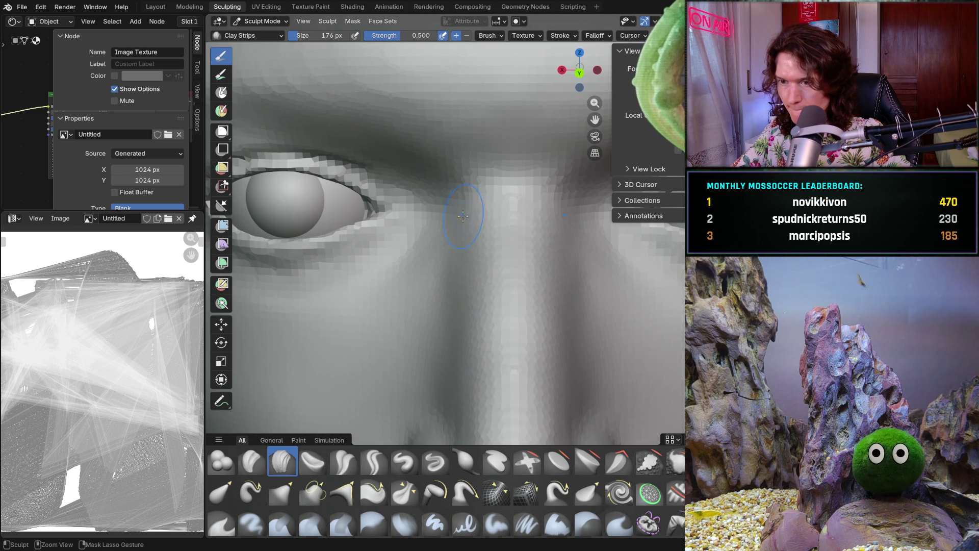
scroll(460, 269, down, 1)
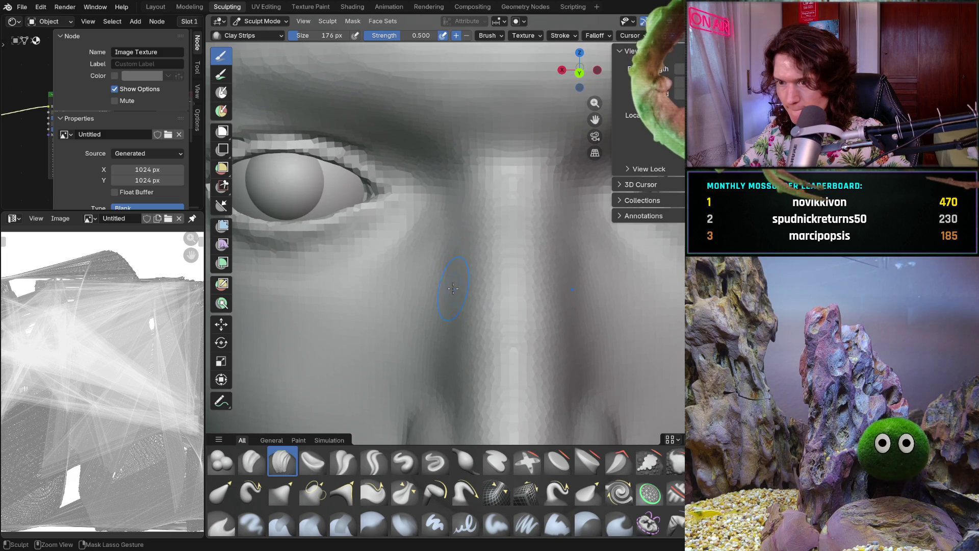
shift+middle_drag(463, 342, 447, 307)
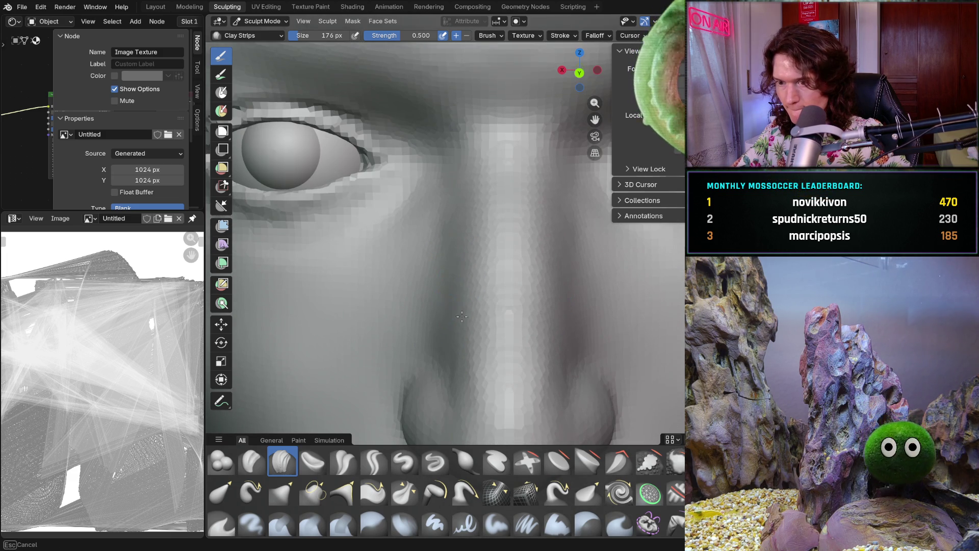
middle_drag(462, 356, 450, 317)
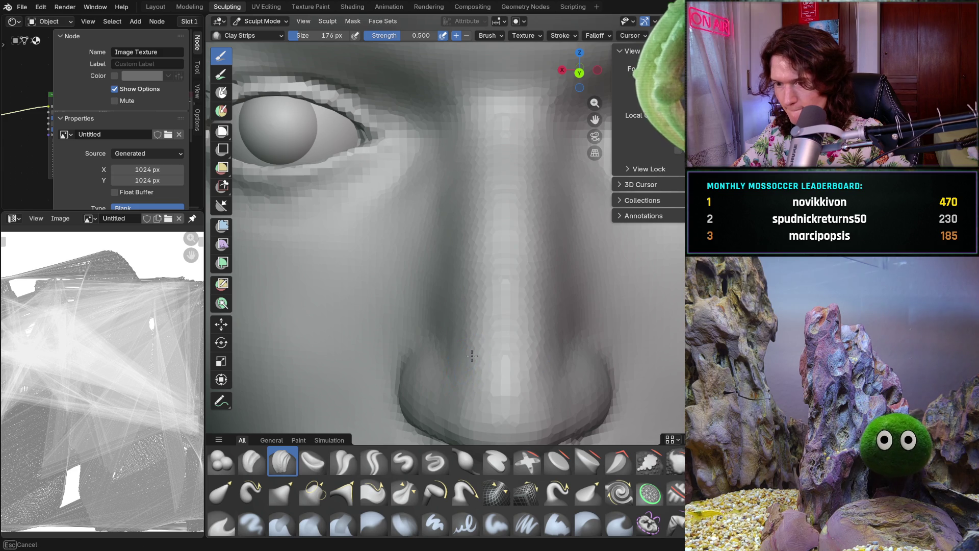
middle_drag(472, 357, 459, 322)
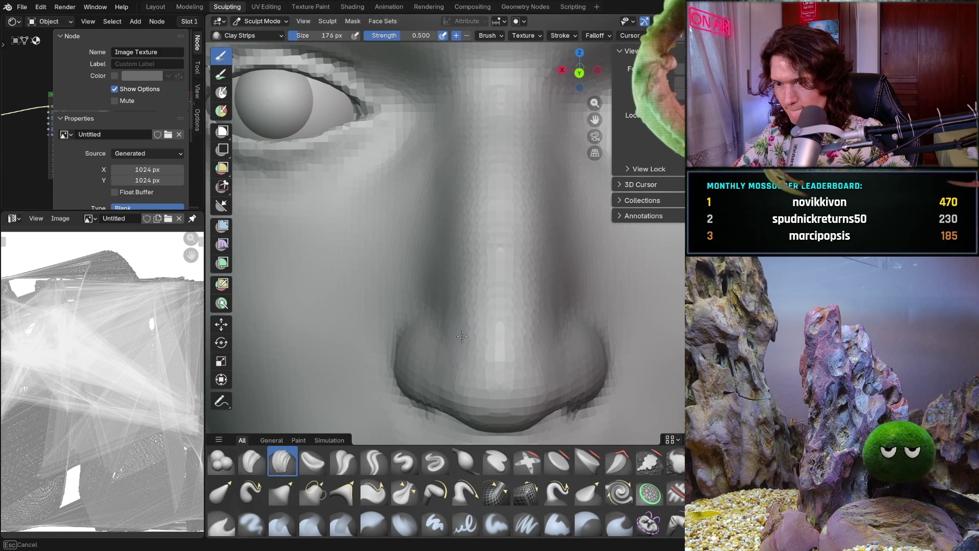
mouse_move(497, 253)
middle_down()
mouse_move(487, 312)
mouse_move(565, 346)
mouse_move(558, 336)
middle_up()
scroll(487, 313, down, 4)
scroll(536, 253, up, 5)
scroll(492, 316, up, 3)
scroll(492, 316, up, 3)
scroll(504, 307, down, 5)
middle_drag(489, 292, 438, 209)
Add a clay stroke down the side of the nose, then move in close on the nose
mouse_move(439, 208)
mouse_down()
mouse_move(419, 168)
mouse_move(493, 247)
mouse_up()
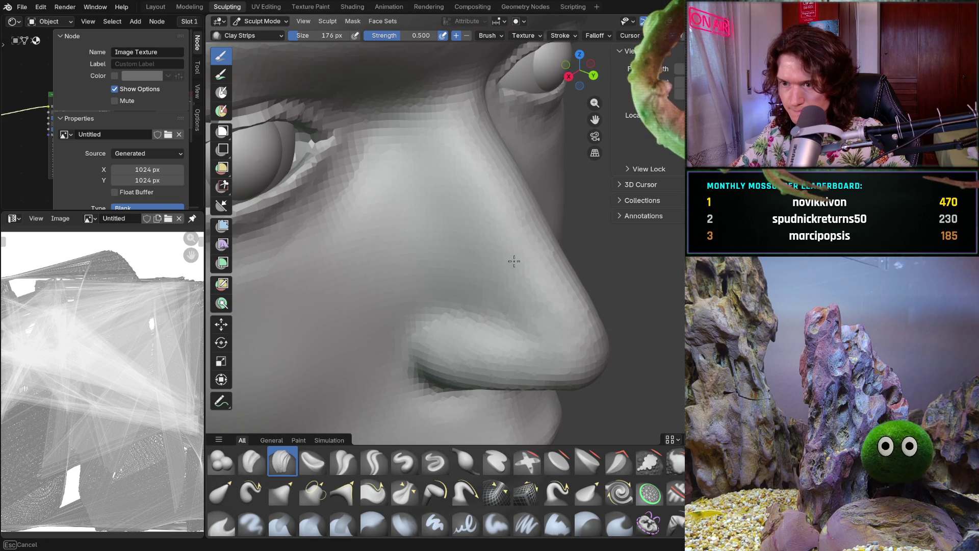
drag(524, 290, 529, 313)
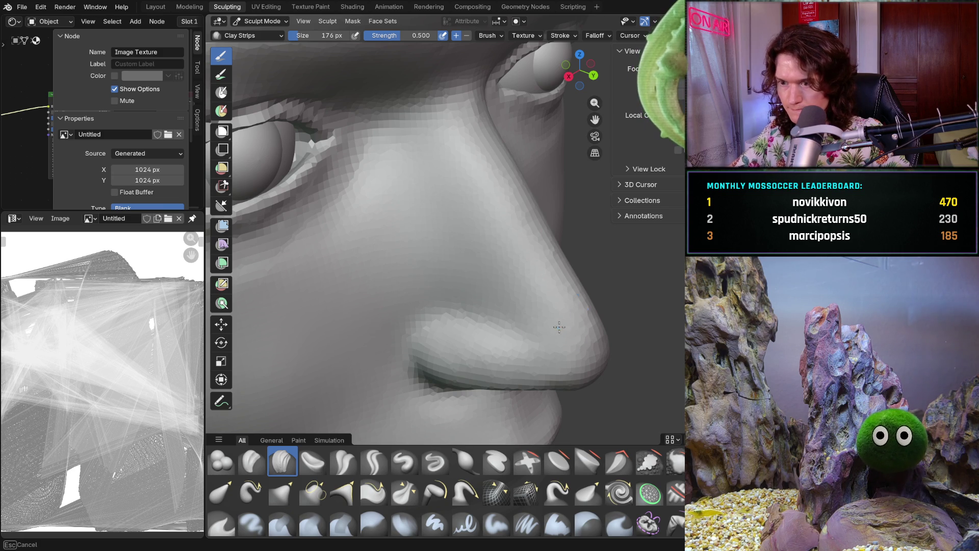
middle_drag(558, 327, 509, 247)
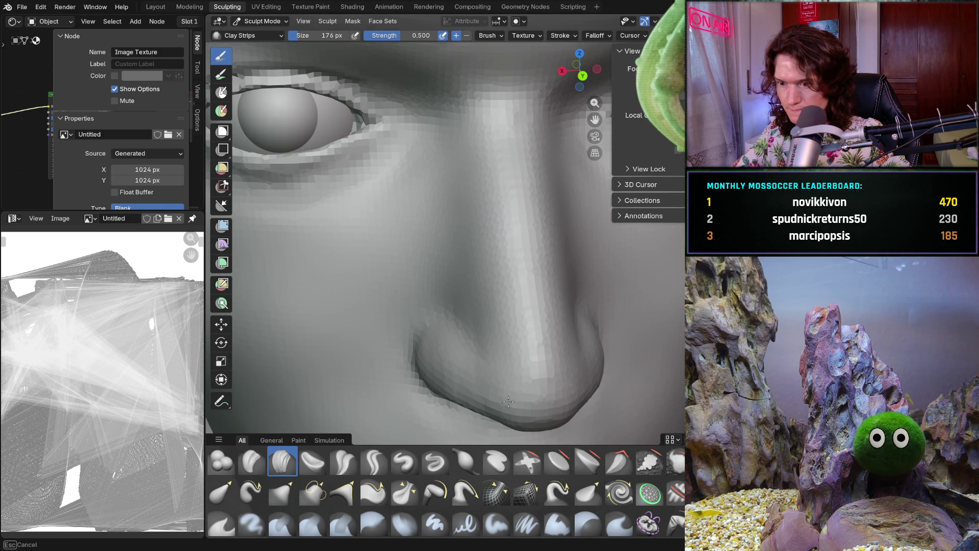
scroll(503, 381, down, 3)
scroll(504, 306, up, 3)
scroll(509, 288, down, 2)
shift+middle_drag(505, 337, 501, 268)
scroll(499, 328, up, 2)
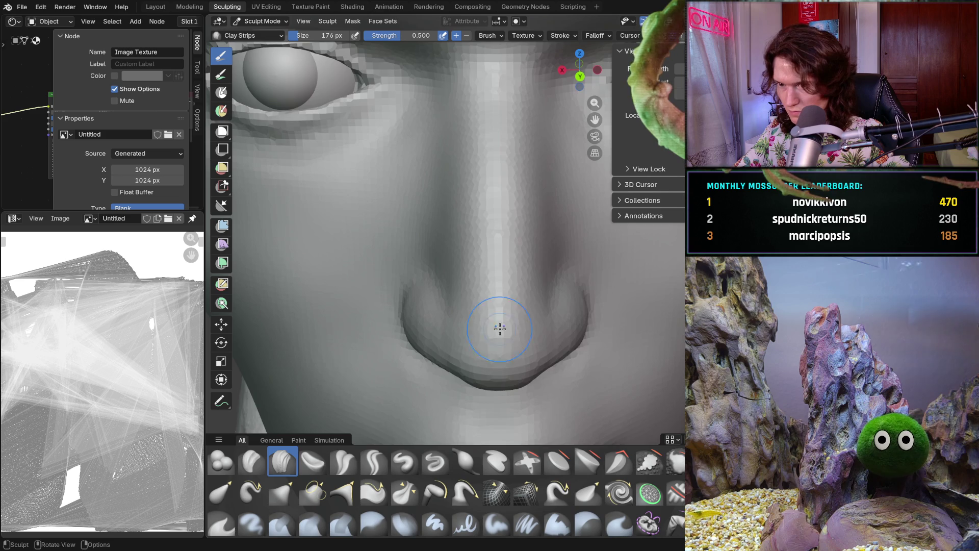
middle_drag(500, 327, 493, 336)
scroll(490, 326, down, 1)
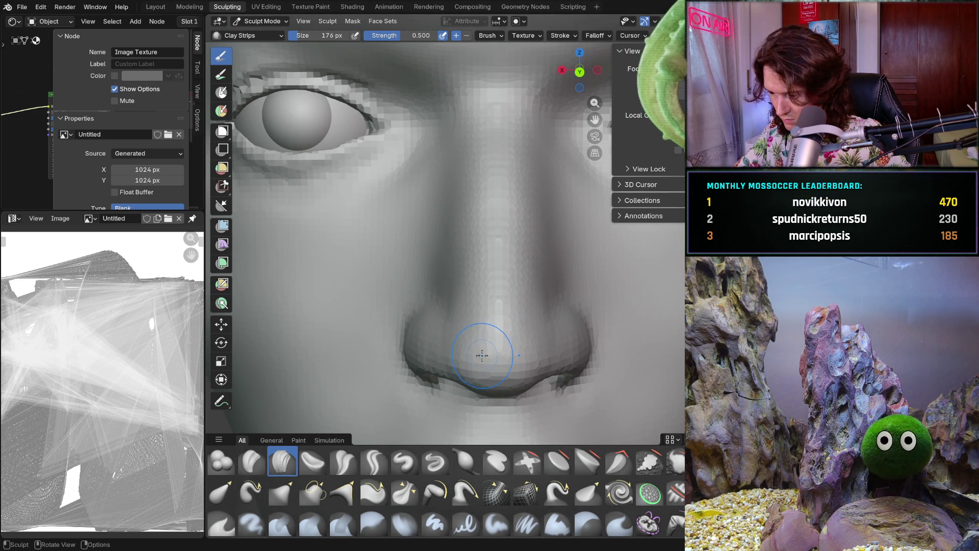
ctrl+middle_drag(473, 327, 446, 307)
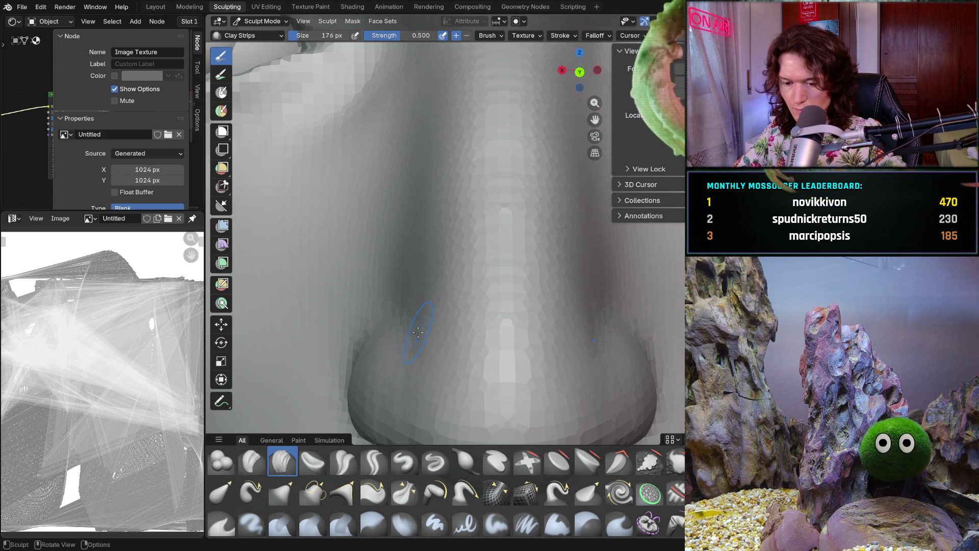
mouse_move(418, 331)
ctrl+middle_down()
mouse_move(407, 334)
mouse_move(403, 305)
ctrl+middle_up()
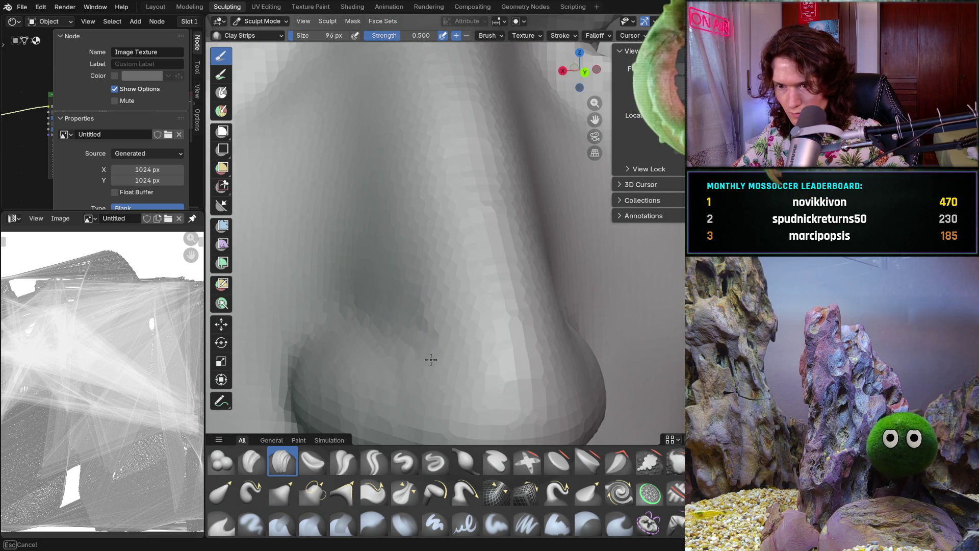
mouse_move(419, 362)
middle_down()
mouse_move(413, 322)
mouse_move(431, 316)
mouse_move(446, 289)
middle_up()
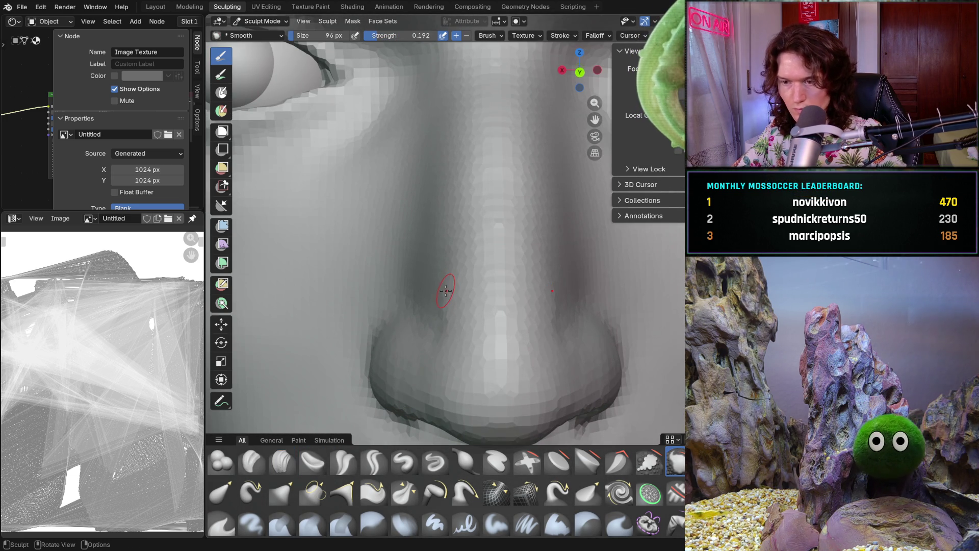
Enlarge the brush to 148 px and smooth the surface beside the nose
key(f)
click(452, 308)
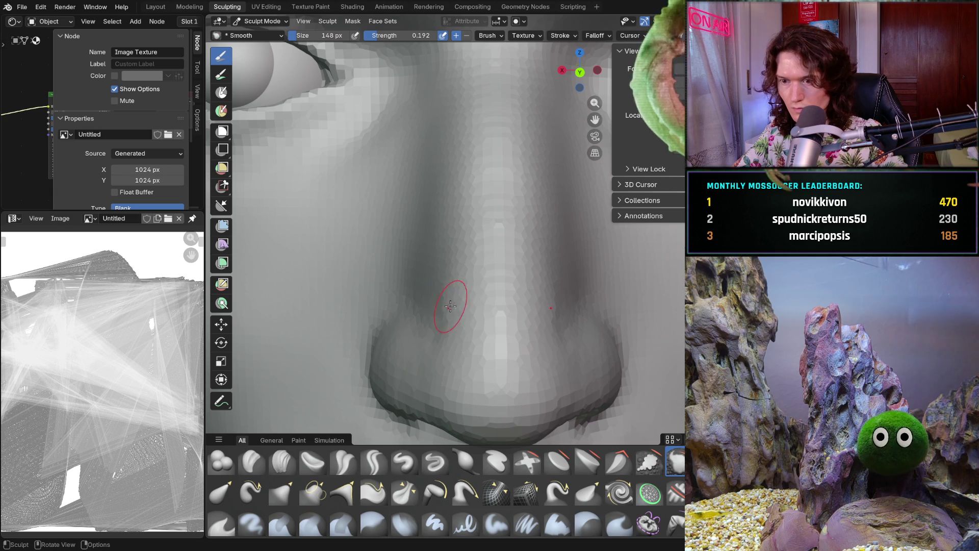
mouse_move(439, 302)
mouse_down()
mouse_move(447, 325)
mouse_move(481, 299)
mouse_up()
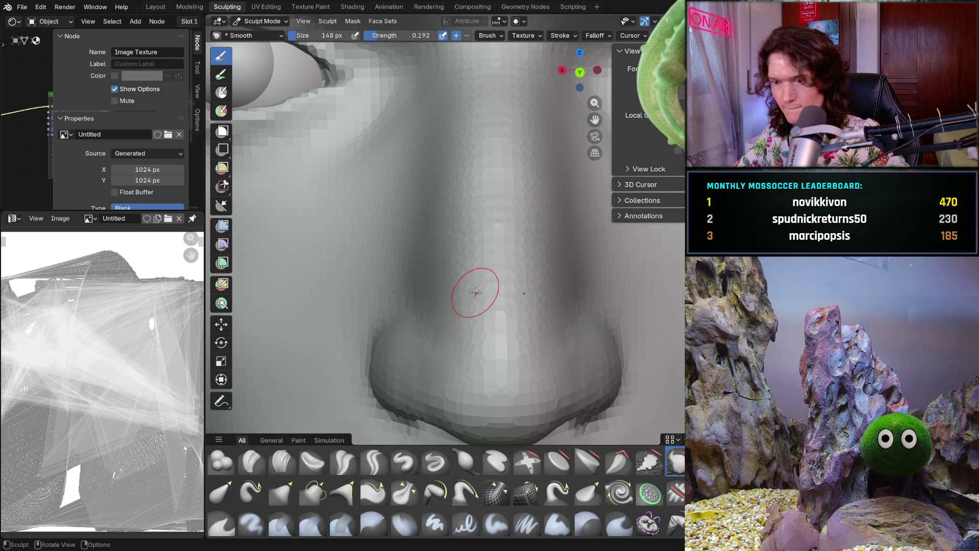
middle_drag(463, 344, 490, 352)
middle_drag(429, 368, 423, 367)
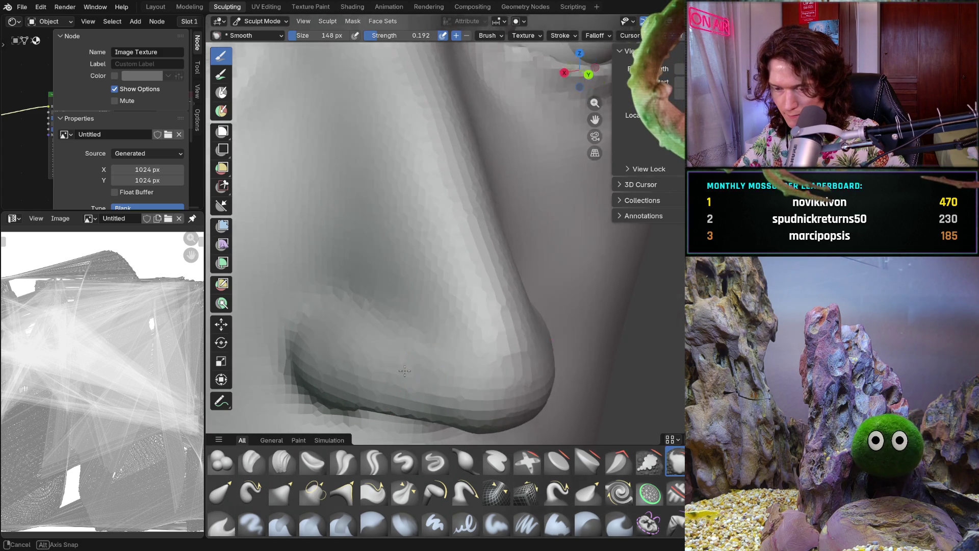
Alternate between Smooth and Clay Strips around the left nostril, ending on Clay Strips
key(KP_1)
key(c)
scroll(385, 387, up, 3)
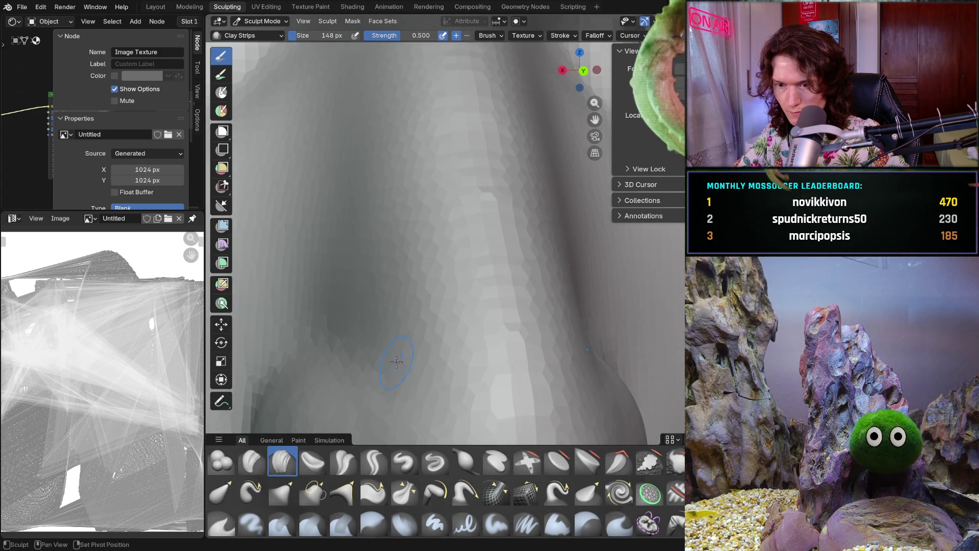
middle_drag(382, 344, 443, 306)
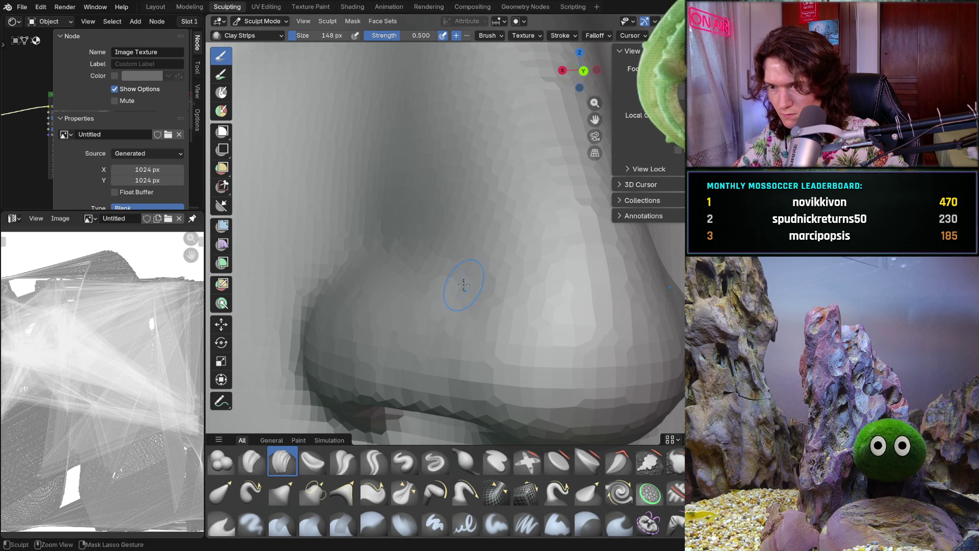
scroll(499, 307, down, 3)
middle_drag(459, 268, 428, 291)
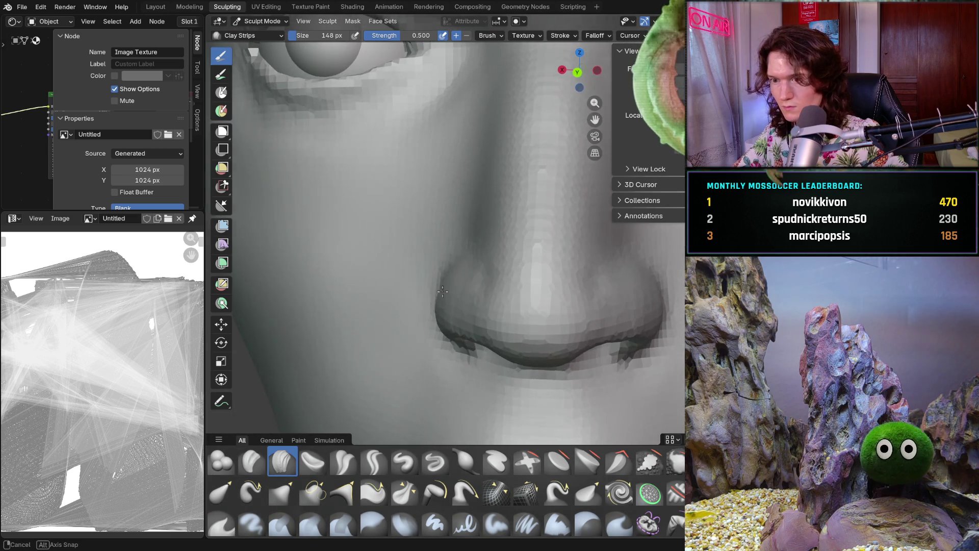
scroll(484, 260, up, 3)
key(shift)
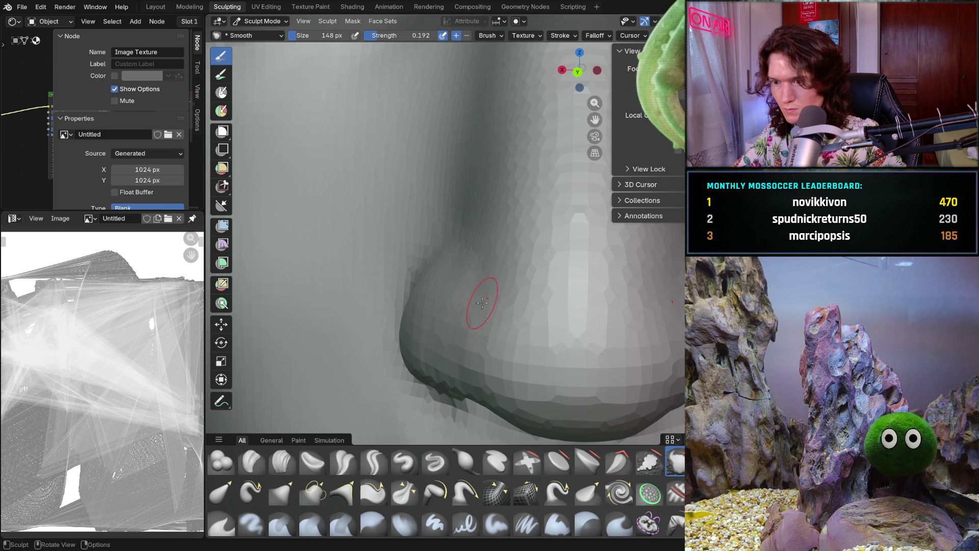
scroll(481, 328, down, 3)
middle_drag(490, 230, 521, 258)
scroll(505, 330, up, 3)
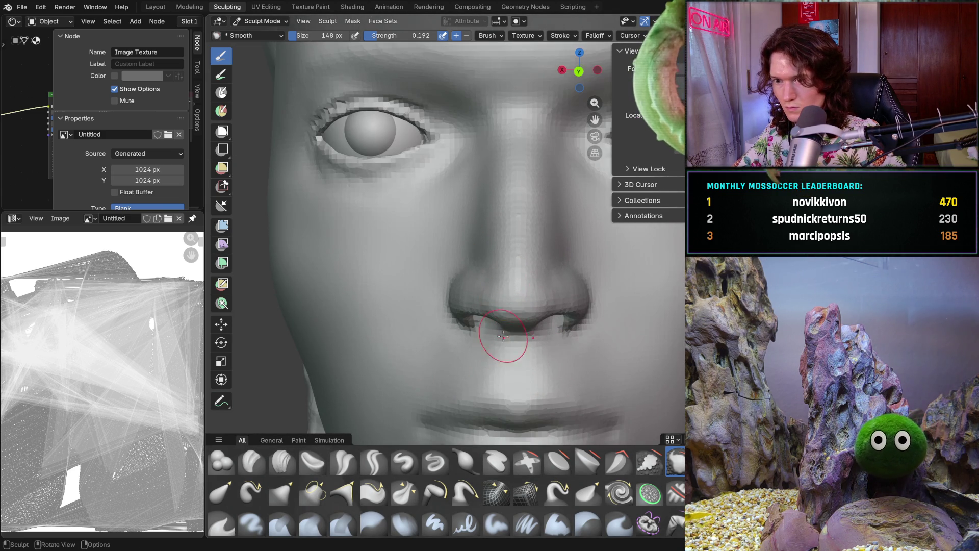
scroll(495, 291, up, 2)
ctrl+middle_drag(495, 291, 501, 260)
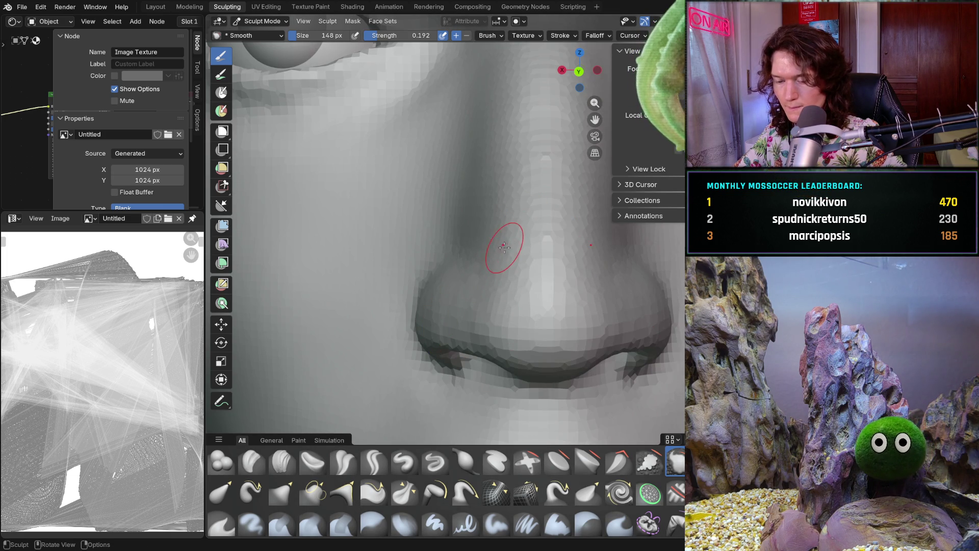
middle_drag(495, 275, 428, 321)
click(282, 462)
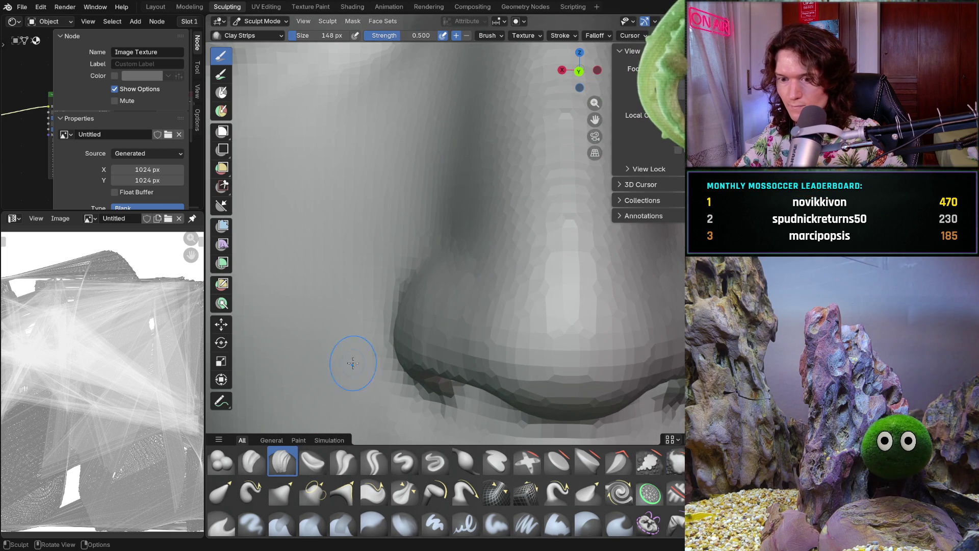
Resize the Clay Strips brush to 104 px, then back up to about 142 px
key(f)
click(480, 273)
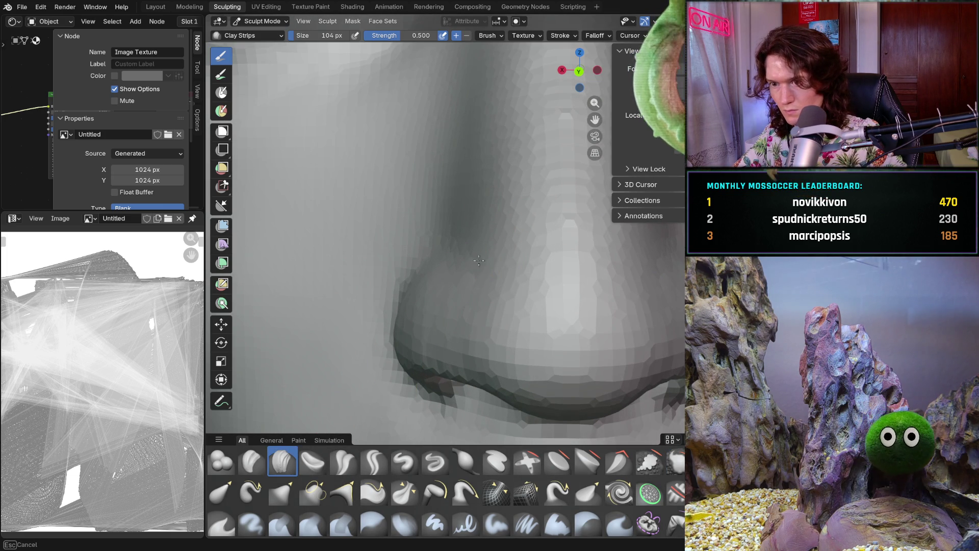
mouse_move(481, 273)
middle_down()
mouse_move(467, 297)
mouse_move(472, 258)
middle_up()
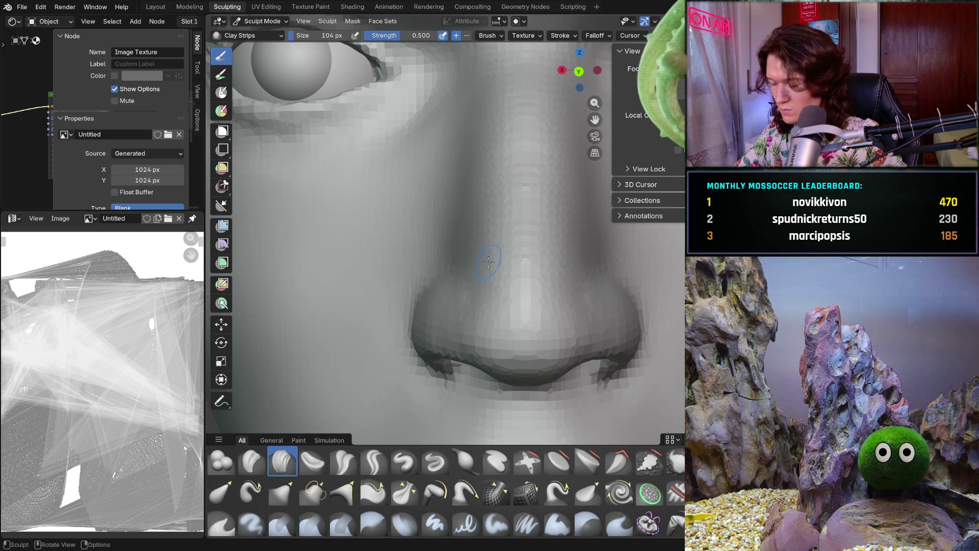
middle_drag(477, 284, 486, 328)
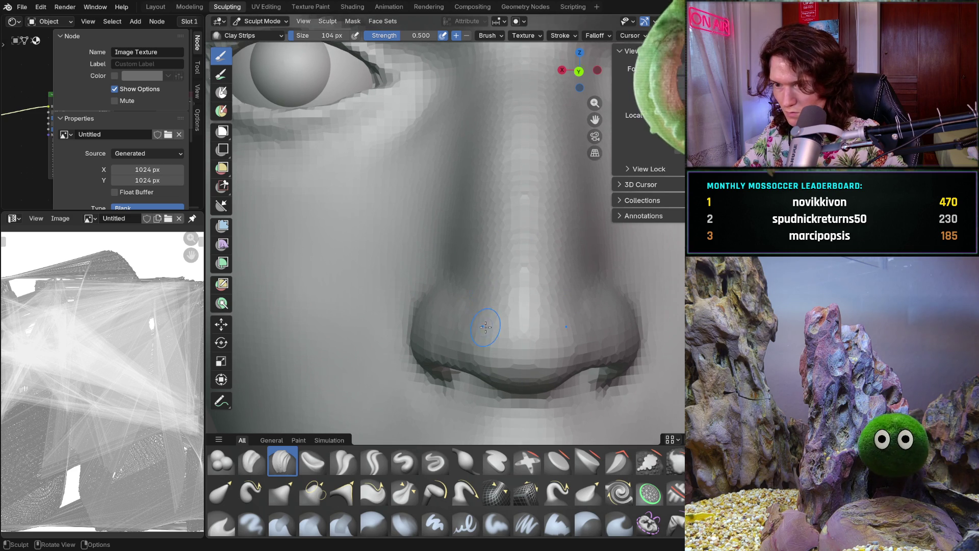
key(f)
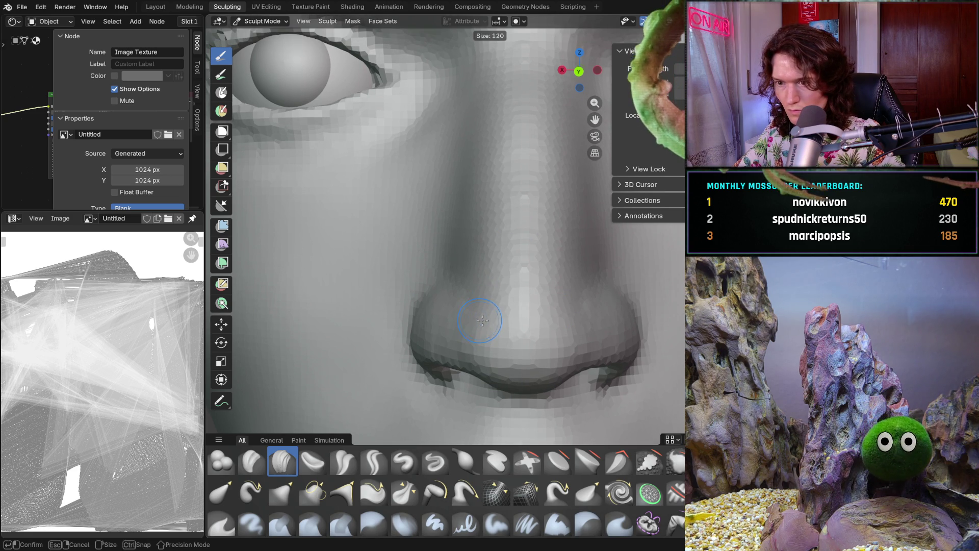
click(482, 322)
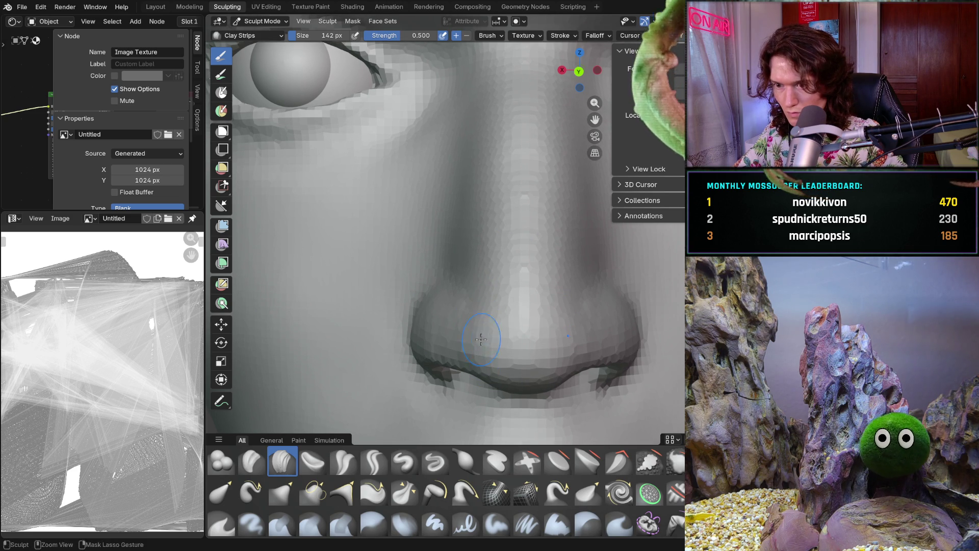
Inspect the nose underside and build up the nose tip with several strokes
mouse_move(492, 354)
middle_down()
mouse_move(466, 356)
mouse_move(471, 301)
mouse_move(496, 382)
mouse_move(519, 312)
mouse_move(477, 310)
mouse_move(502, 257)
middle_up()
middle_drag(545, 228, 518, 325)
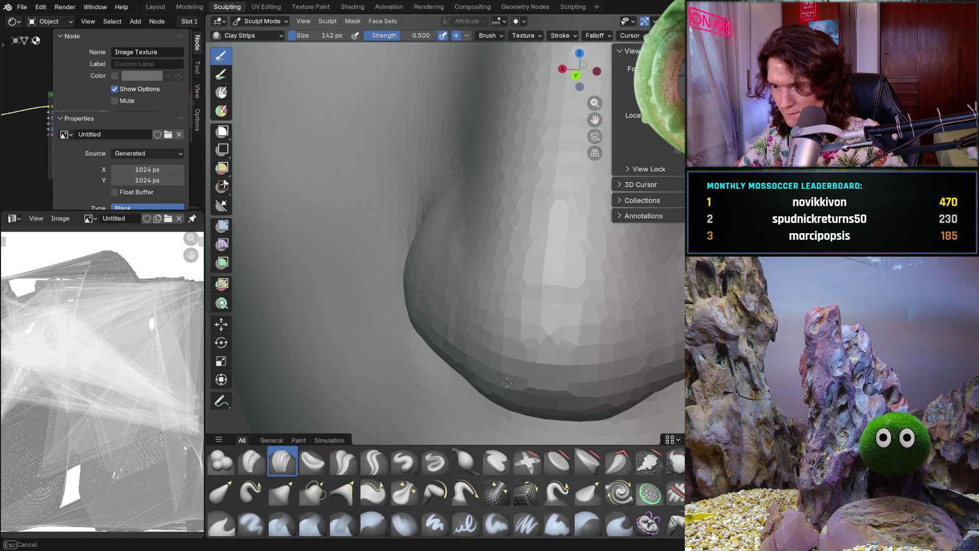
middle_drag(483, 307, 480, 346)
mouse_move(531, 262)
middle_down()
mouse_move(498, 230)
mouse_move(535, 245)
mouse_move(541, 301)
middle_up()
scroll(541, 301, up, 5)
scroll(528, 275, up, 2)
drag(515, 277, 519, 298)
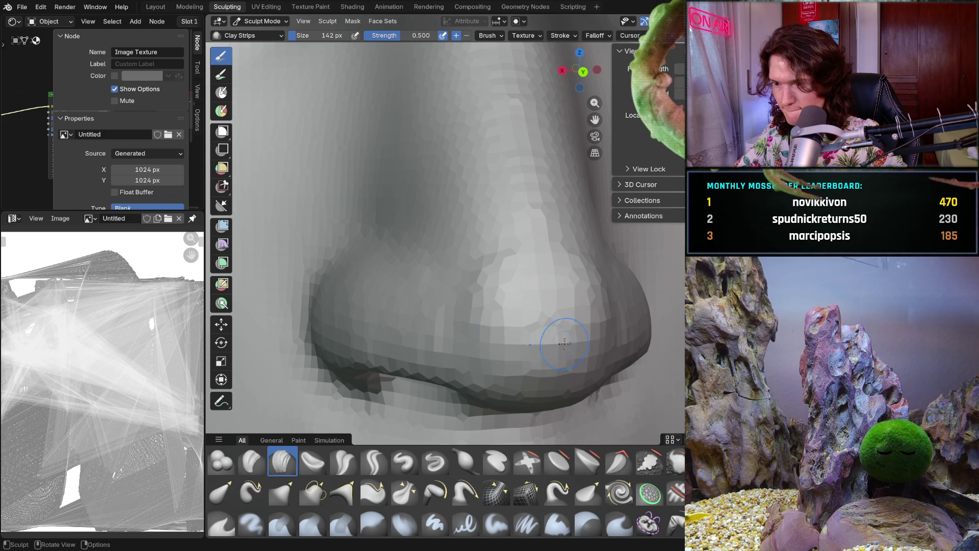
mouse_move(574, 266)
middle_down()
mouse_move(517, 261)
mouse_move(475, 291)
mouse_move(504, 306)
middle_up()
drag(505, 313, 494, 330)
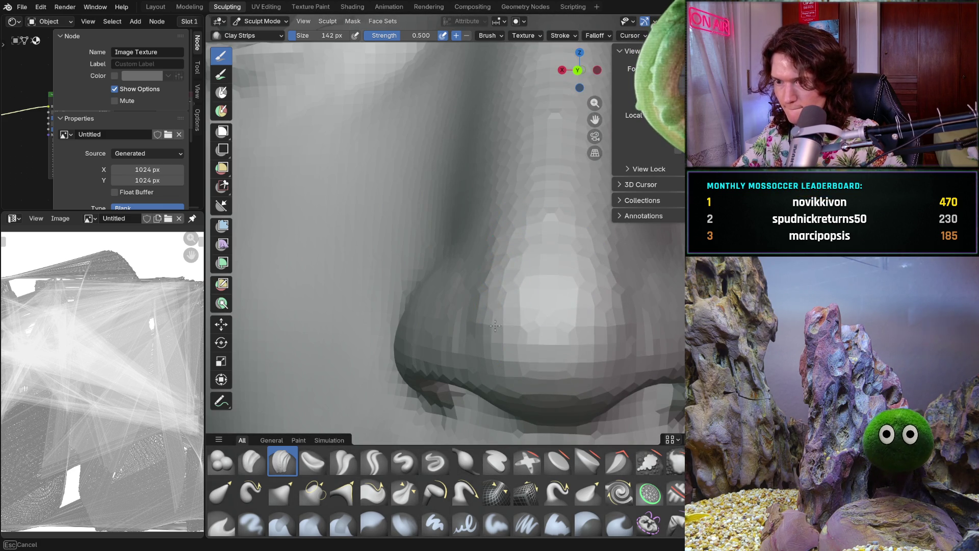
scroll(536, 229, down, 3)
mouse_move(536, 229)
middle_down()
mouse_move(474, 253)
mouse_move(514, 289)
middle_up()
scroll(514, 289, up, 2)
drag(520, 293, 526, 297)
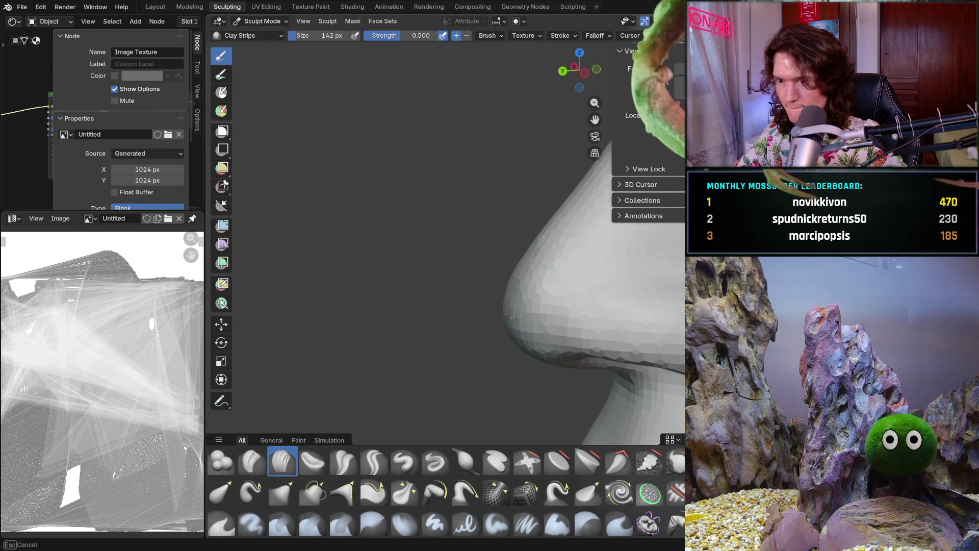
Sculpt the left nostril wing after framing the nose head-on
middle_drag(521, 280, 459, 267)
scroll(490, 253, down, 2)
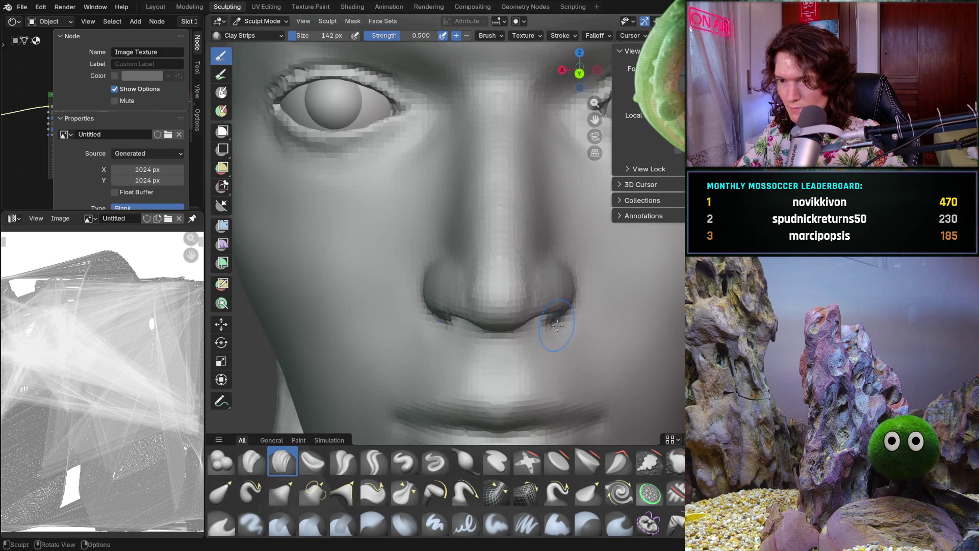
scroll(567, 290, up, 6)
scroll(566, 289, down, 4)
scroll(566, 307, up, 1)
shift+middle_drag(566, 322, 583, 349)
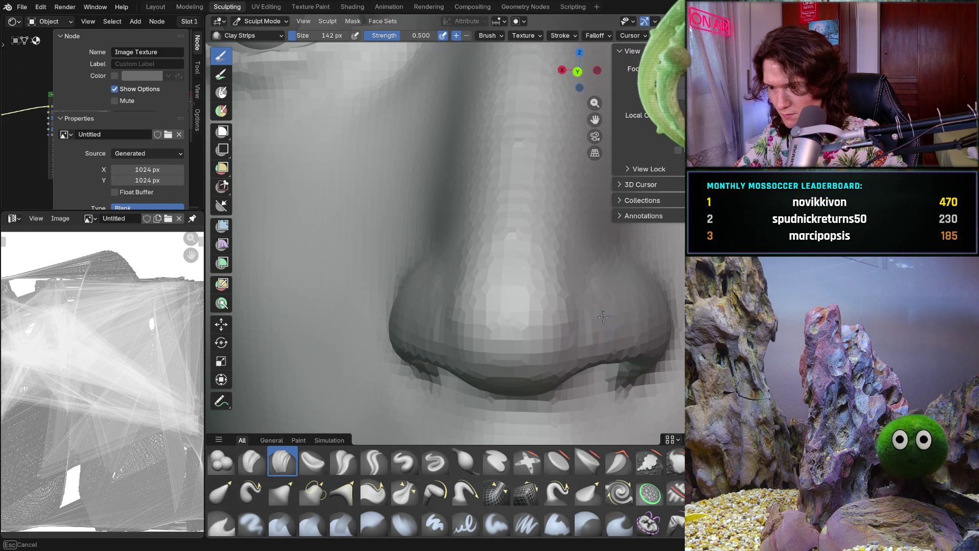
scroll(583, 348, down, 5)
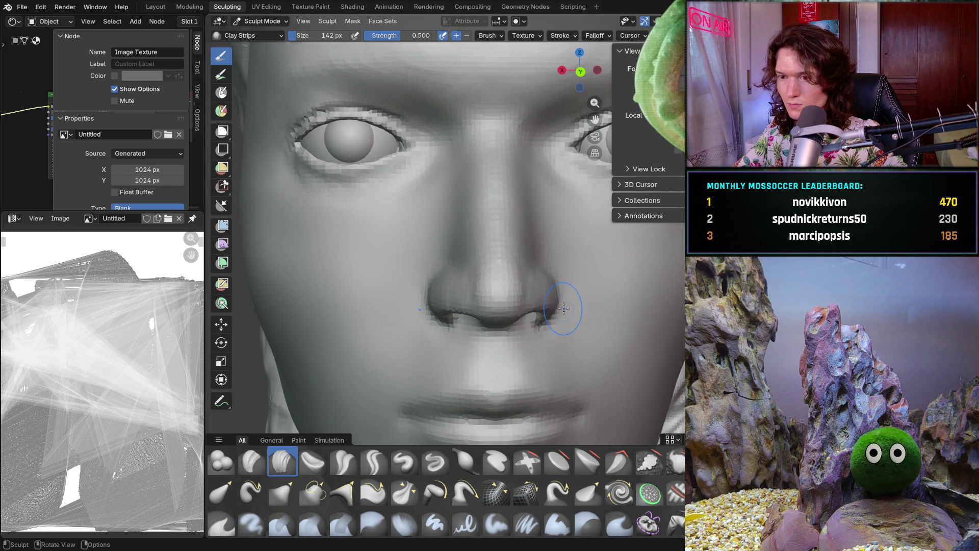
mouse_move(542, 316)
middle_down()
mouse_move(459, 306)
mouse_move(505, 306)
middle_up()
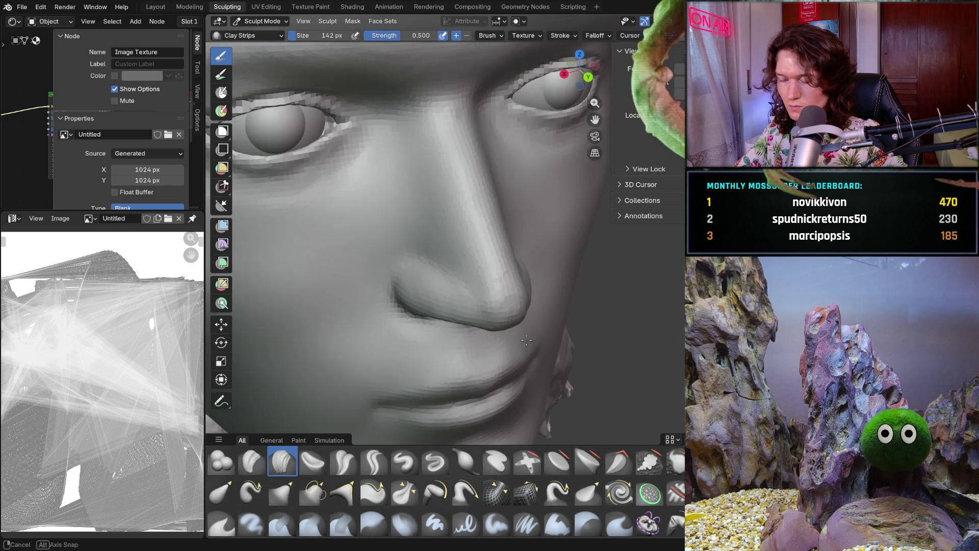
scroll(512, 306, up, 5)
scroll(512, 306, down, 3)
scroll(489, 321, up, 4)
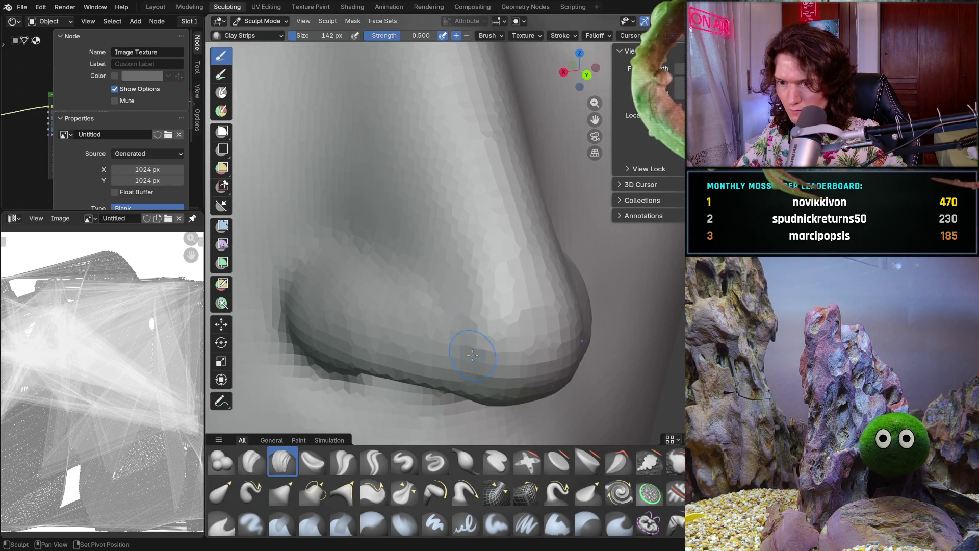
scroll(472, 335, down, 5)
middle_drag(473, 329, 490, 306)
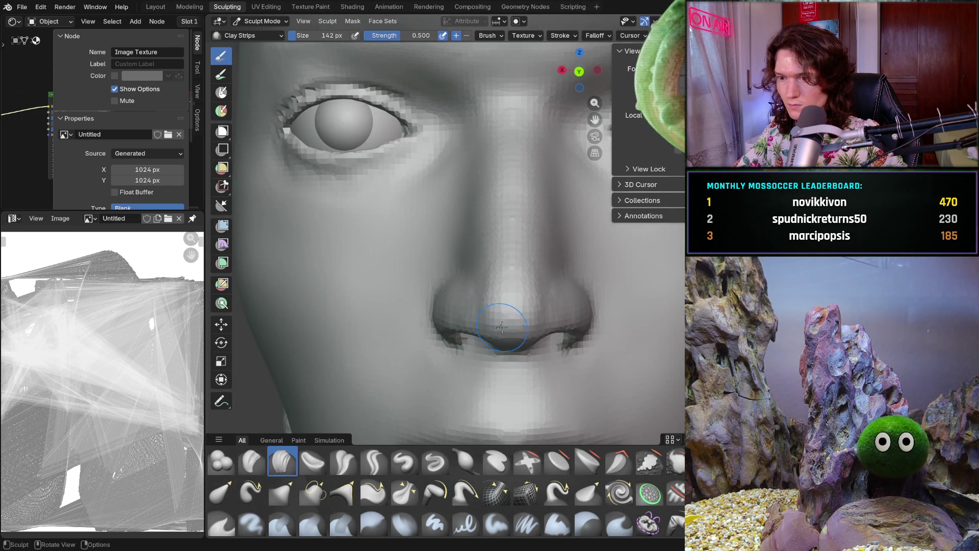
scroll(510, 293, up, 5)
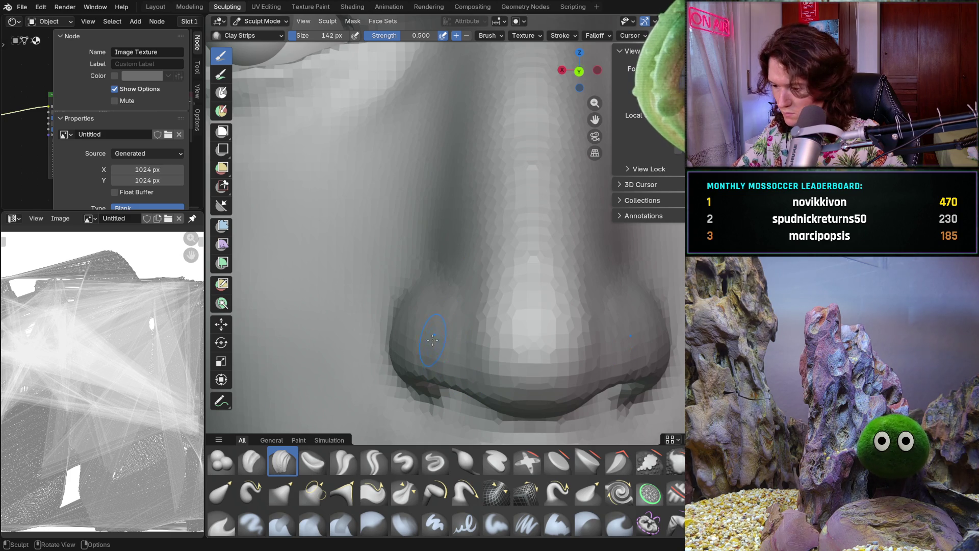
drag(431, 339, 428, 349)
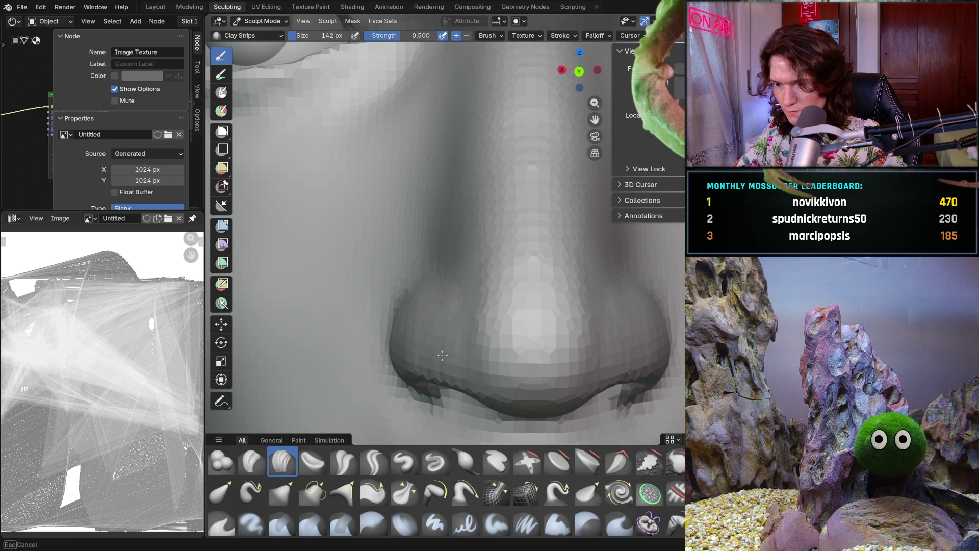
scroll(489, 322, down, 5)
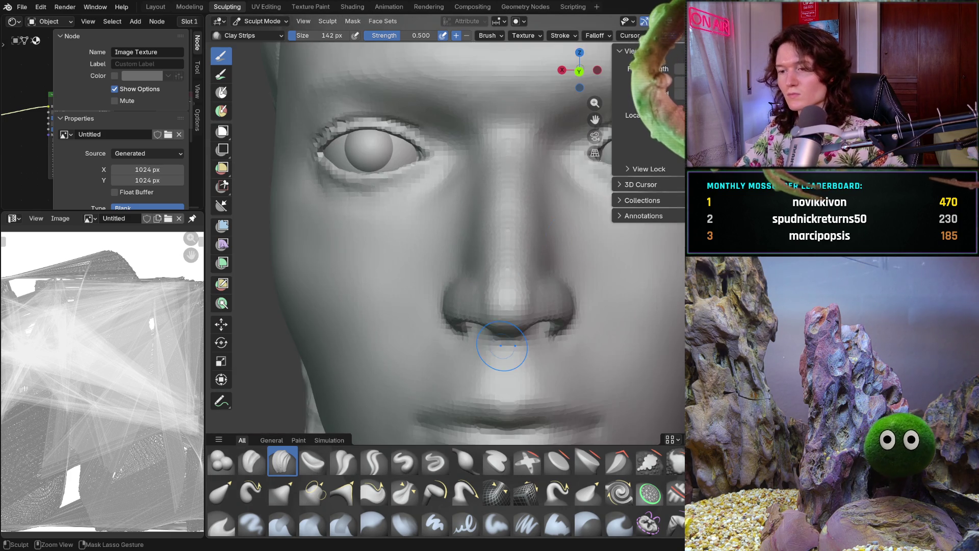
scroll(526, 293, down, 2)
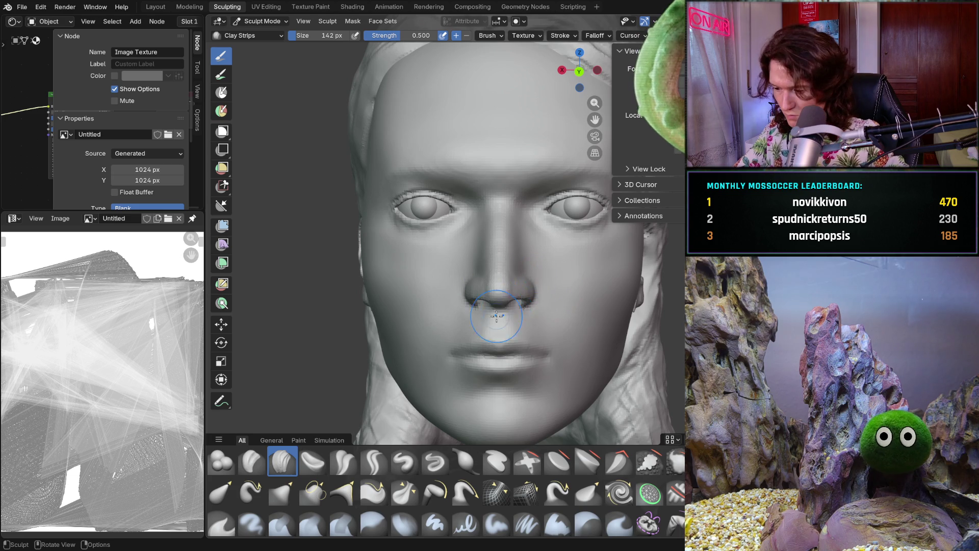
scroll(526, 293, up, 5)
scroll(513, 248, up, 5)
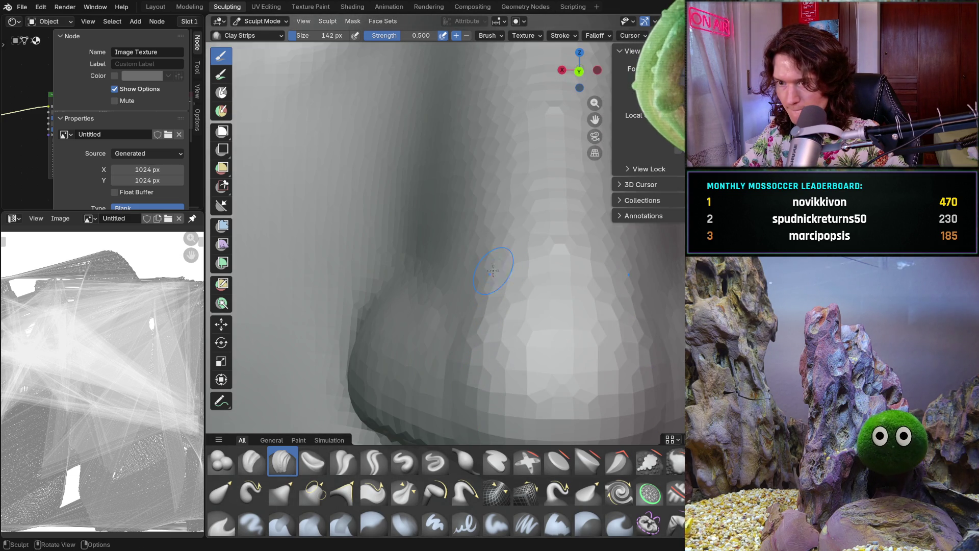
Add clay to the side of the nose and the right nostril wing, viewing from below and in profile
middle_drag(484, 320, 503, 333)
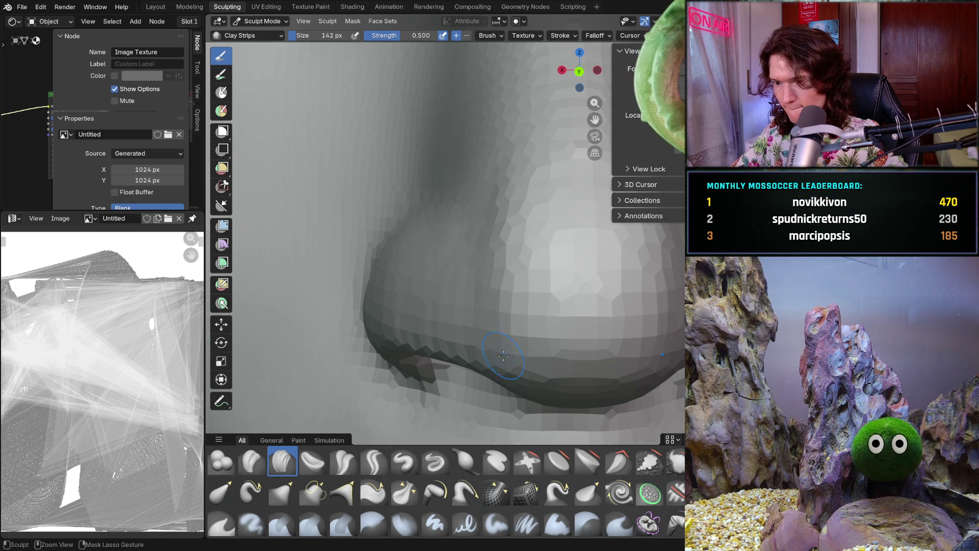
middle_drag(505, 362, 518, 310)
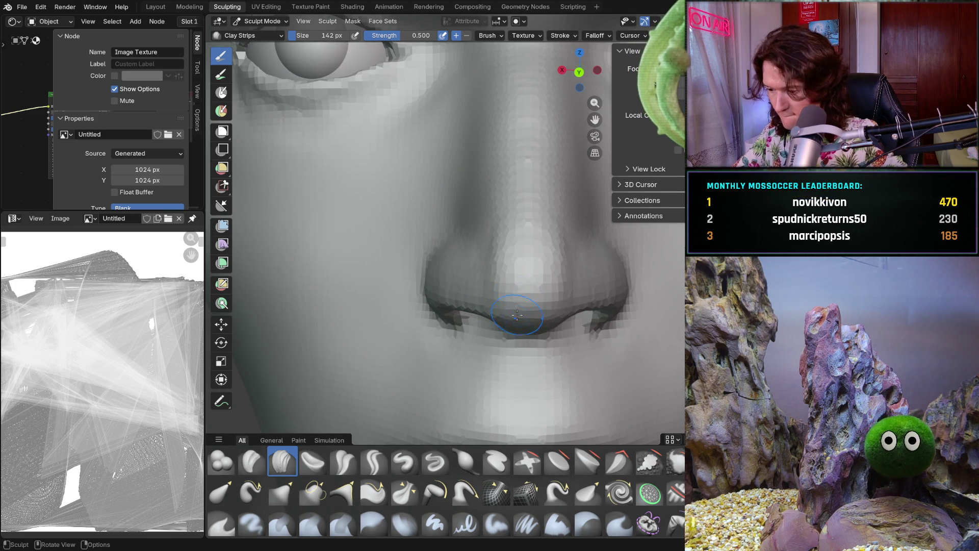
middle_drag(518, 309, 500, 236)
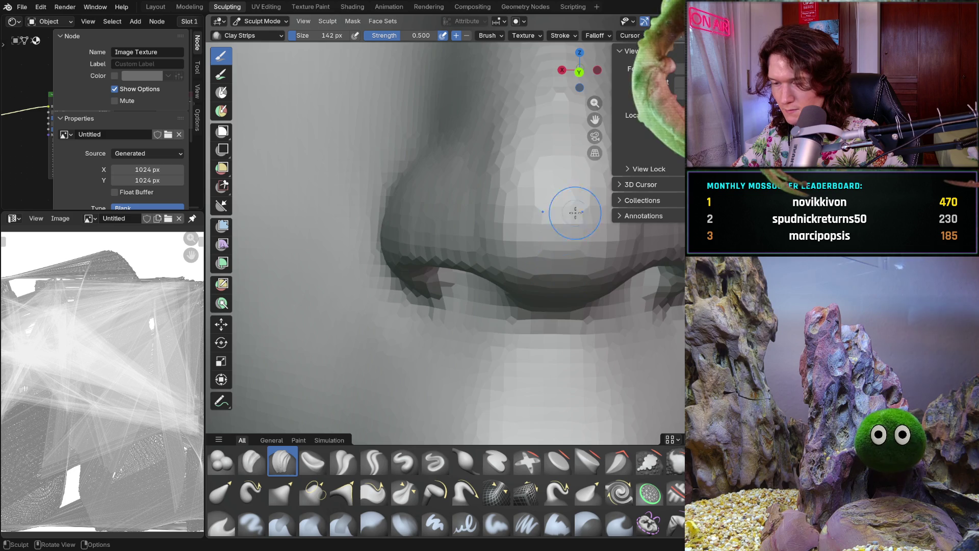
middle_drag(570, 219, 551, 223)
scroll(550, 223, down, 4)
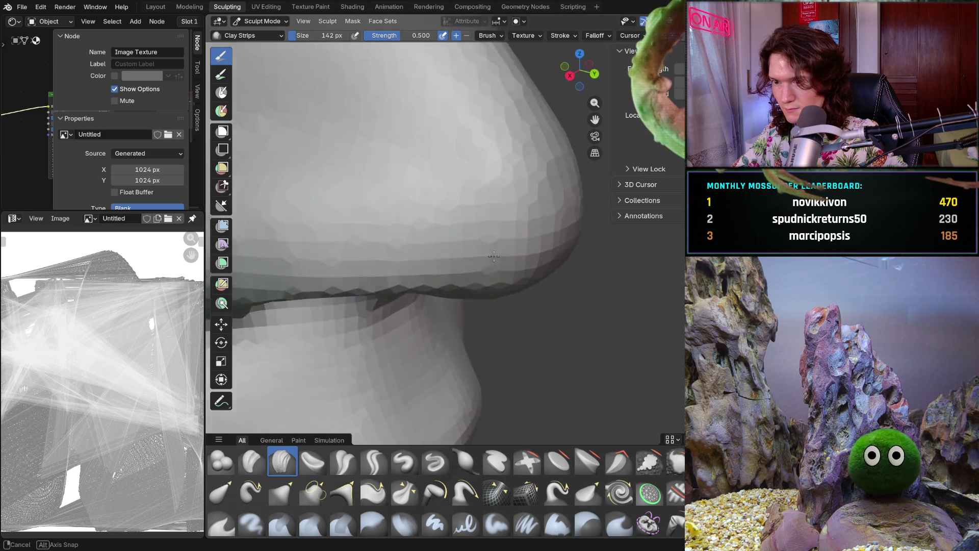
mouse_move(490, 192)
middle_down()
mouse_move(493, 242)
mouse_move(429, 230)
middle_up()
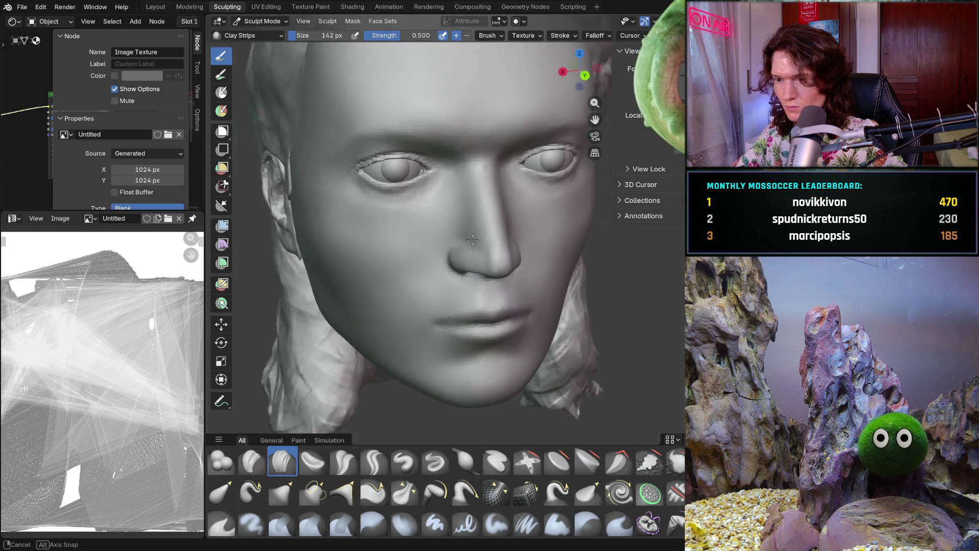
scroll(478, 218, up, 5)
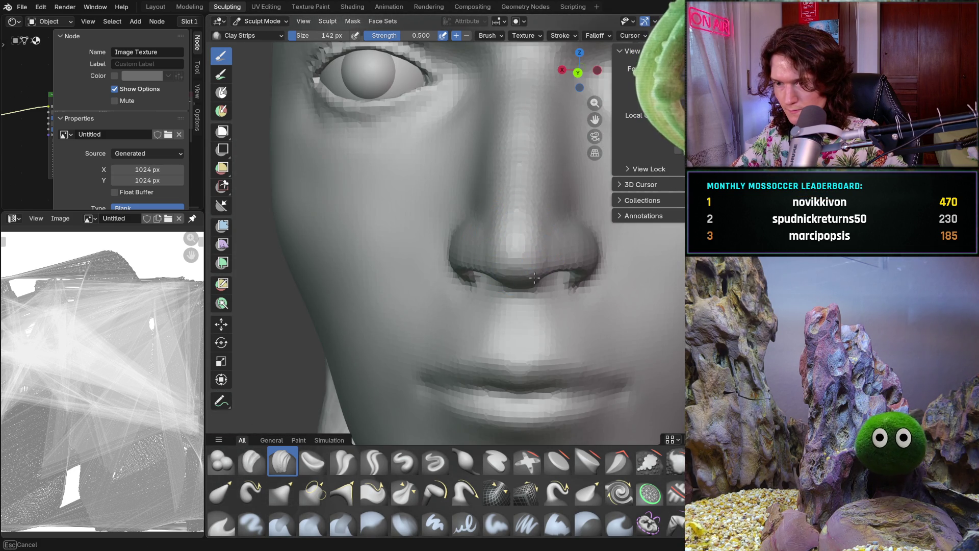
drag(526, 266, 519, 267)
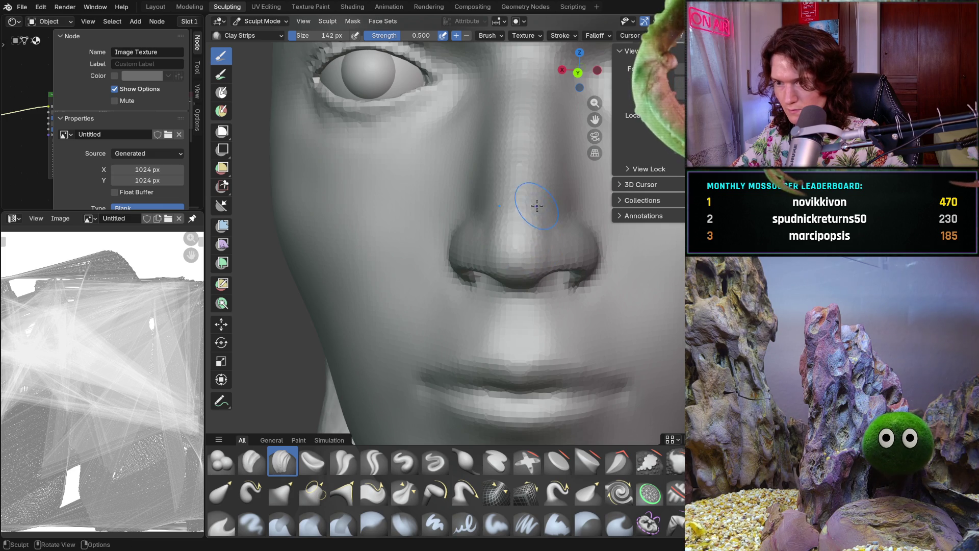
scroll(505, 215, down, 4)
mouse_move(505, 214)
middle_down()
mouse_move(638, 240)
mouse_move(497, 230)
middle_up()
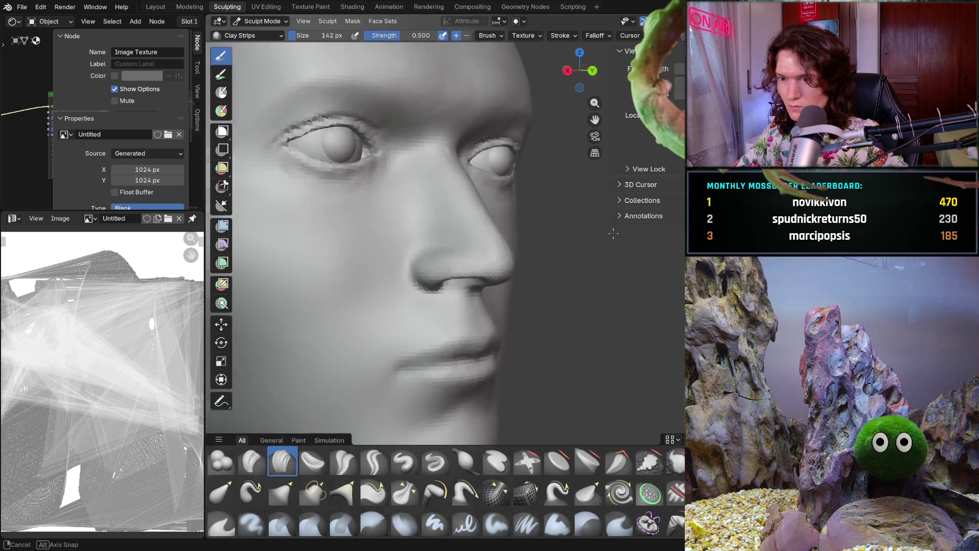
scroll(536, 233, up, 4)
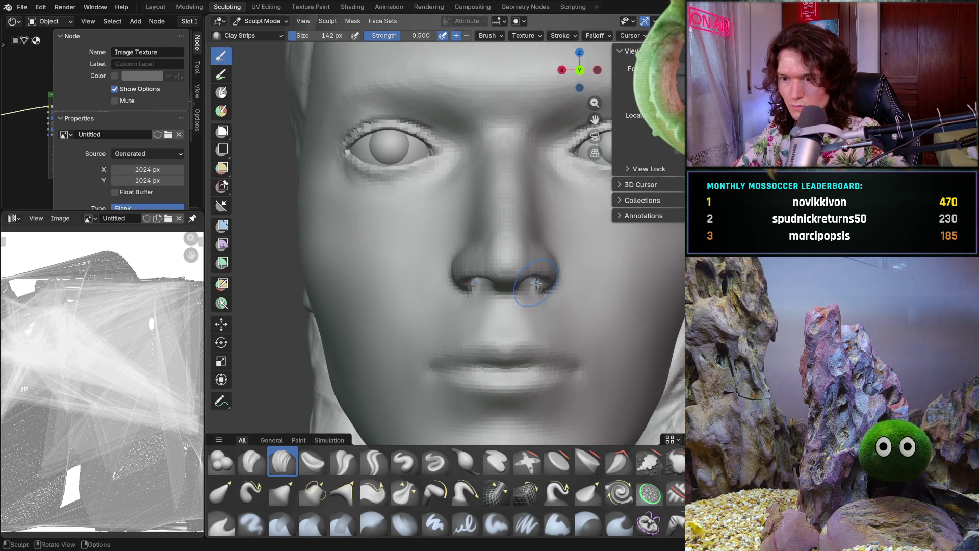
scroll(535, 234, up, 3)
drag(529, 249, 524, 249)
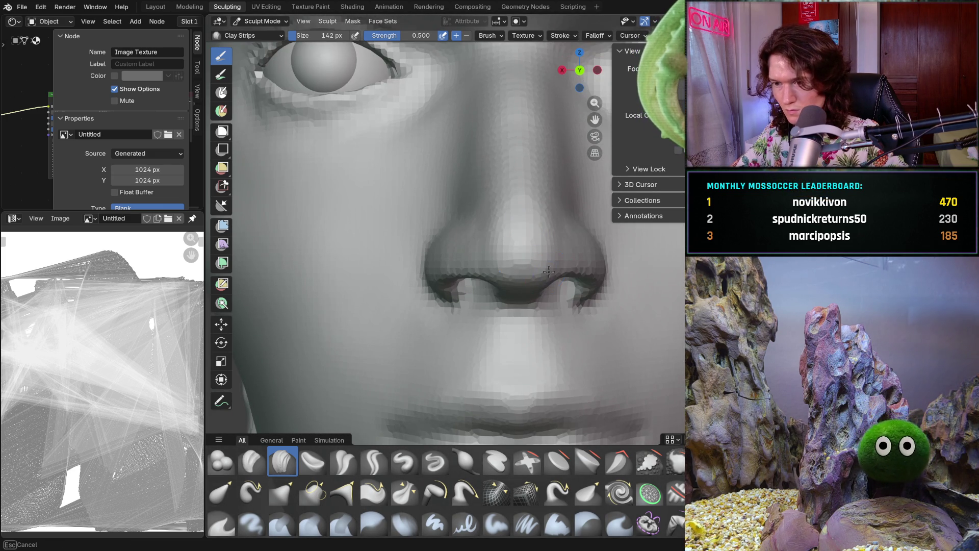
scroll(536, 230, down, 1)
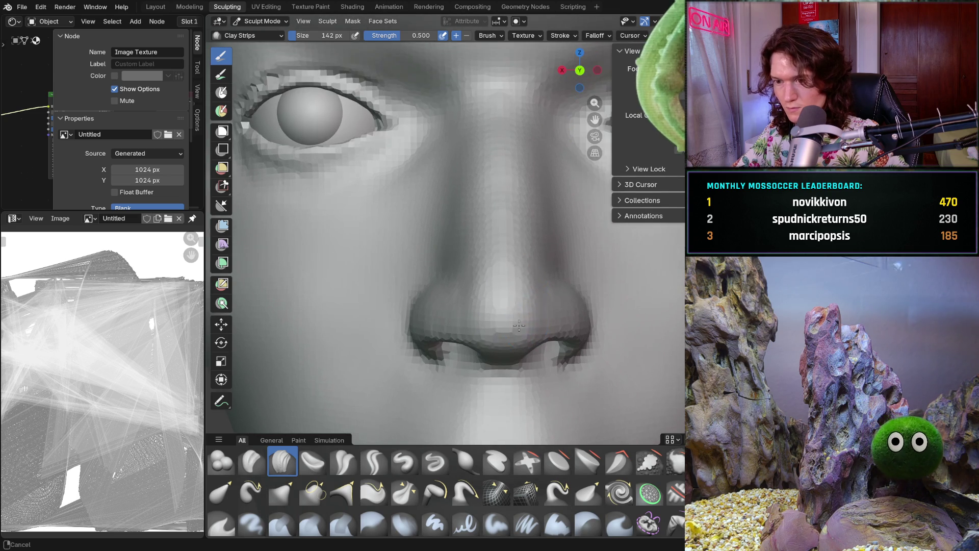
scroll(519, 331, up, 4)
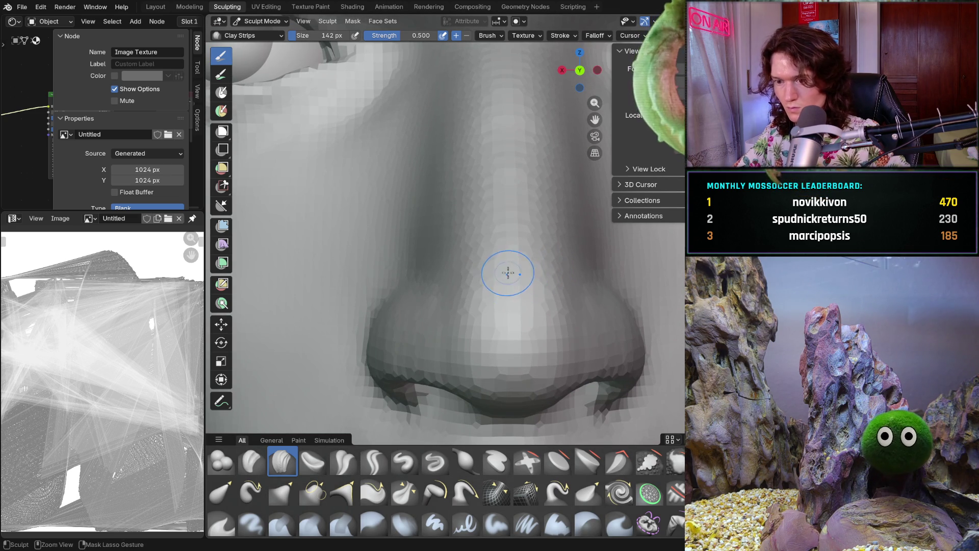
scroll(509, 272, down, 4)
scroll(509, 273, up, 3)
Orbit between front, profile and low views to check the nose's silhouette
mouse_move(509, 290)
middle_down()
mouse_move(497, 317)
mouse_move(507, 325)
middle_up()
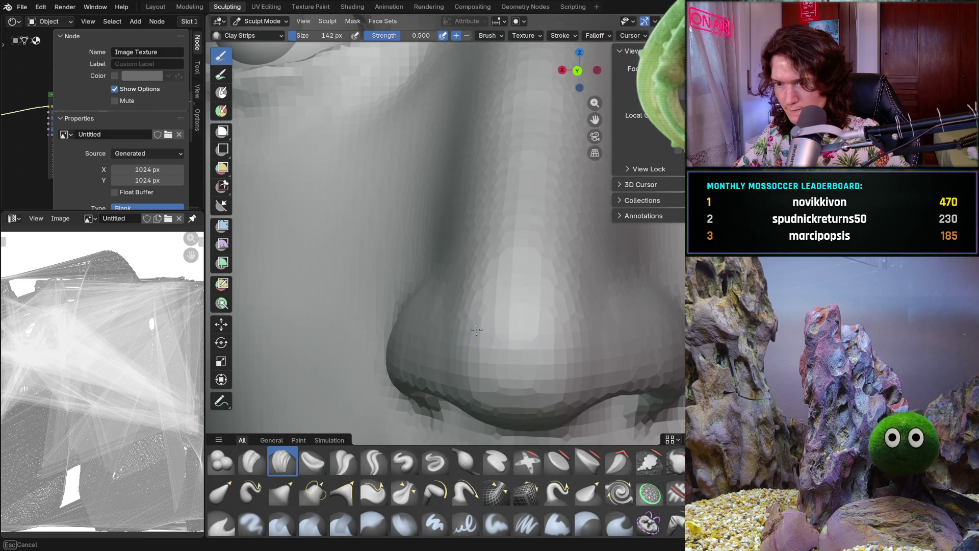
middle_drag(525, 294, 491, 352)
scroll(504, 321, down, 3)
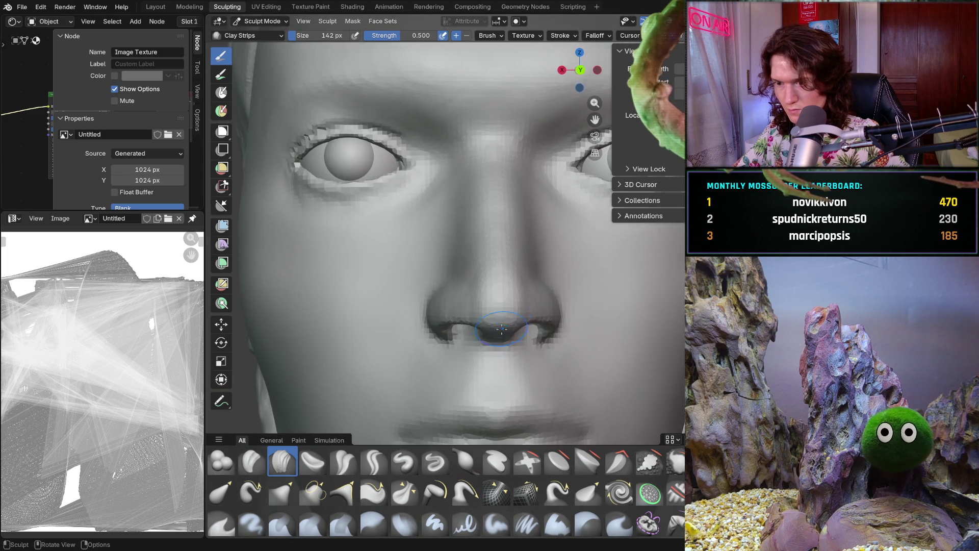
scroll(491, 353, down, 2)
scroll(511, 301, up, 6)
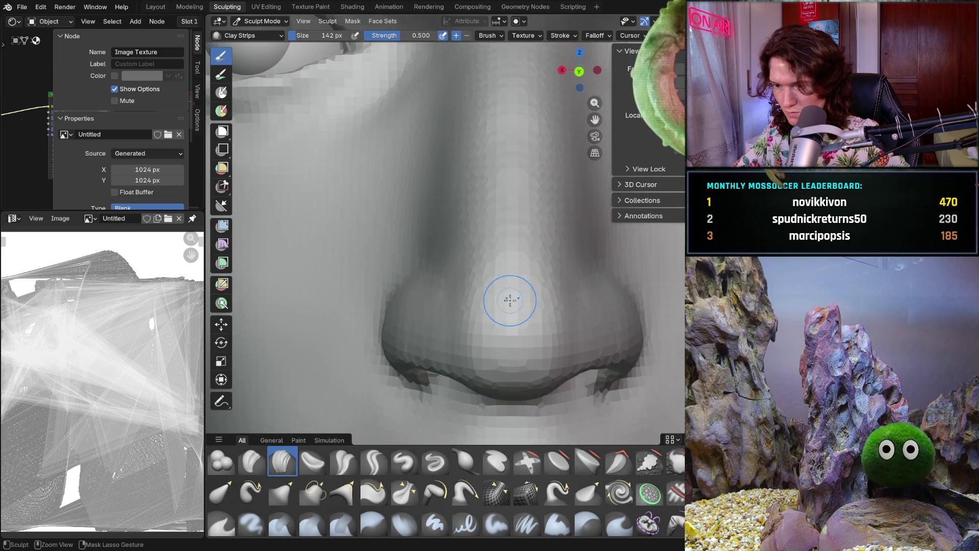
scroll(512, 300, up, 3)
mouse_move(511, 300)
middle_down()
mouse_move(575, 277)
mouse_move(528, 309)
middle_up()
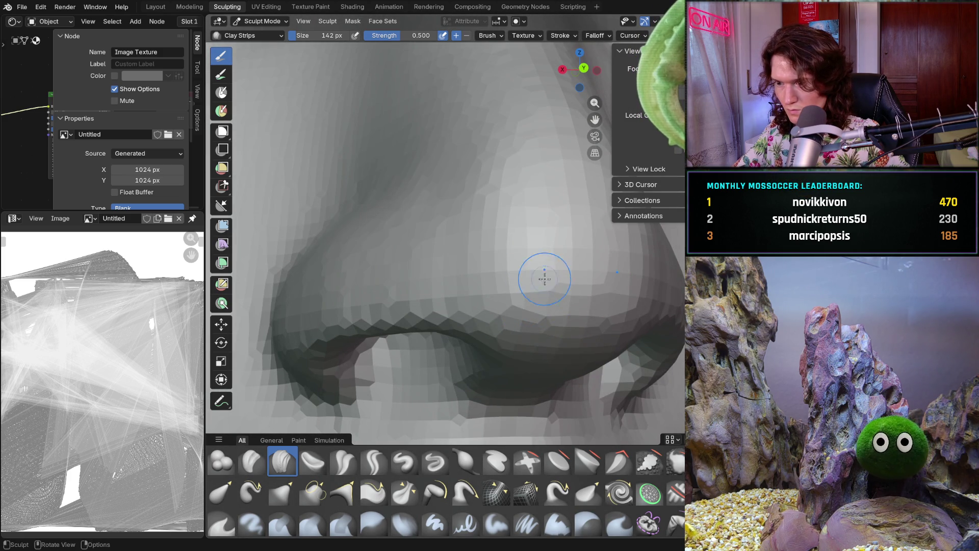
mouse_move(589, 239)
middle_down()
mouse_move(558, 239)
mouse_move(573, 264)
middle_up()
scroll(558, 239, down, 5)
scroll(574, 265, up, 4)
scroll(544, 263, up, 3)
scroll(528, 268, up, 2)
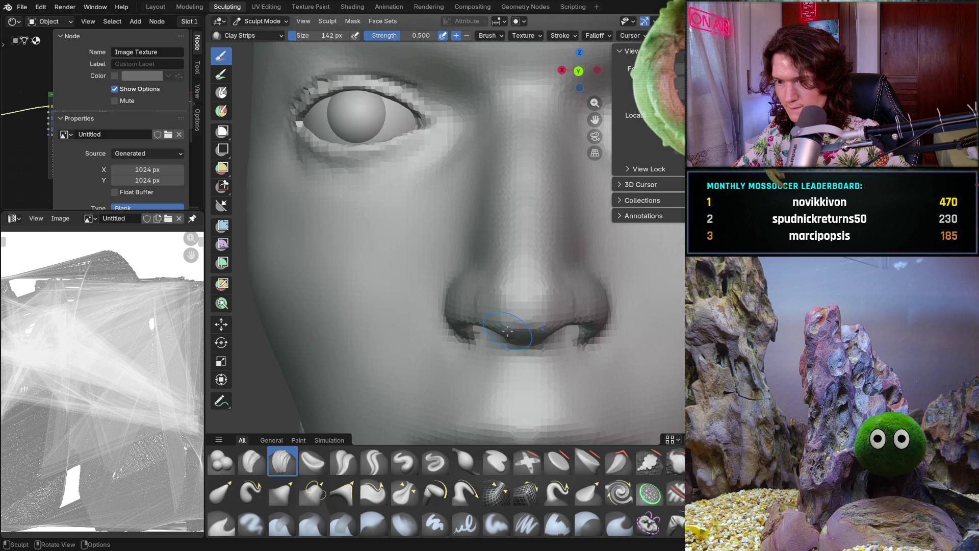
middle_drag(505, 322, 502, 331)
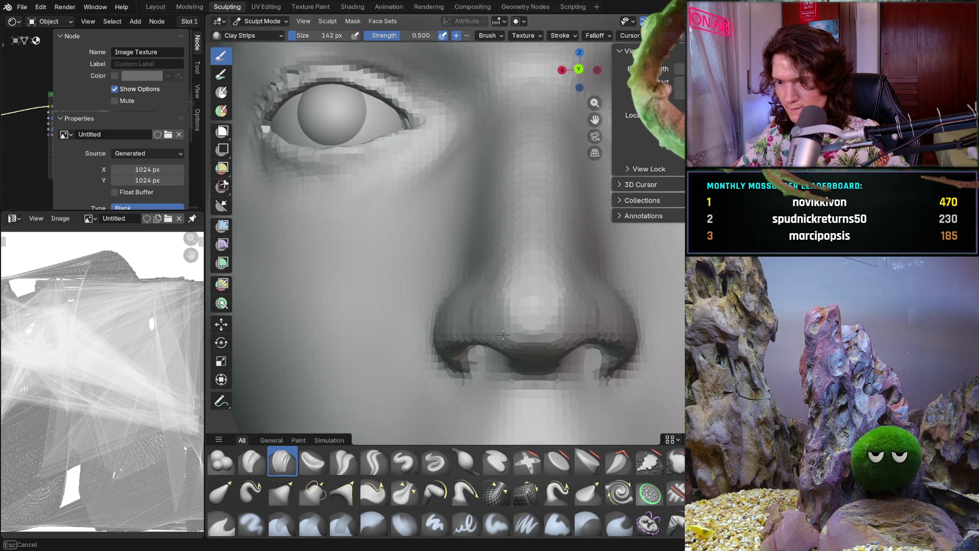
middle_drag(504, 340, 510, 318)
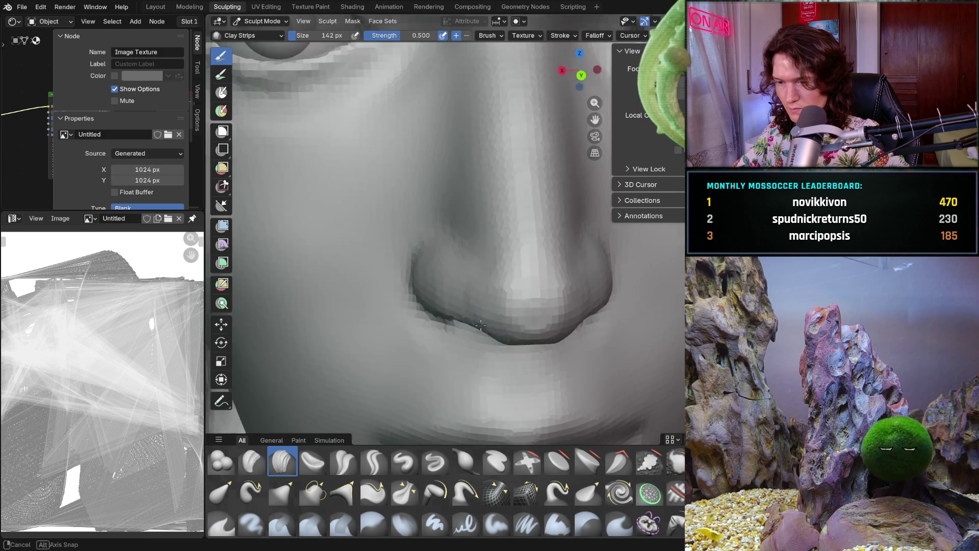
mouse_move(516, 310)
middle_down()
mouse_move(561, 306)
mouse_move(534, 338)
middle_up()
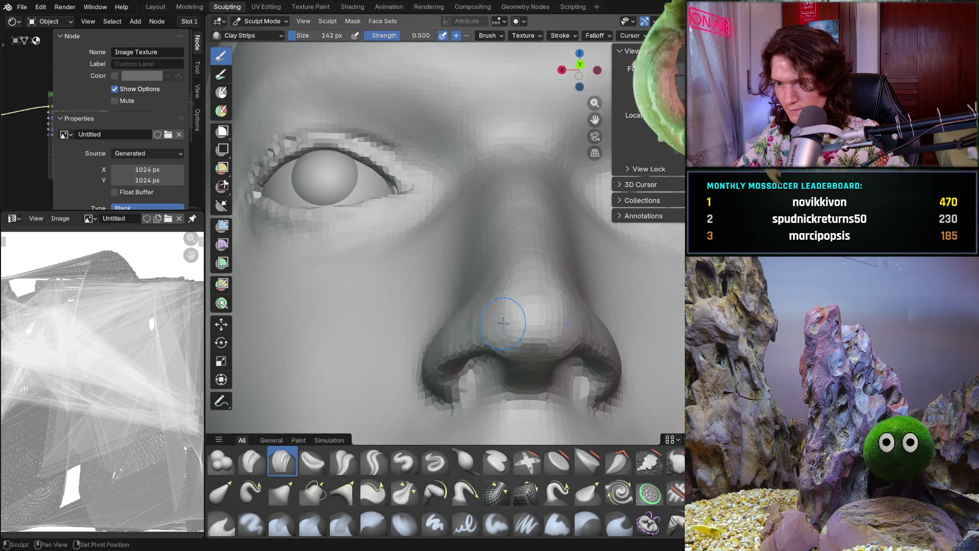
middle_drag(469, 326, 603, 258)
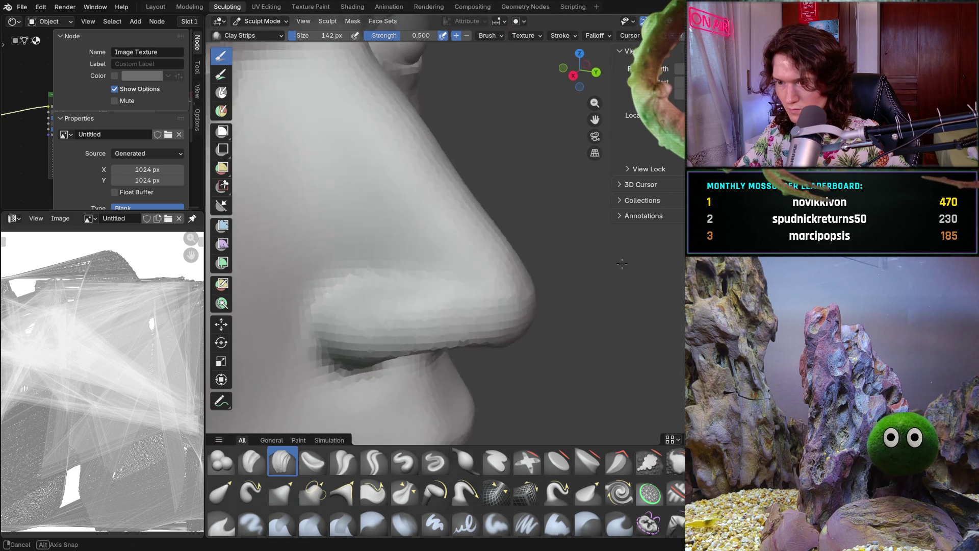
scroll(604, 258, down, 5)
mouse_move(429, 292)
middle_down()
mouse_move(472, 309)
mouse_move(383, 291)
middle_up()
scroll(497, 290, up, 4)
scroll(535, 295, up, 3)
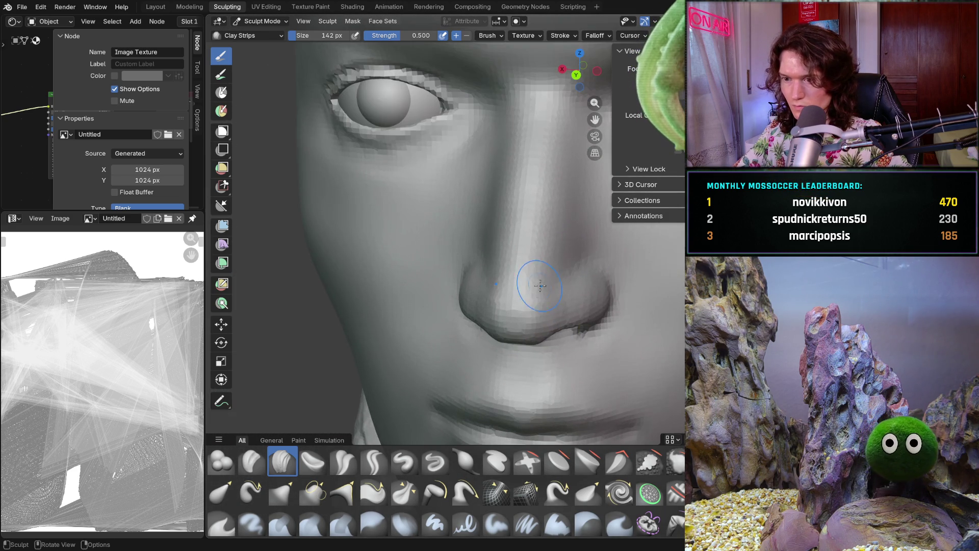
scroll(536, 294, up, 2)
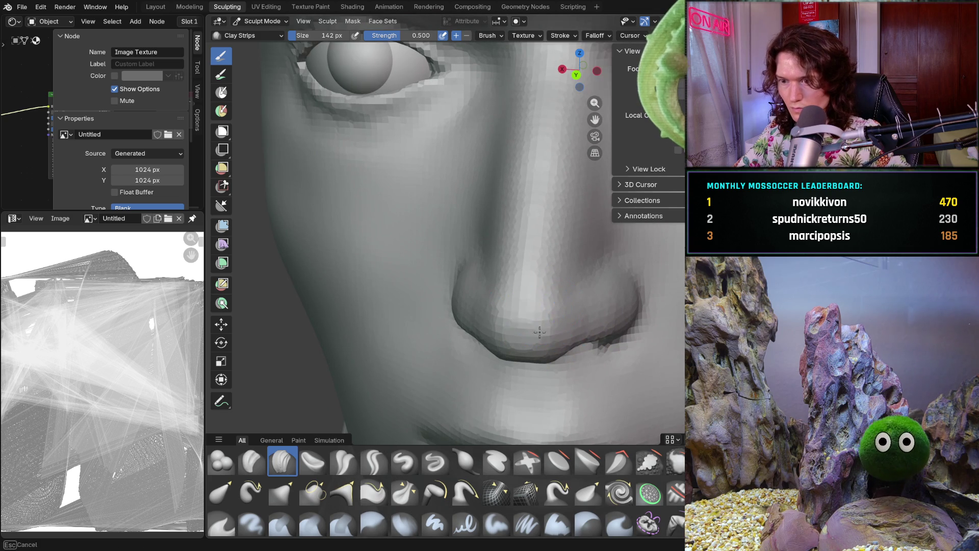
scroll(535, 334, down, 4)
Build up clay on the nostril side and along the right nostril wing
middle_drag(520, 321, 528, 285)
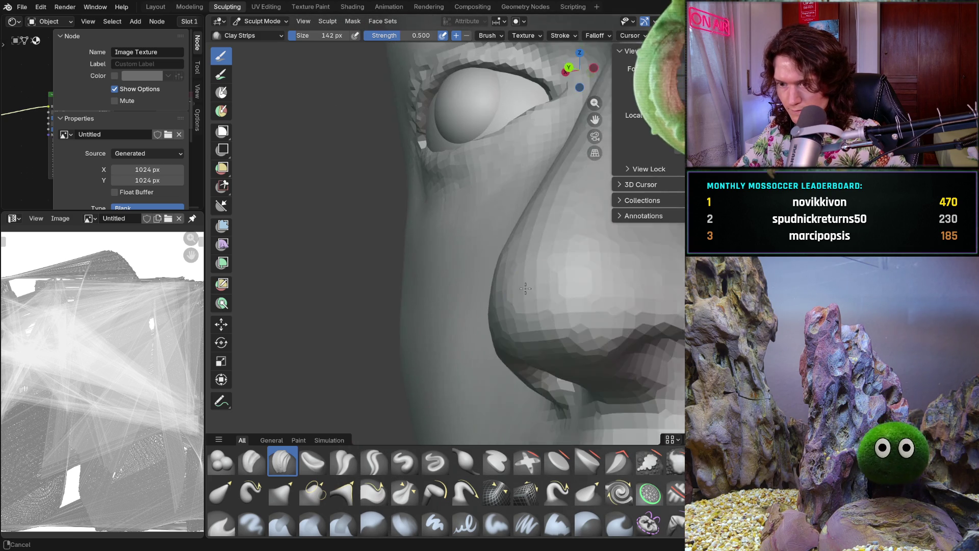
drag(562, 304, 569, 314)
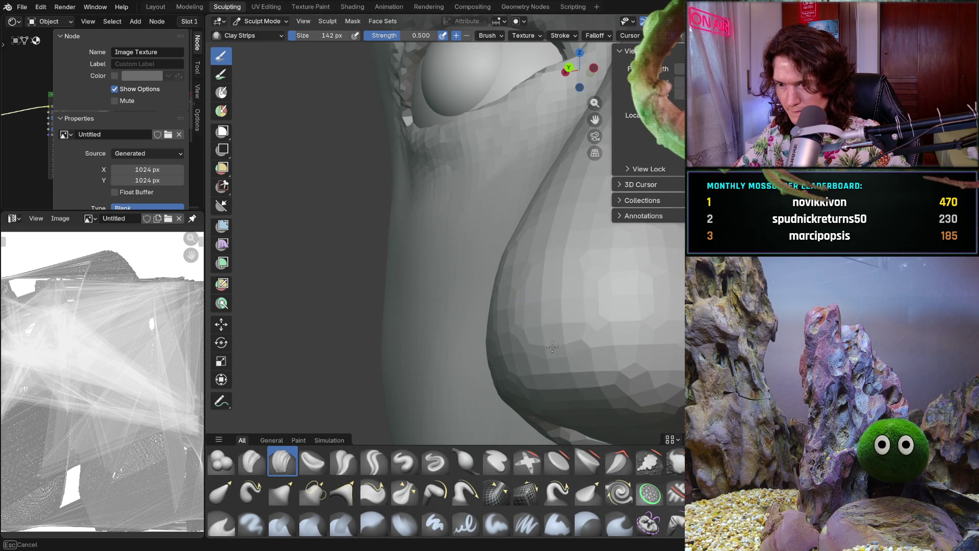
middle_drag(518, 294, 536, 299)
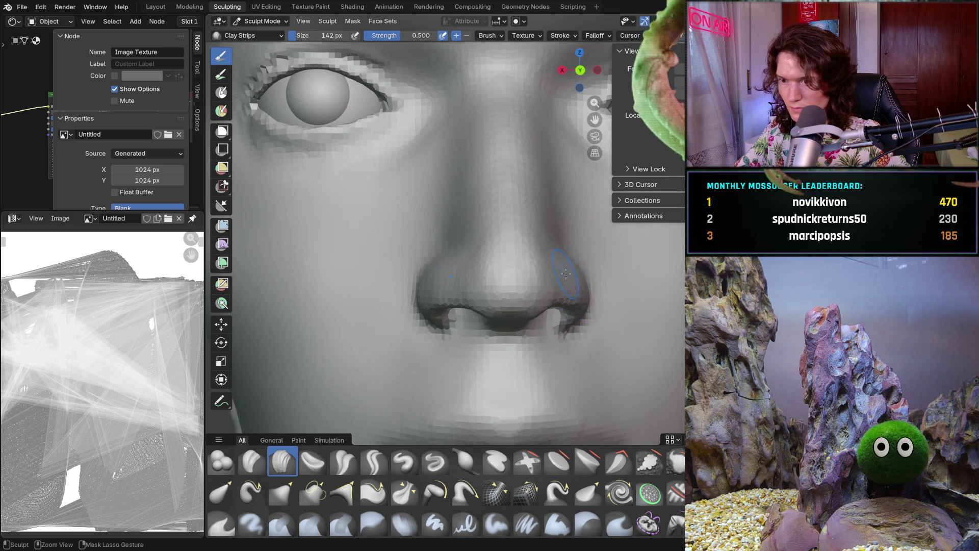
scroll(543, 302, up, 2)
scroll(549, 282, up, 2)
drag(521, 260, 528, 272)
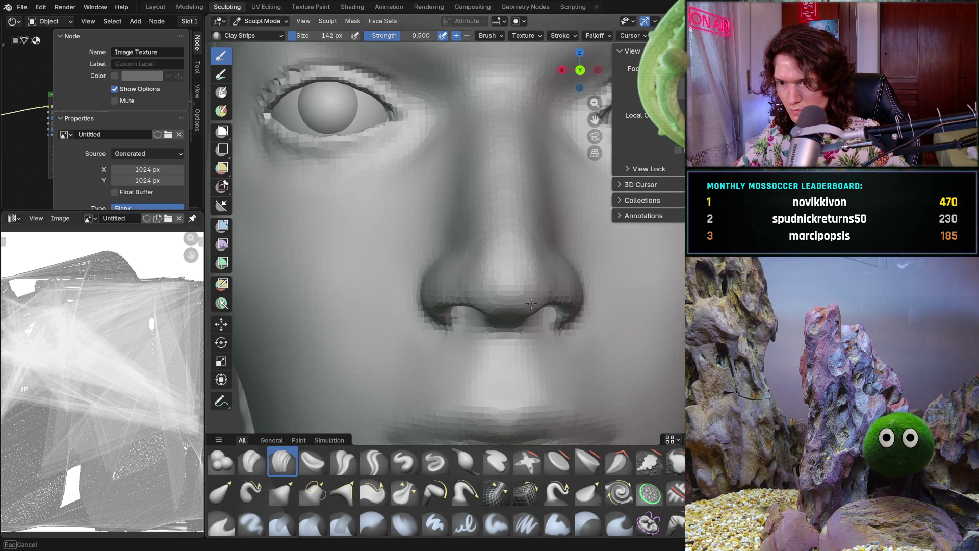
mouse_move(579, 257)
middle_down()
mouse_move(622, 256)
mouse_move(535, 261)
middle_up()
scroll(497, 291, down, 2)
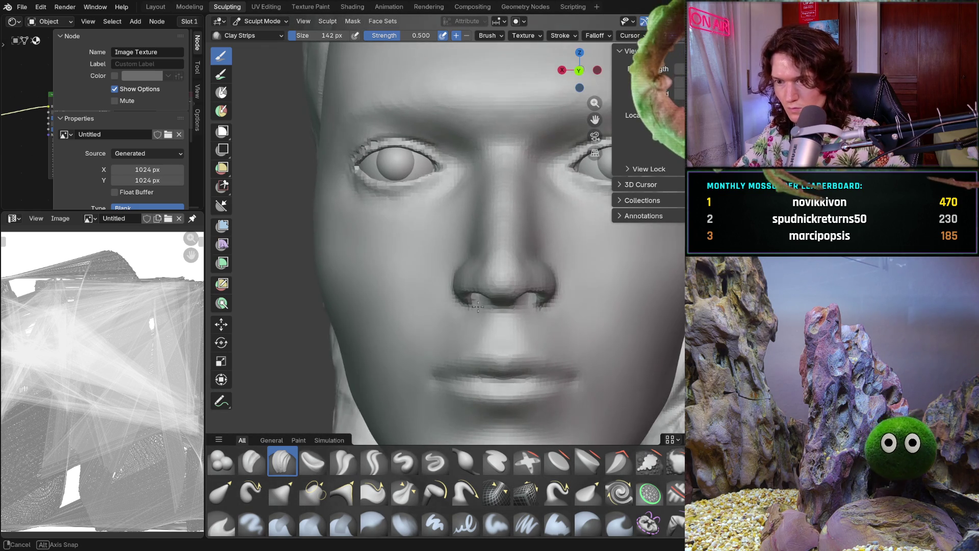
mouse_move(480, 312)
middle_down()
mouse_move(505, 291)
mouse_move(514, 306)
middle_up()
scroll(521, 307, up, 2)
scroll(529, 310, up, 4)
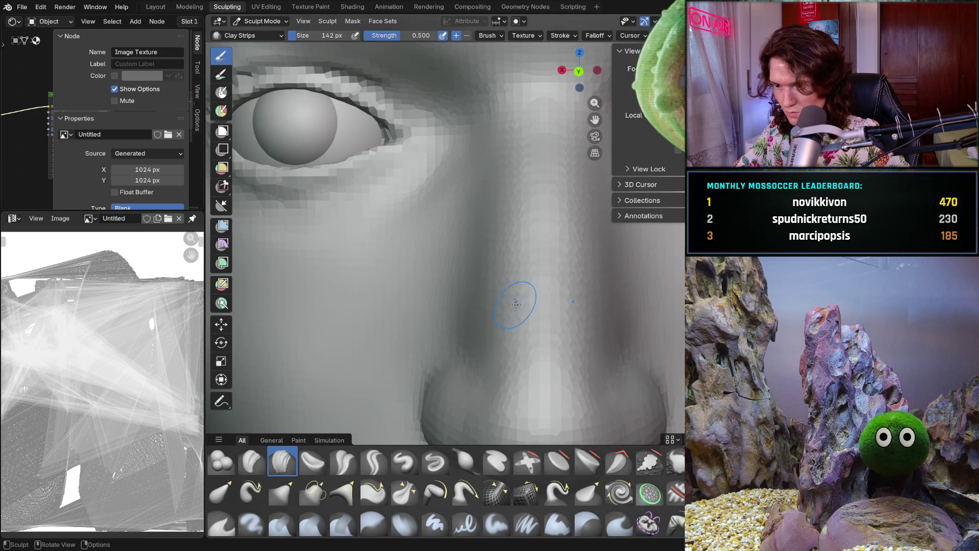
shift+middle_drag(517, 359, 505, 297)
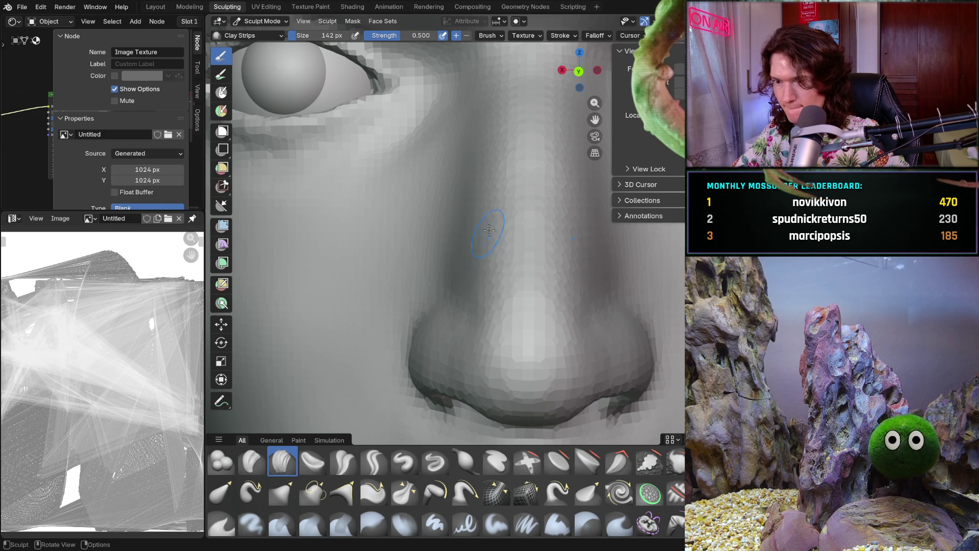
scroll(487, 234, up, 2)
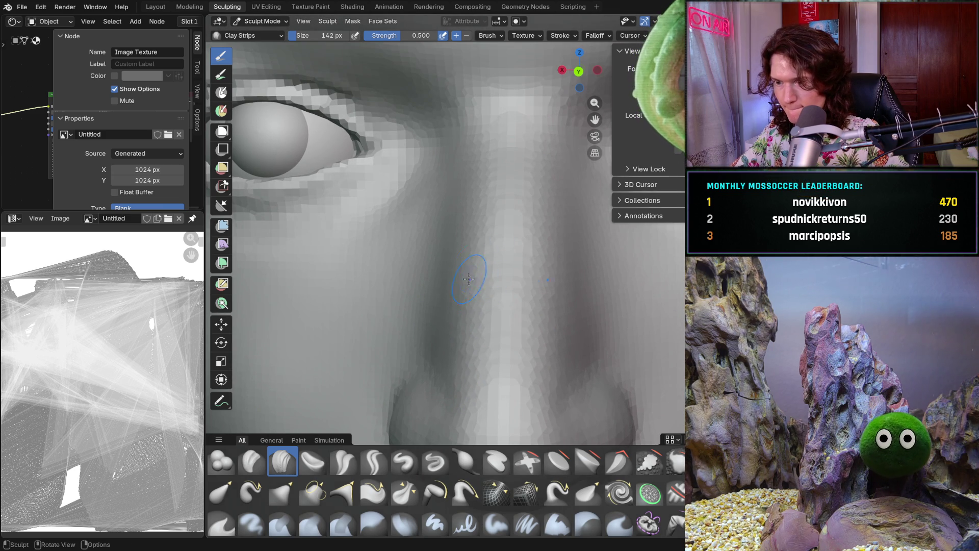
scroll(496, 282, down, 3)
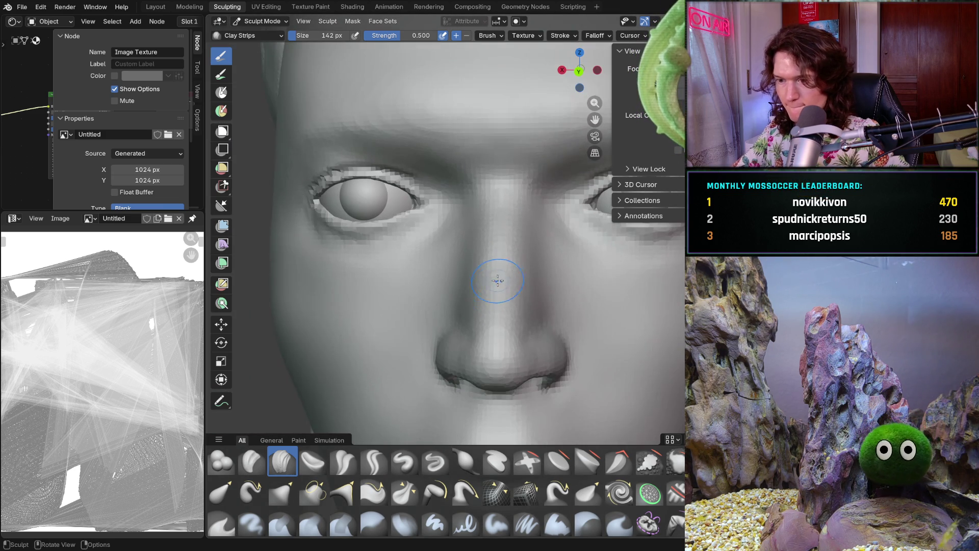
scroll(496, 282, up, 1)
scroll(497, 283, up, 2)
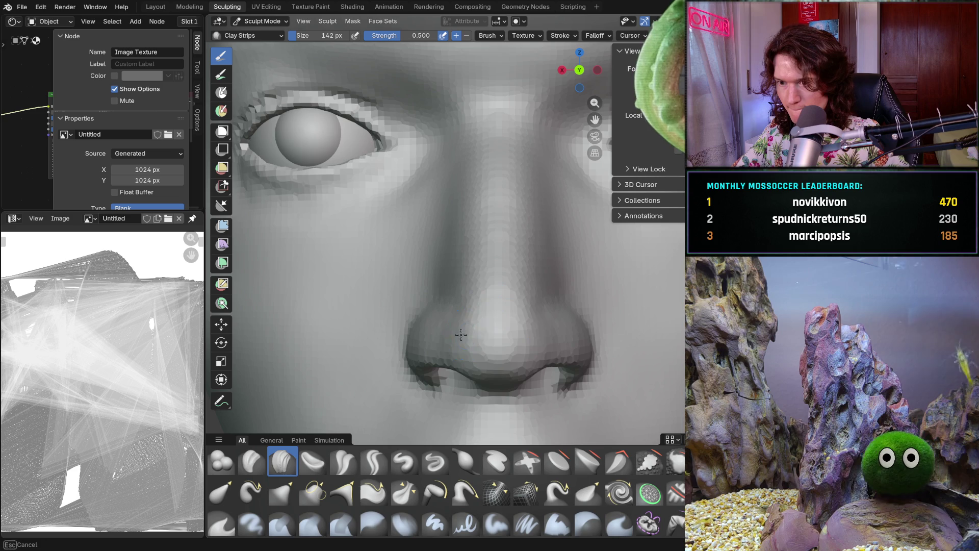
mouse_move(463, 331)
mouse_down()
mouse_move(506, 352)
mouse_move(525, 325)
mouse_up()
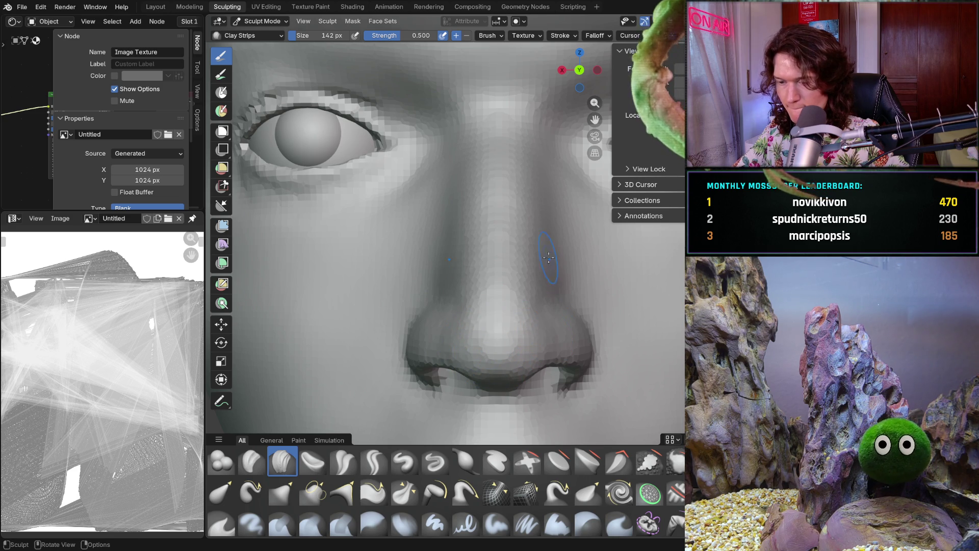
scroll(549, 264, down, 3)
scroll(536, 291, down, 3)
scroll(520, 314, down, 2)
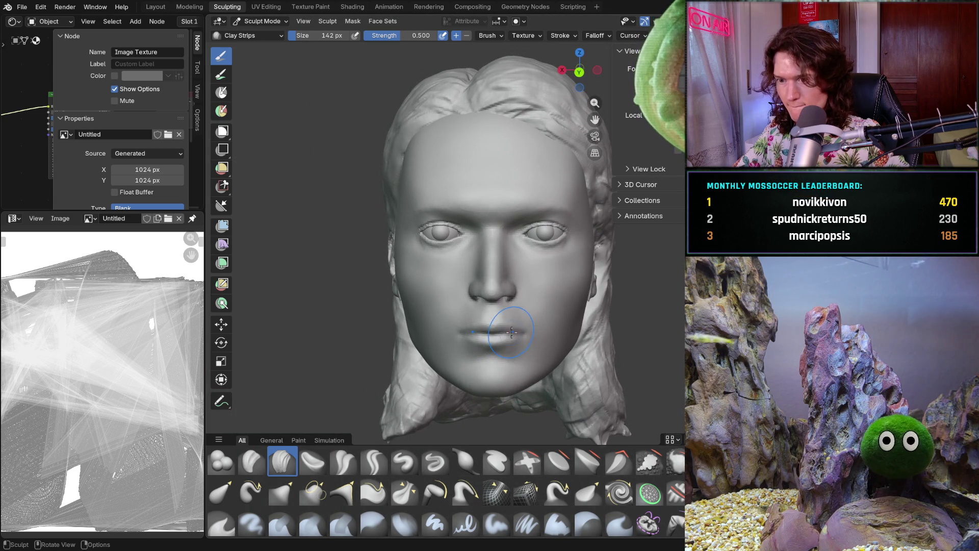
scroll(536, 307, up, 3)
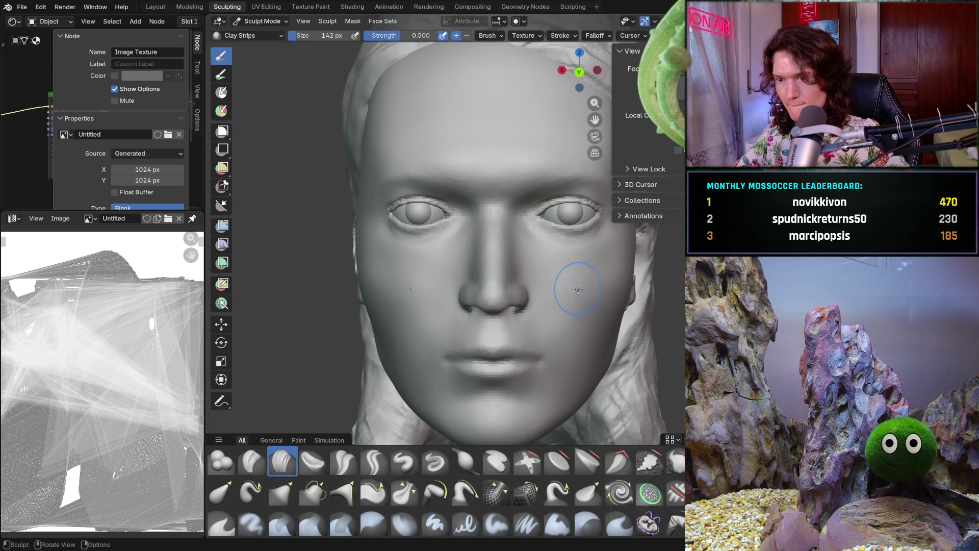
middle_drag(497, 294, 594, 331)
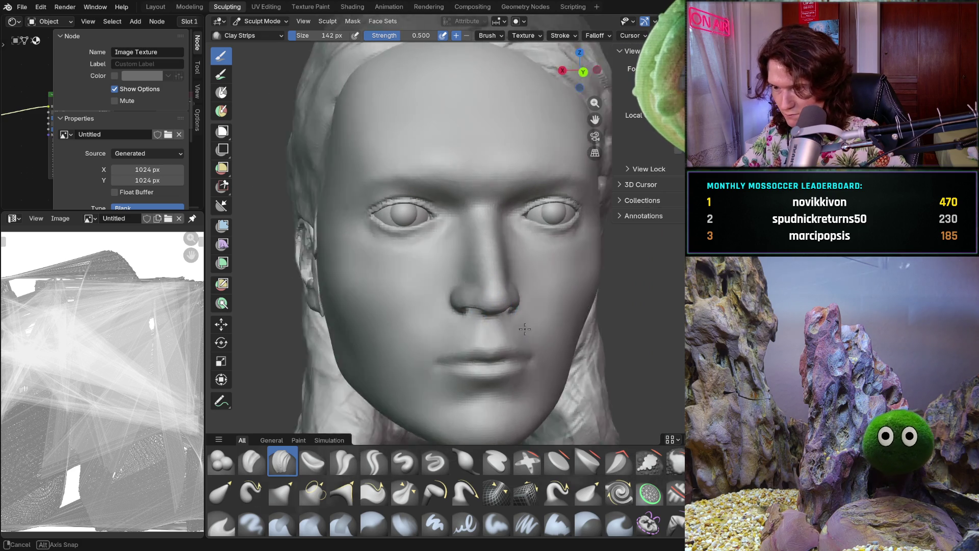
scroll(595, 332, up, 2)
scroll(582, 314, up, 3)
scroll(574, 302, up, 2)
scroll(570, 296, up, 1)
scroll(570, 296, up, 2)
scroll(555, 283, up, 2)
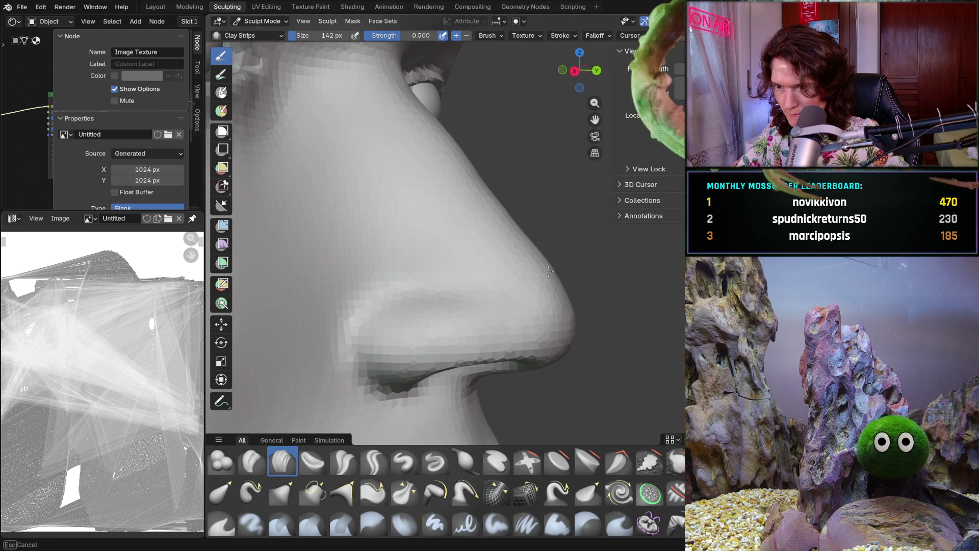
mouse_move(601, 275)
middle_down()
mouse_move(535, 291)
mouse_move(517, 320)
mouse_move(640, 301)
mouse_move(619, 274)
middle_up()
scroll(528, 298, down, 3)
scroll(520, 306, down, 3)
scroll(517, 320, up, 3)
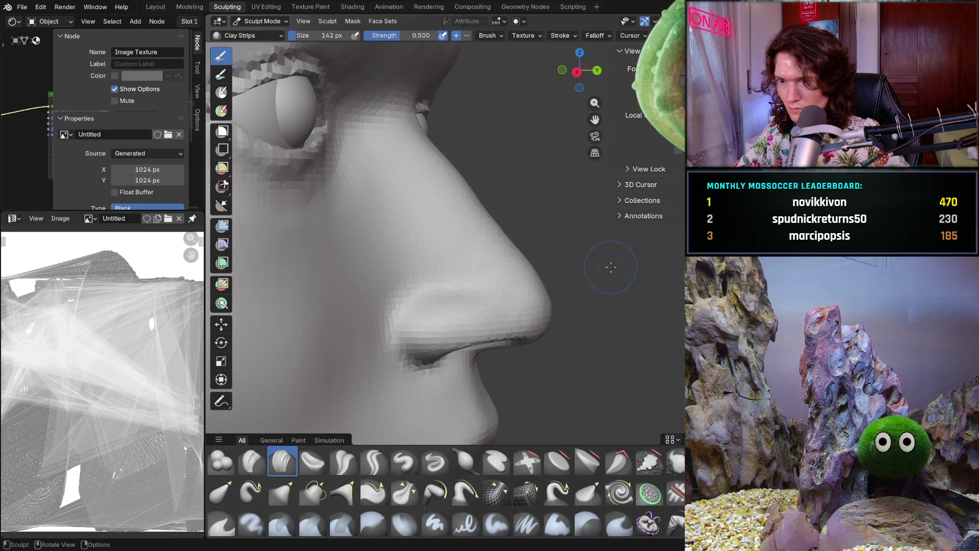
scroll(568, 254, up, 4)
scroll(568, 254, up, 2)
scroll(559, 256, down, 6)
mouse_move(551, 259)
middle_down()
mouse_move(490, 253)
mouse_move(506, 244)
middle_up()
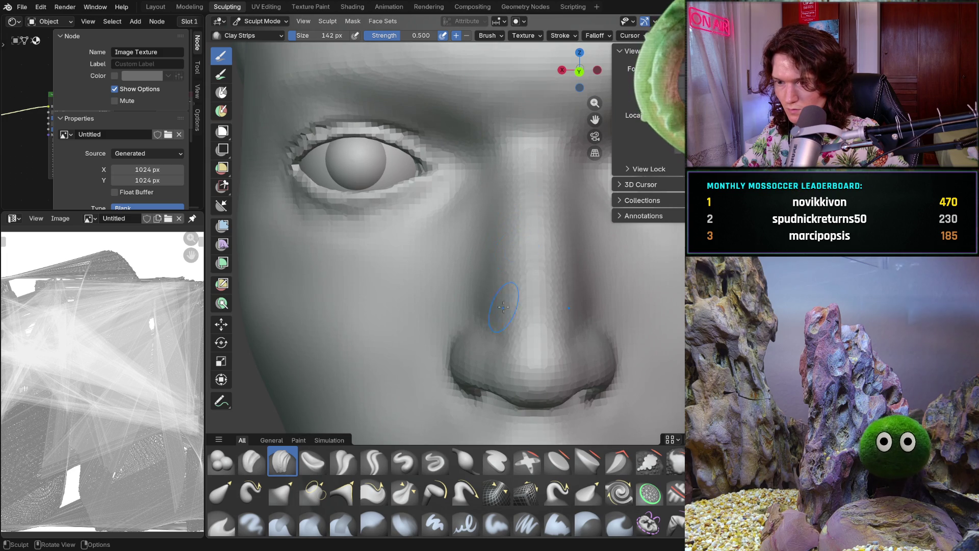
scroll(507, 292, up, 2)
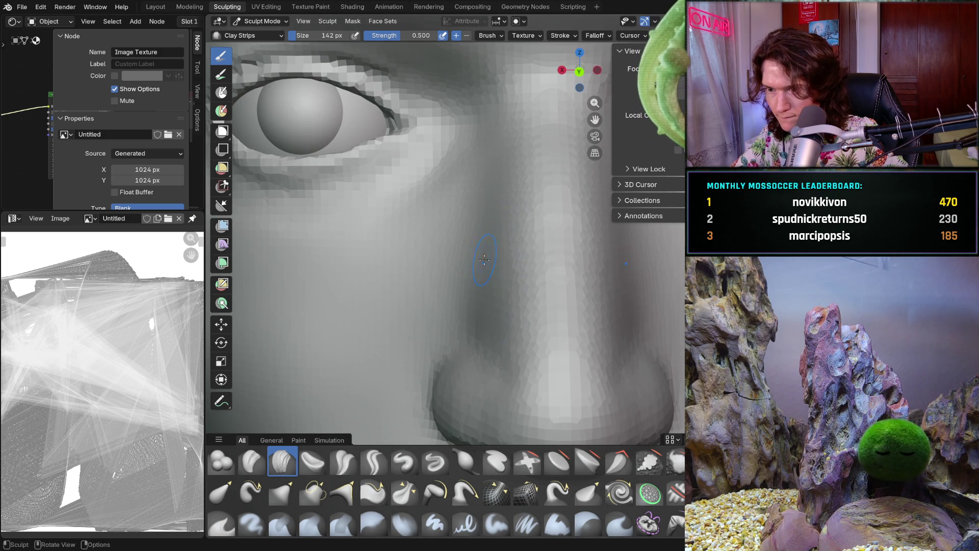
Build up the side of the nose bridge and shape its transition into the cheek with Clay Strips
drag(504, 194, 485, 260)
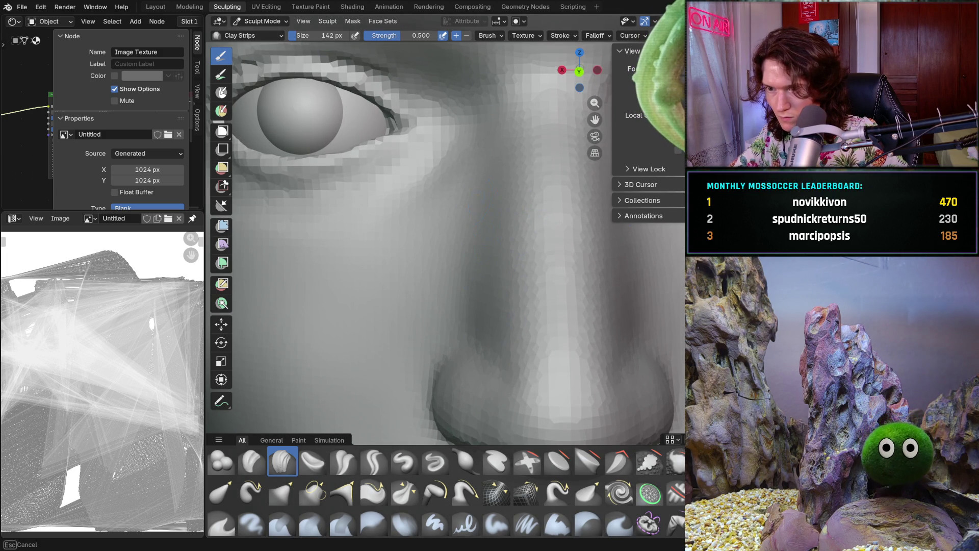
mouse_move(469, 276)
mouse_down()
mouse_move(461, 316)
mouse_move(475, 218)
mouse_up()
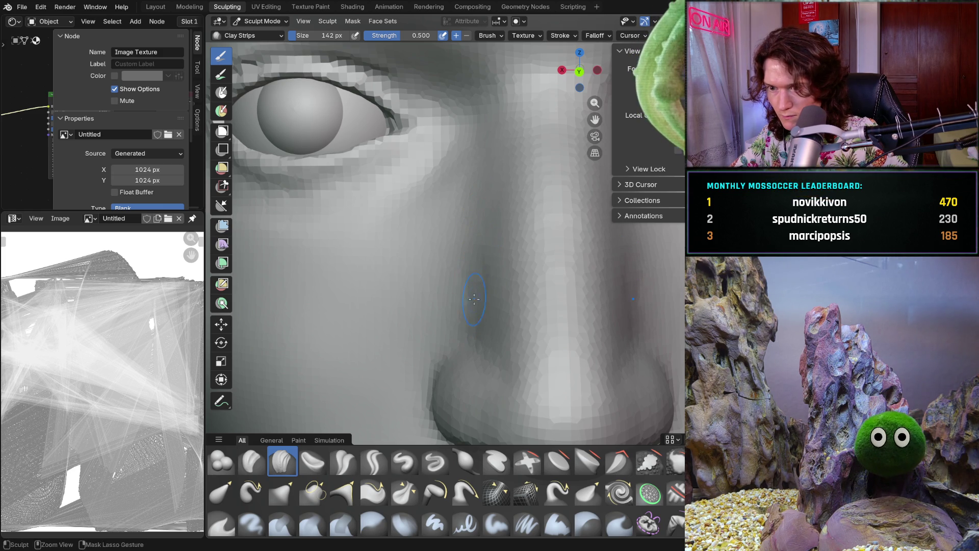
drag(482, 313, 485, 317)
mouse_move(490, 328)
mouse_down()
mouse_move(488, 298)
mouse_move(531, 204)
mouse_up()
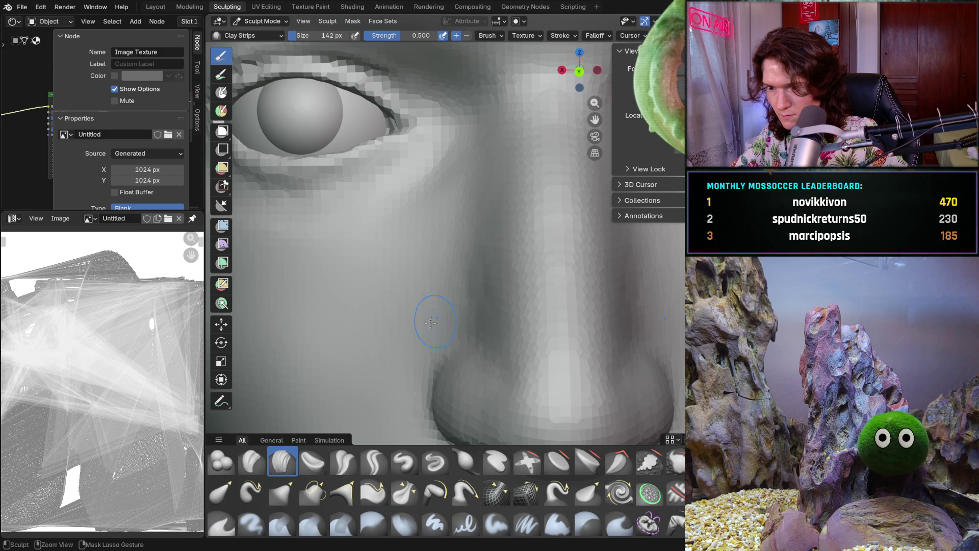
Orbit and zoom around the nose to inspect the new strokes from several angles
middle_drag(458, 207, 448, 252)
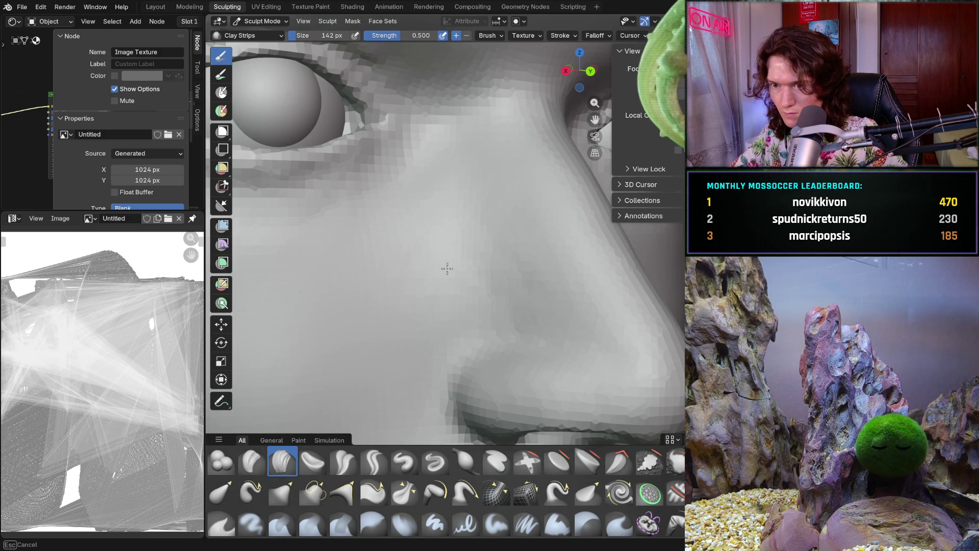
middle_drag(434, 303, 433, 315)
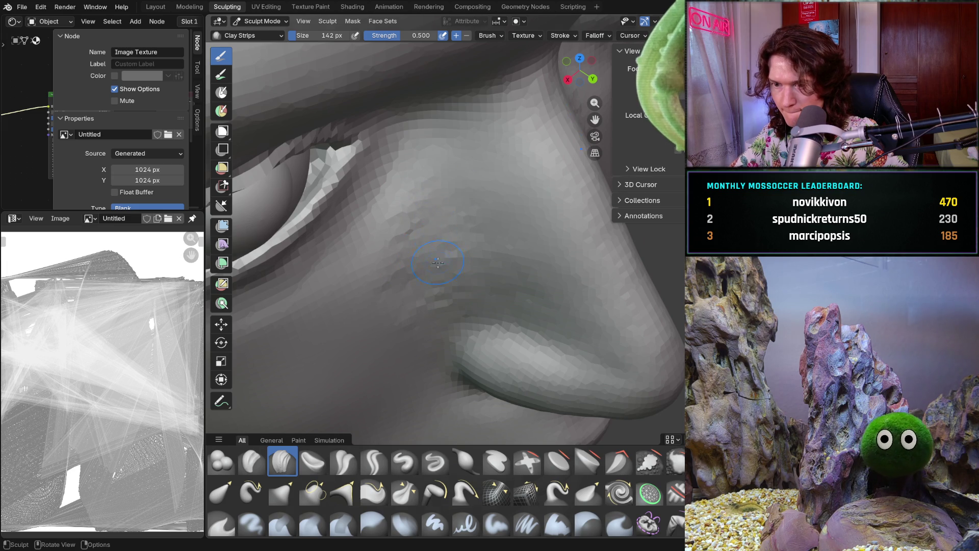
middle_drag(437, 205, 446, 285)
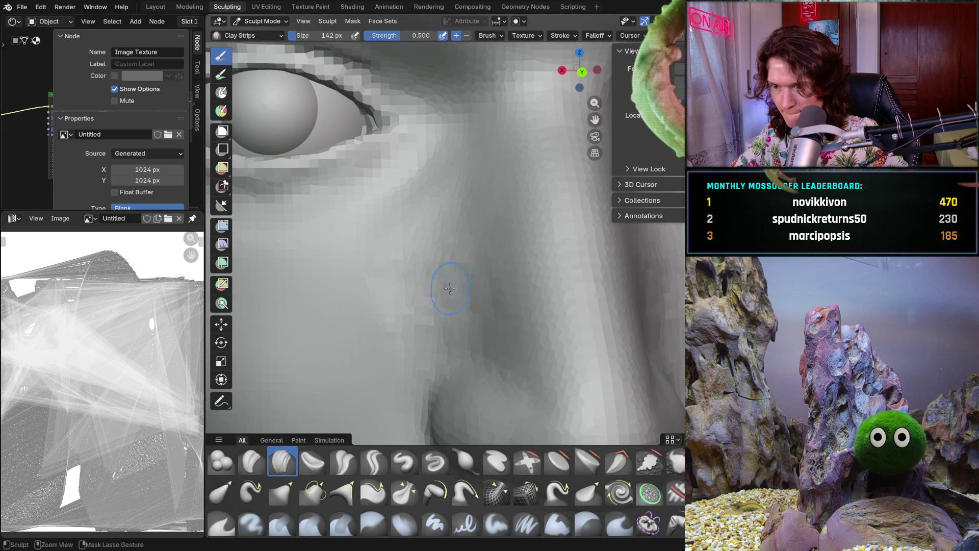
mouse_move(451, 302)
middle_down()
mouse_move(389, 273)
mouse_move(463, 286)
middle_up()
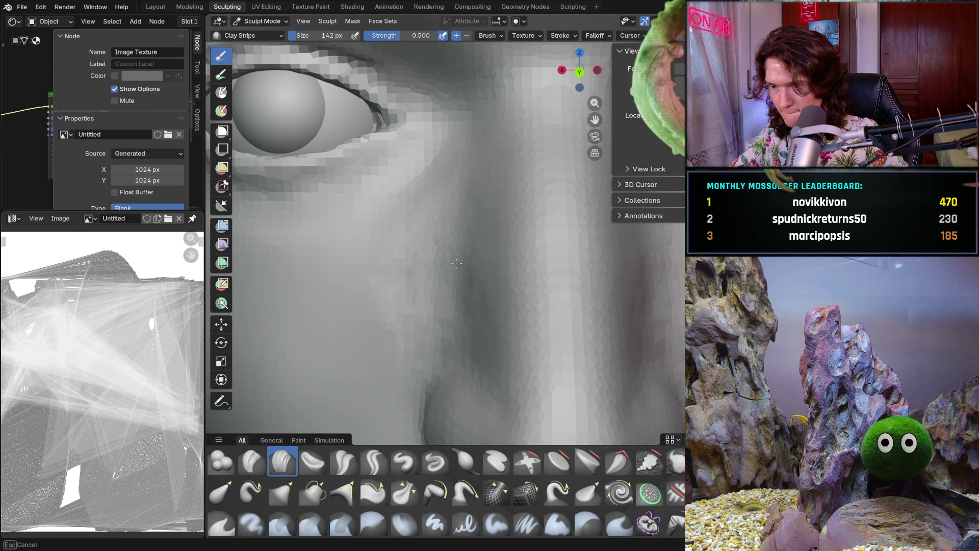
mouse_move(452, 253)
middle_down()
mouse_move(498, 237)
mouse_move(459, 291)
mouse_move(411, 228)
middle_up()
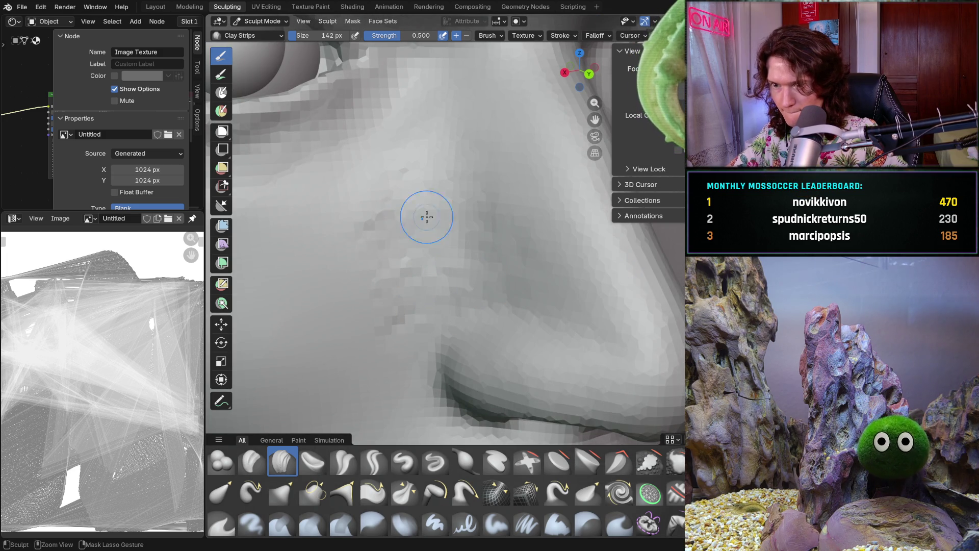
middle_drag(447, 158, 430, 209)
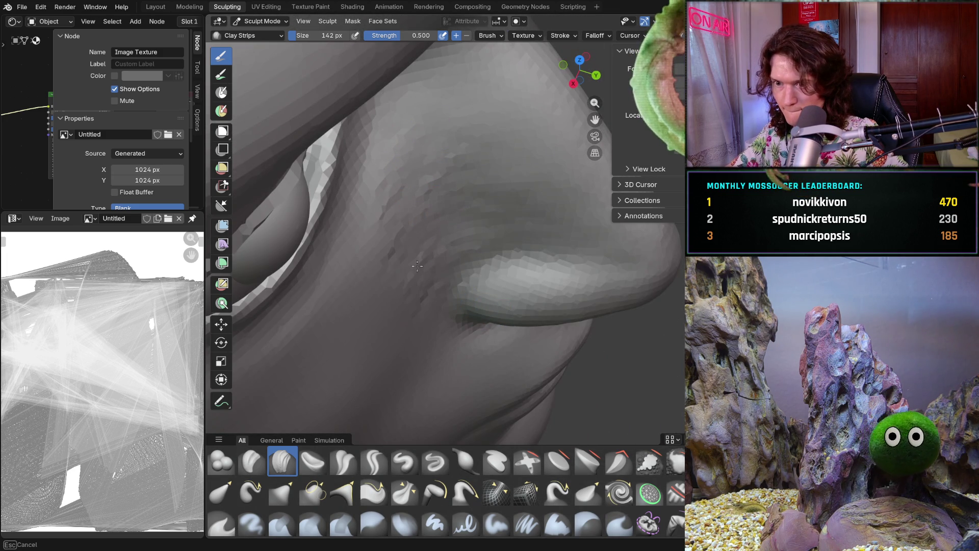
scroll(437, 230, up, 4)
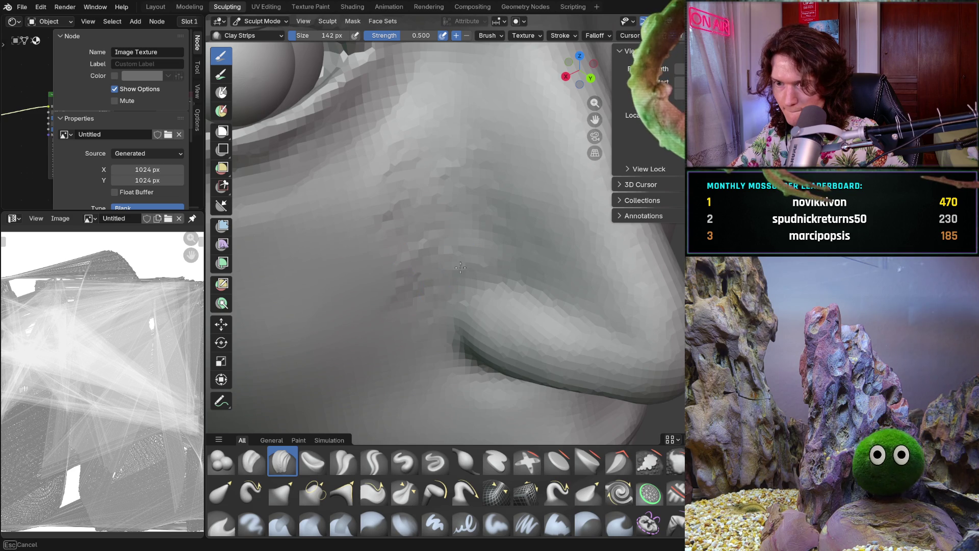
middle_drag(413, 306, 446, 191)
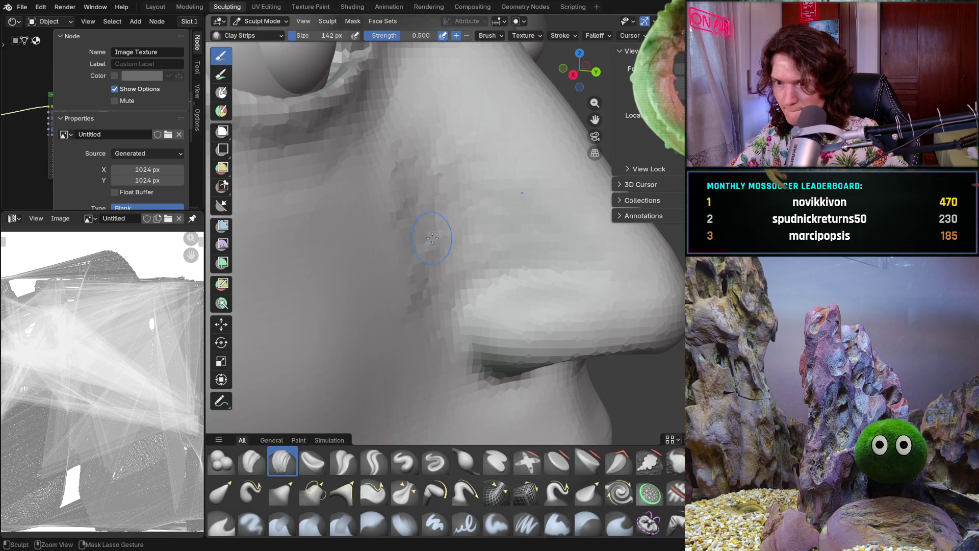
scroll(453, 237, down, 5)
scroll(459, 245, down, 3)
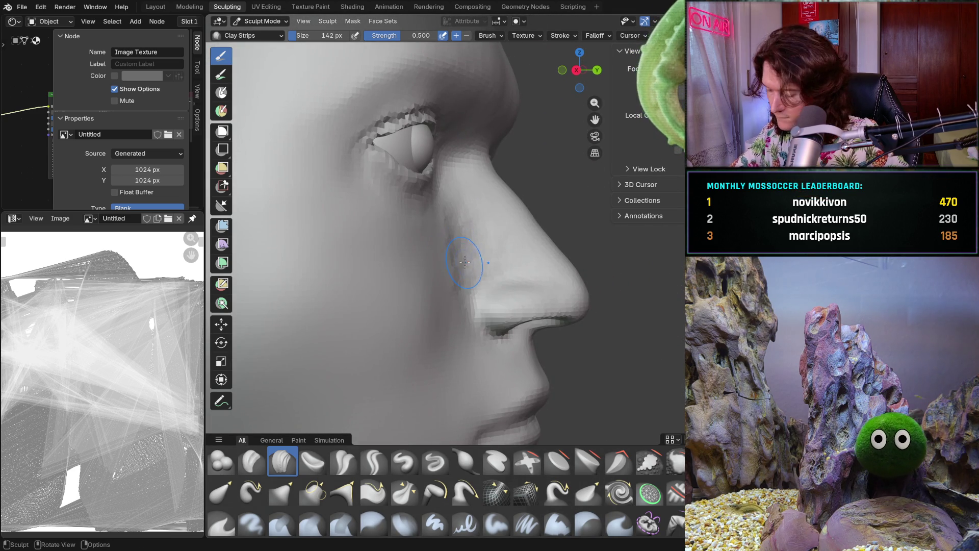
scroll(478, 267, up, 3)
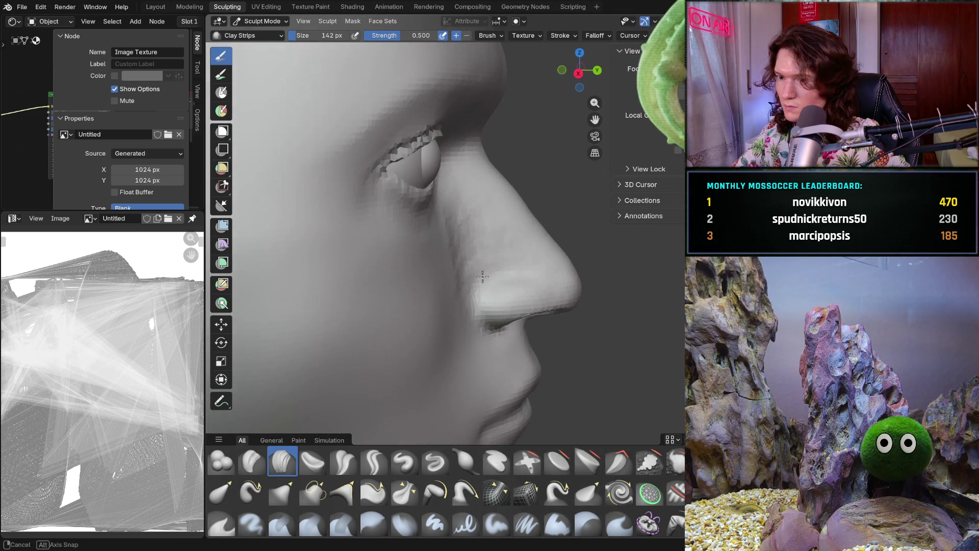
scroll(478, 245, up, 3)
Sculpt beside the nose, then check it in front, side-profile and three-quarter views
drag(478, 229, 461, 249)
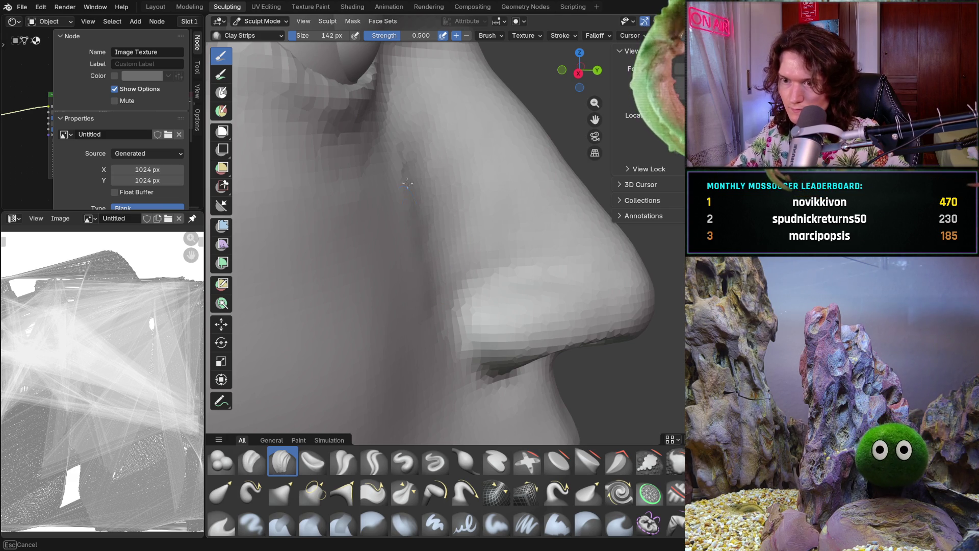
scroll(409, 194, down, 5)
middle_drag(413, 200, 441, 280)
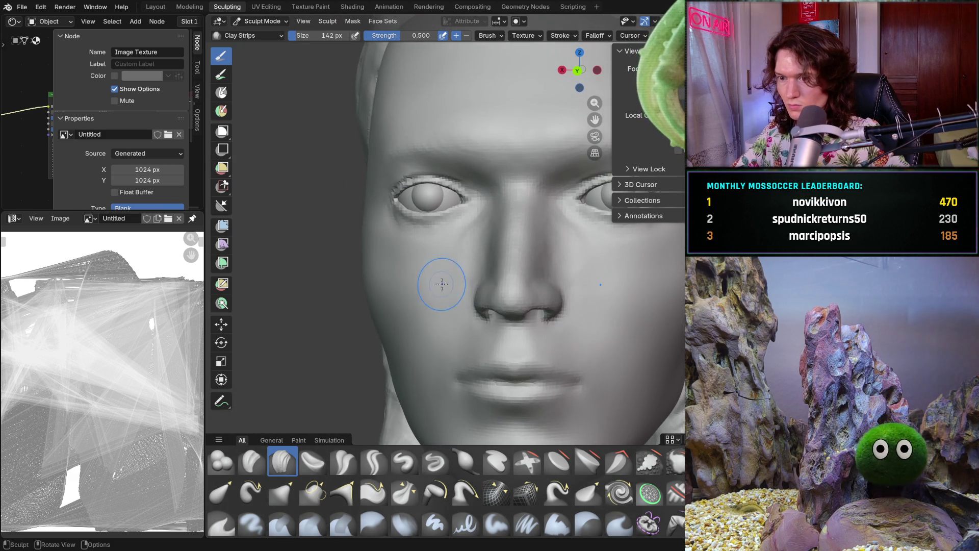
scroll(442, 280, up, 2)
scroll(459, 283, up, 2)
scroll(475, 290, up, 2)
scroll(475, 289, up, 1)
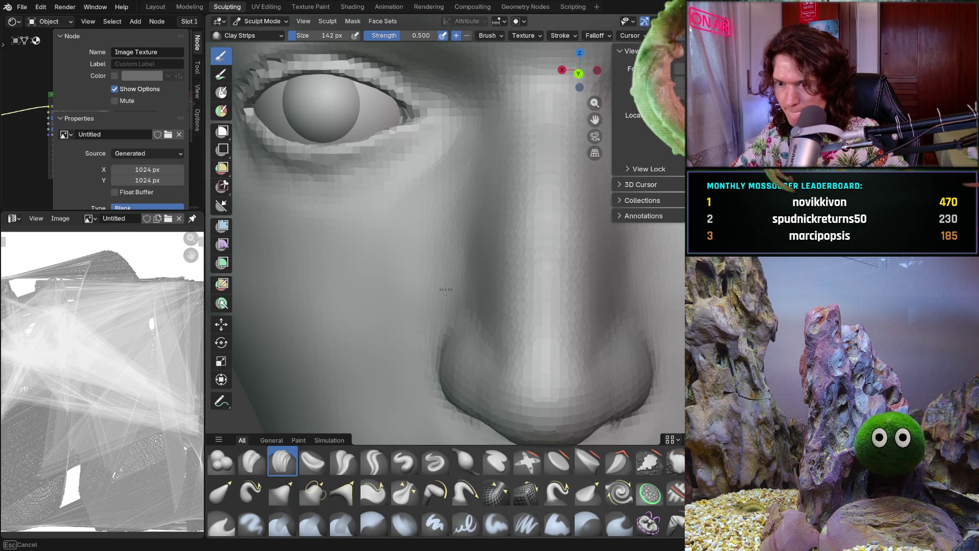
middle_drag(429, 212, 403, 204)
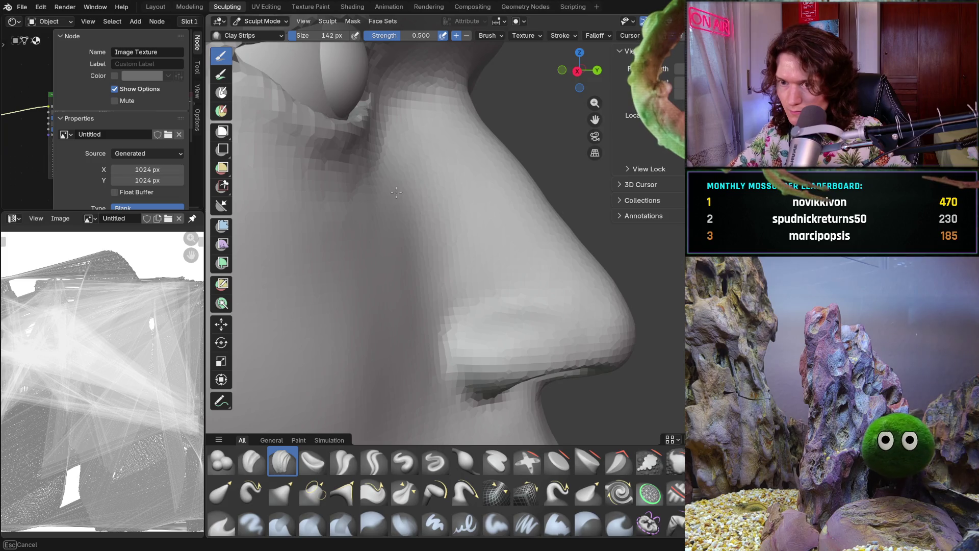
mouse_move(440, 252)
middle_down()
mouse_move(451, 256)
mouse_move(422, 260)
middle_up()
scroll(444, 260, up, 2)
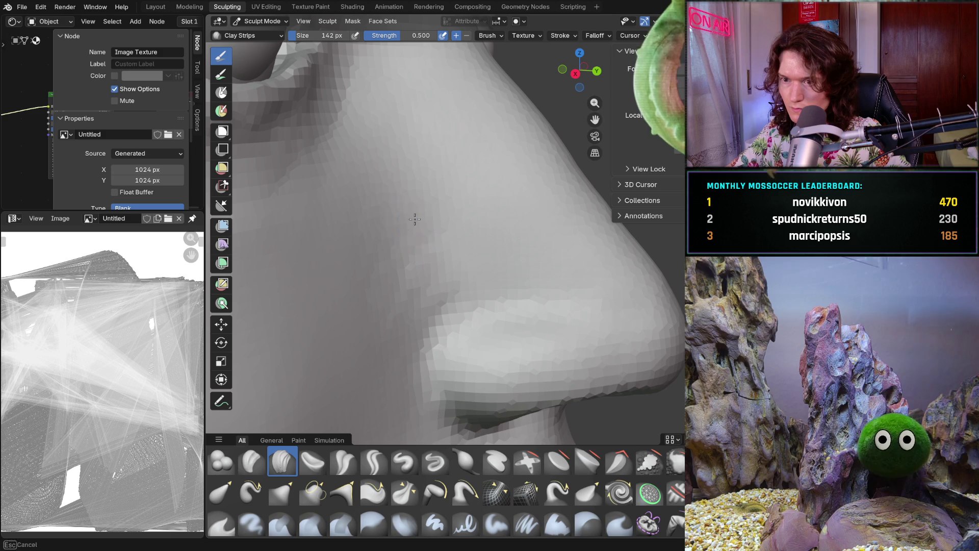
scroll(460, 229, down, 5)
middle_drag(459, 229, 488, 261)
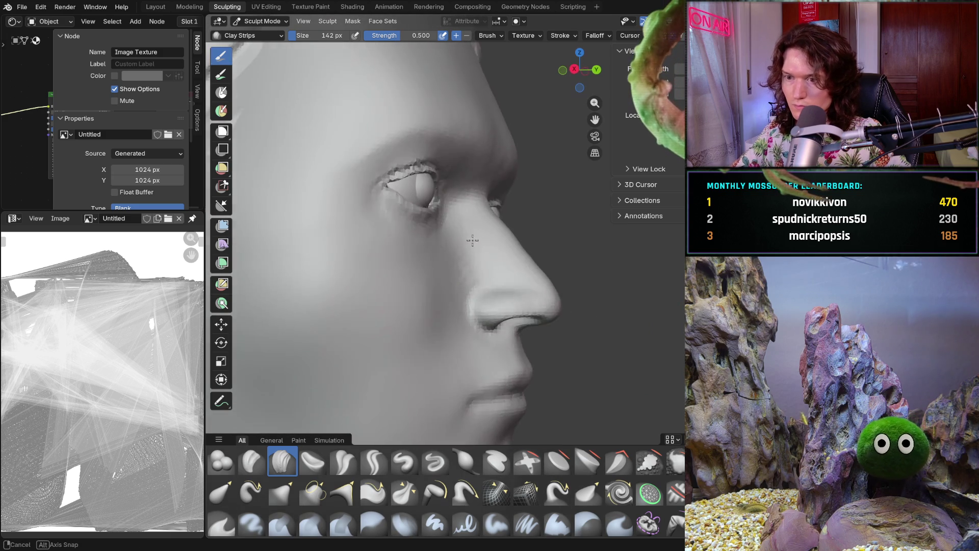
scroll(489, 261, up, 6)
scroll(475, 276, up, 3)
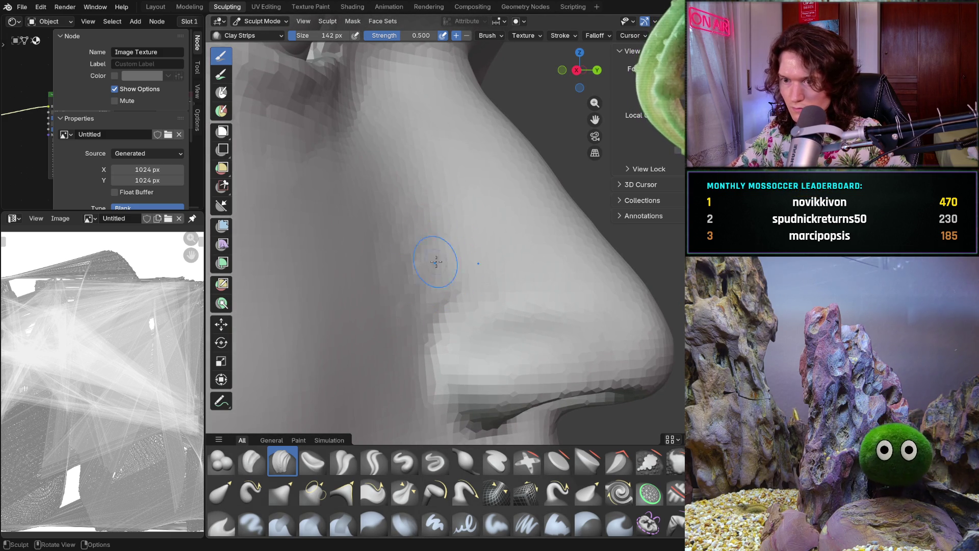
middle_drag(439, 246, 440, 264)
scroll(459, 246, up, 6)
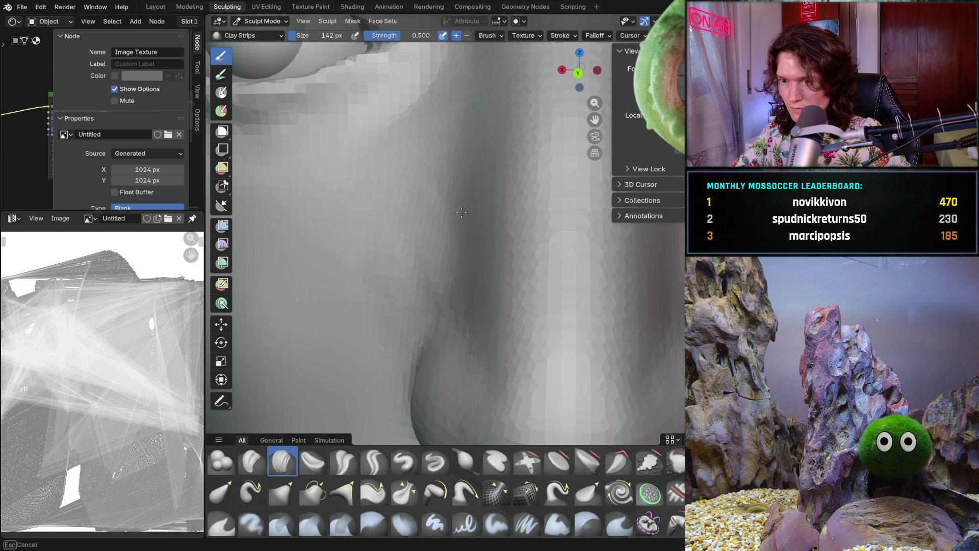
Build up the crease, nose-bridge side and adjoining cheek, then pull back to view the whole head
drag(466, 244, 477, 216)
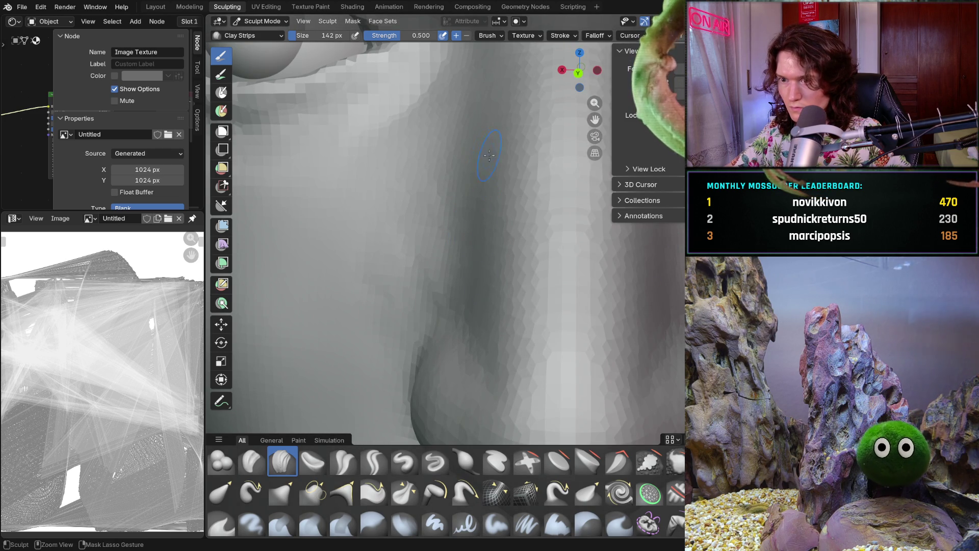
scroll(473, 137, down, 8)
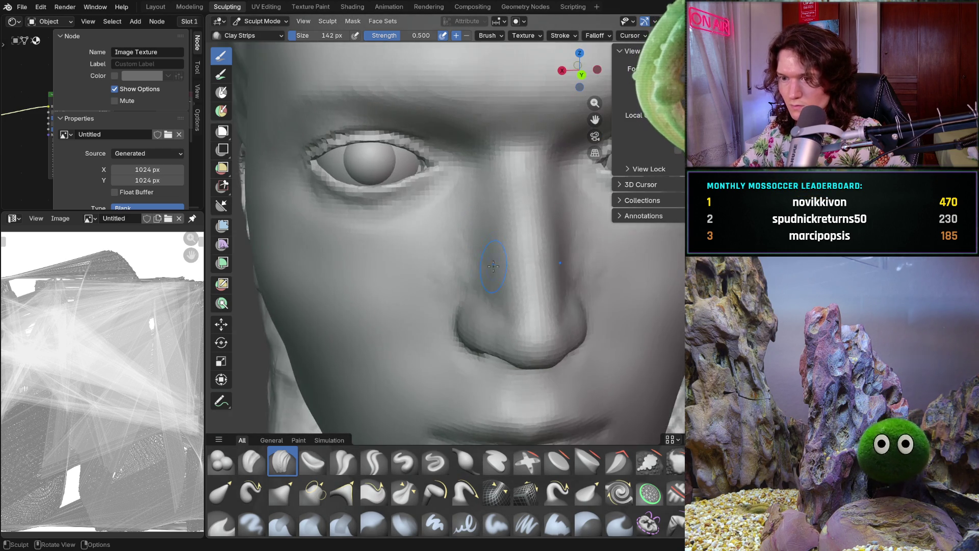
scroll(490, 210, up, 4)
drag(488, 210, 487, 242)
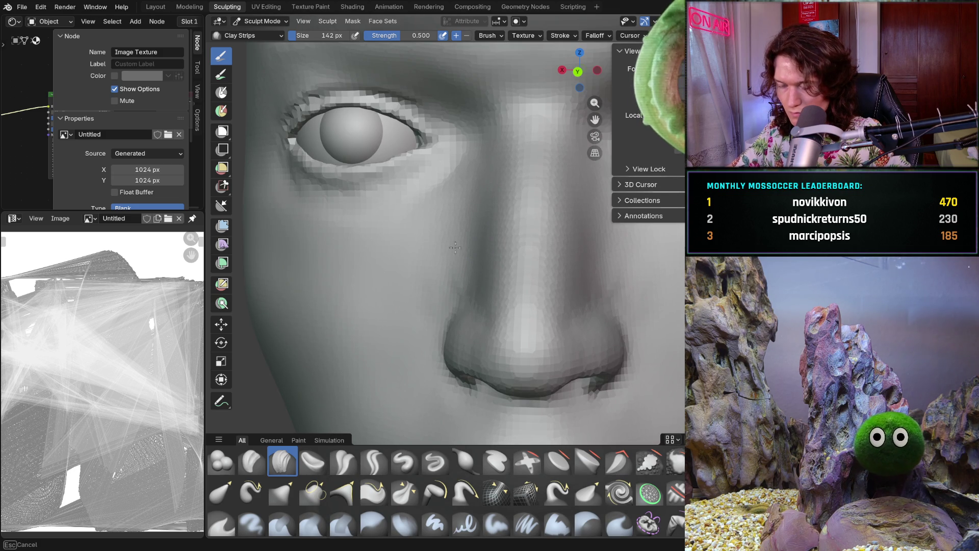
scroll(464, 276, up, 6)
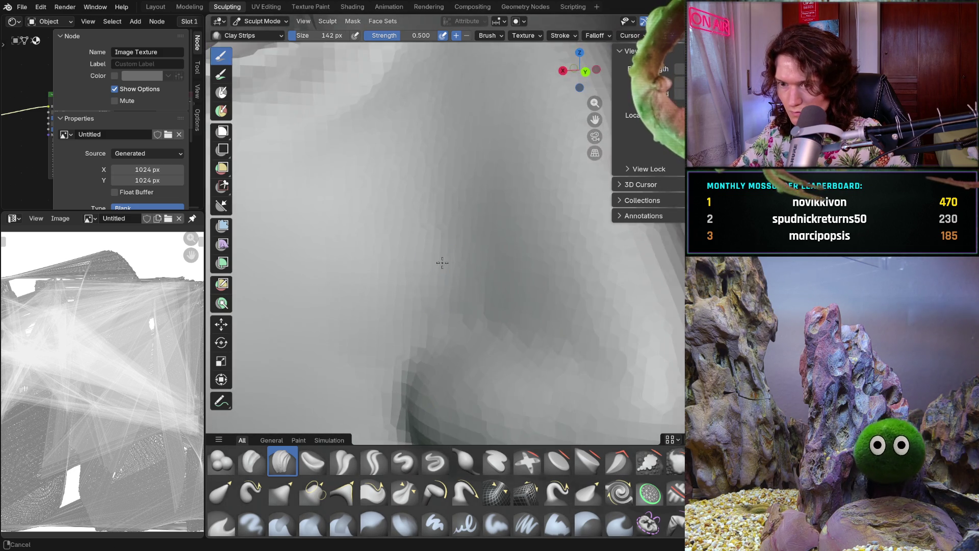
drag(407, 317, 375, 317)
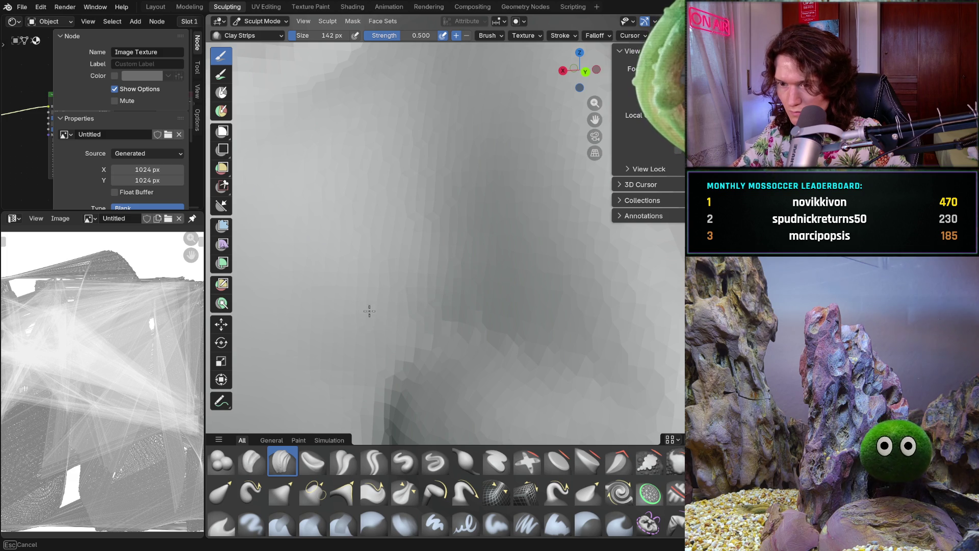
scroll(474, 295, down, 8)
scroll(446, 299, up, 2)
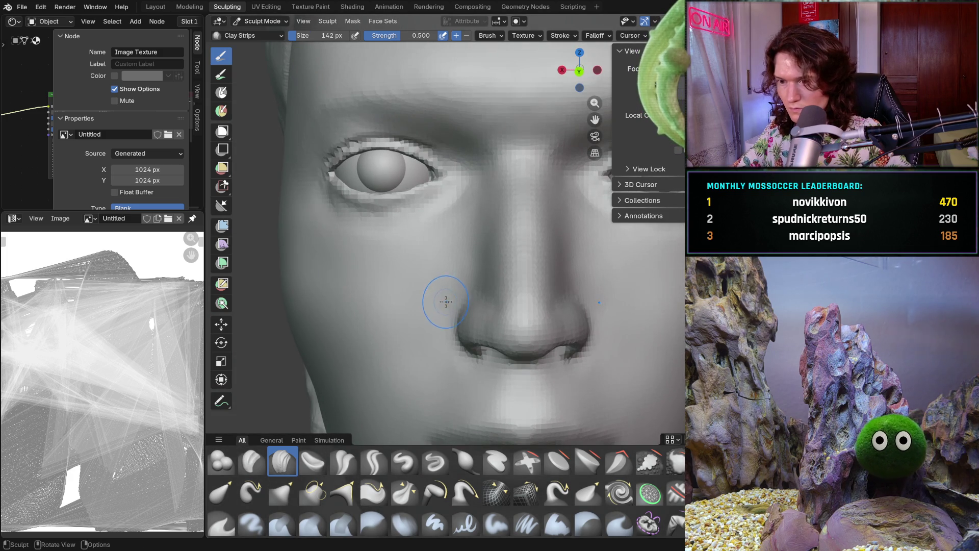
mouse_move(452, 360)
middle_down()
mouse_move(446, 373)
mouse_move(544, 318)
mouse_move(496, 361)
middle_up()
scroll(446, 373, up, 6)
scroll(544, 319, down, 5)
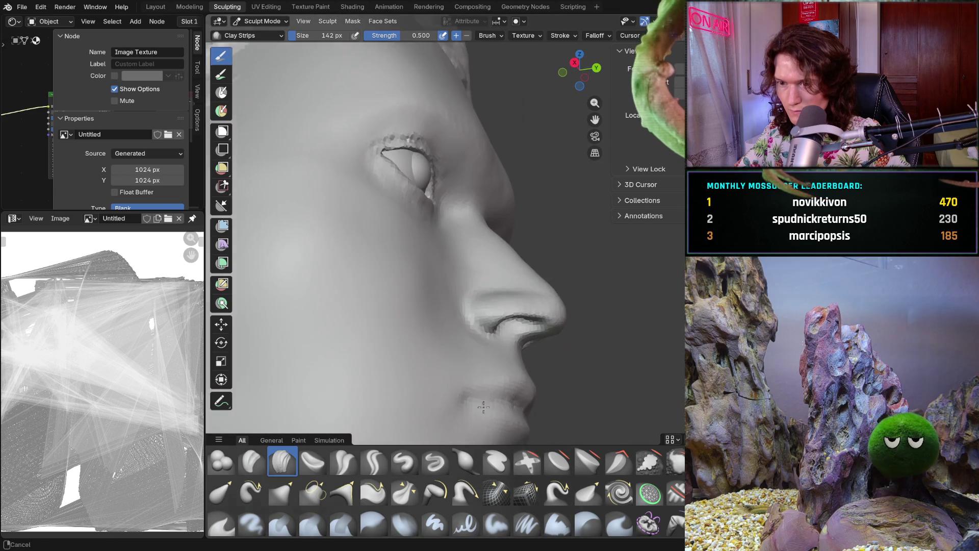
scroll(496, 361, up, 6)
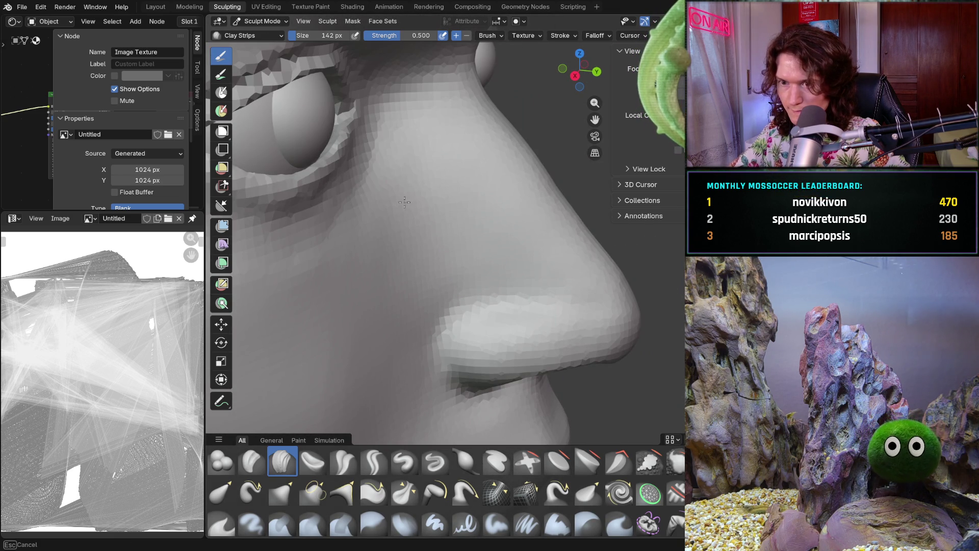
scroll(445, 225, down, 5)
middle_drag(489, 253, 389, 248)
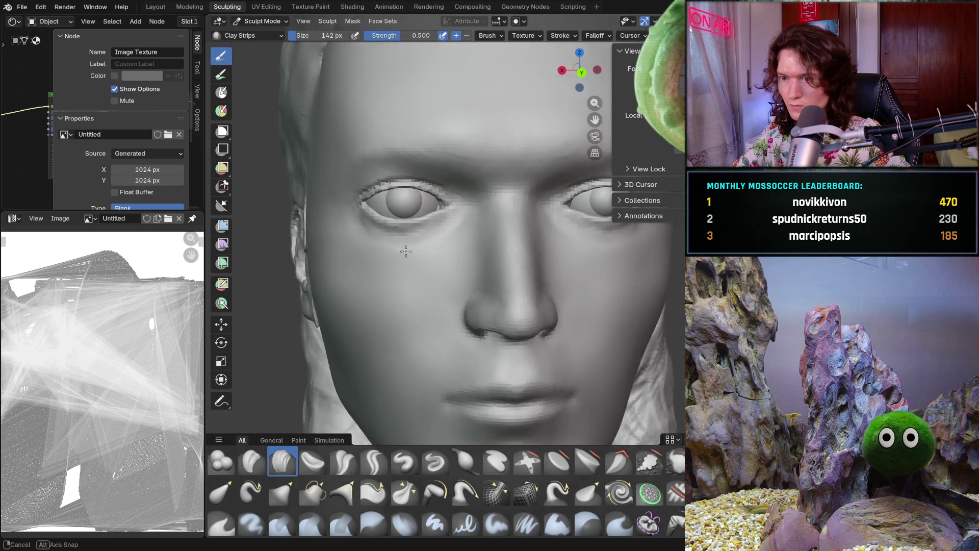
middle_drag(441, 296, 449, 305)
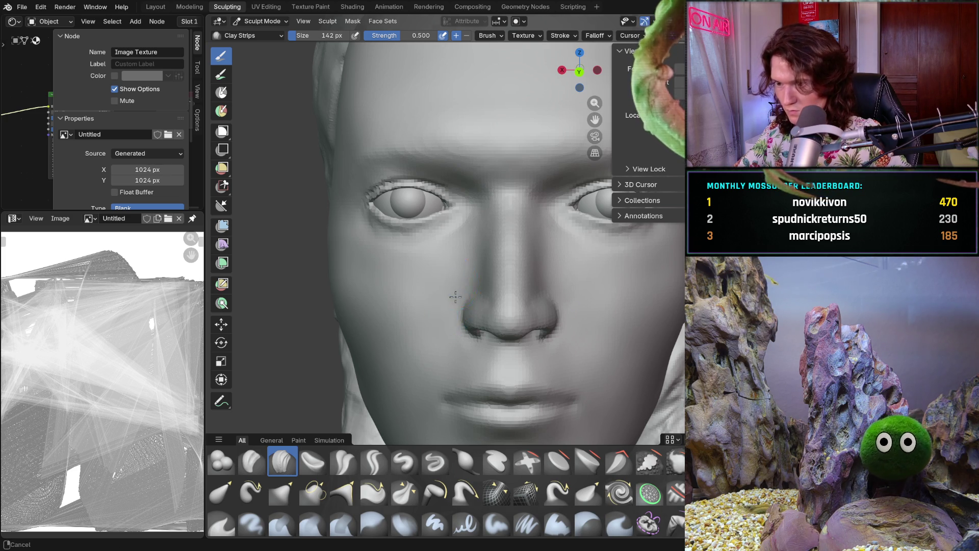
scroll(446, 312, down, 4)
scroll(446, 312, down, 2)
middle_drag(452, 321, 454, 338)
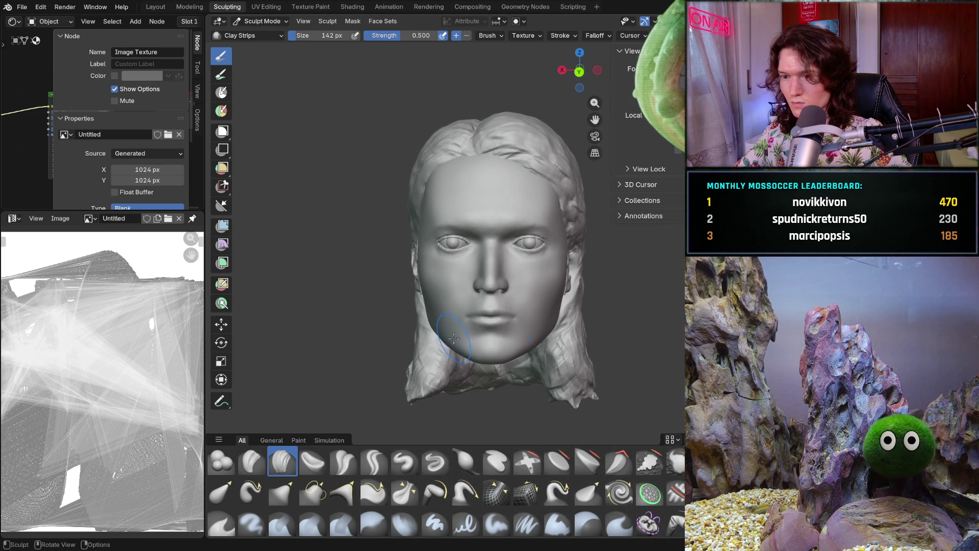
scroll(446, 312, up, 3)
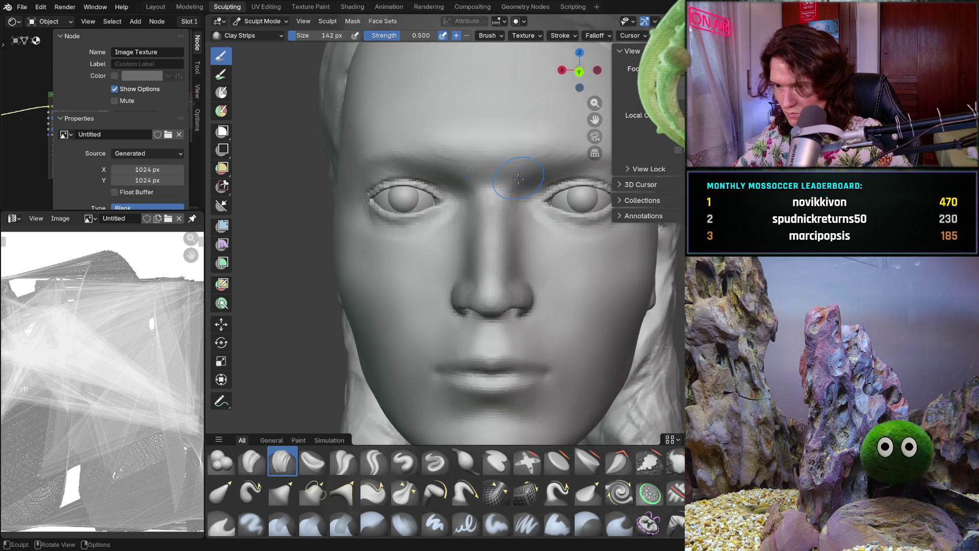
scroll(444, 306, up, 3)
scroll(439, 291, up, 2)
scroll(436, 262, up, 2)
scroll(436, 262, up, 1)
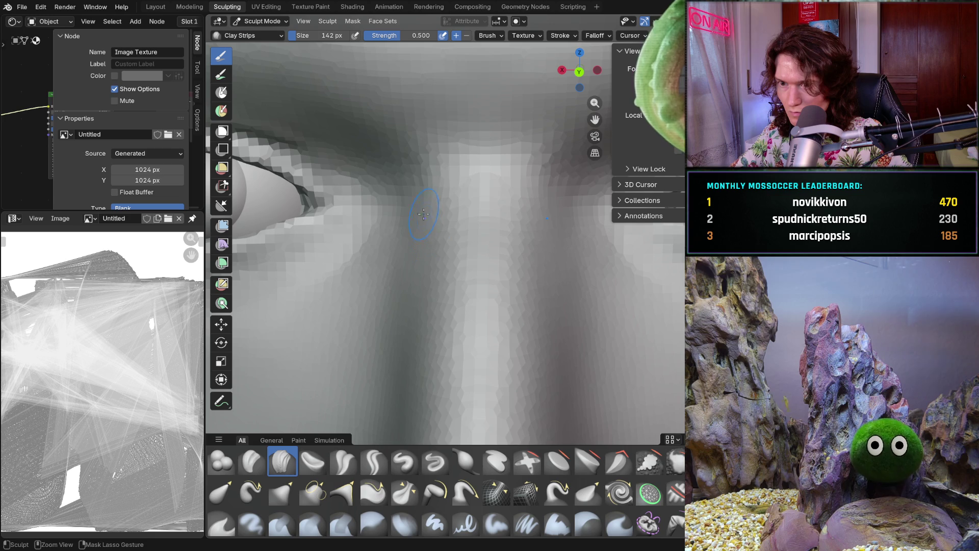
Lay several Clay Strips strokes along the side of the nose bridge beside the eye
drag(422, 211, 430, 193)
drag(413, 236, 416, 219)
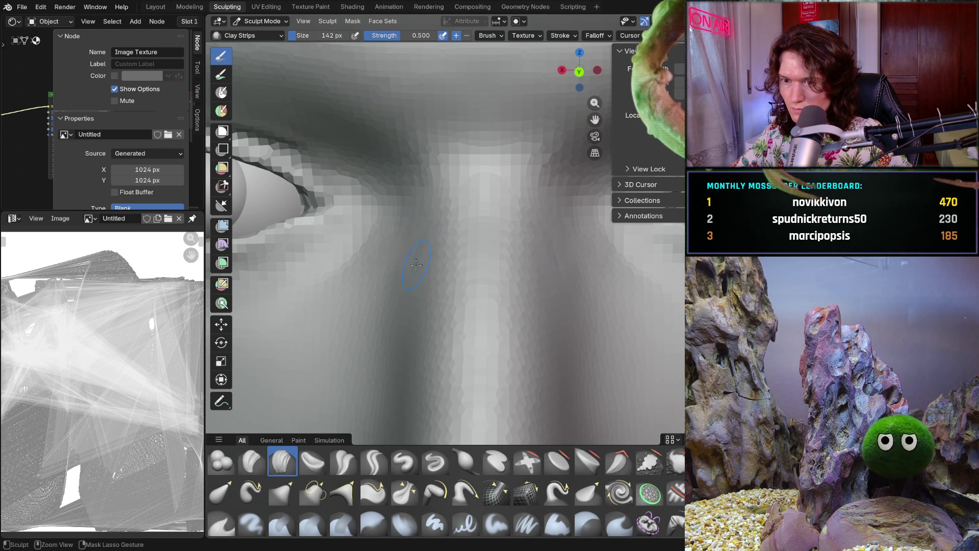
scroll(406, 270, down, 3)
scroll(413, 306, down, 3)
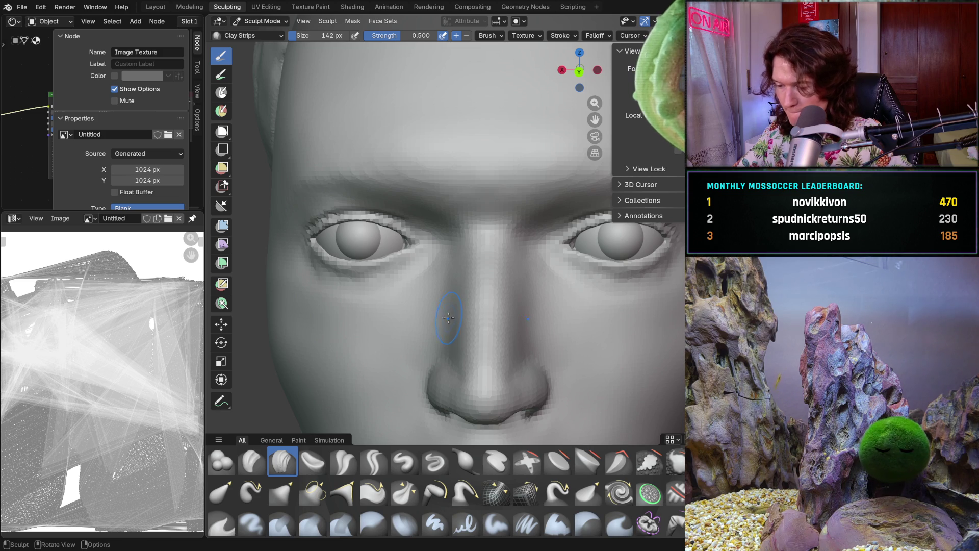
scroll(441, 285, up, 5)
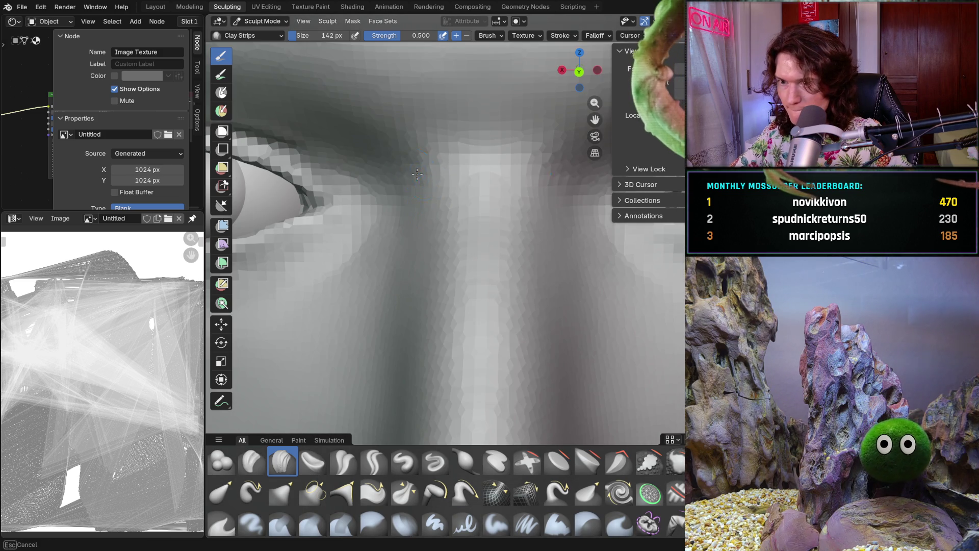
drag(419, 215, 415, 264)
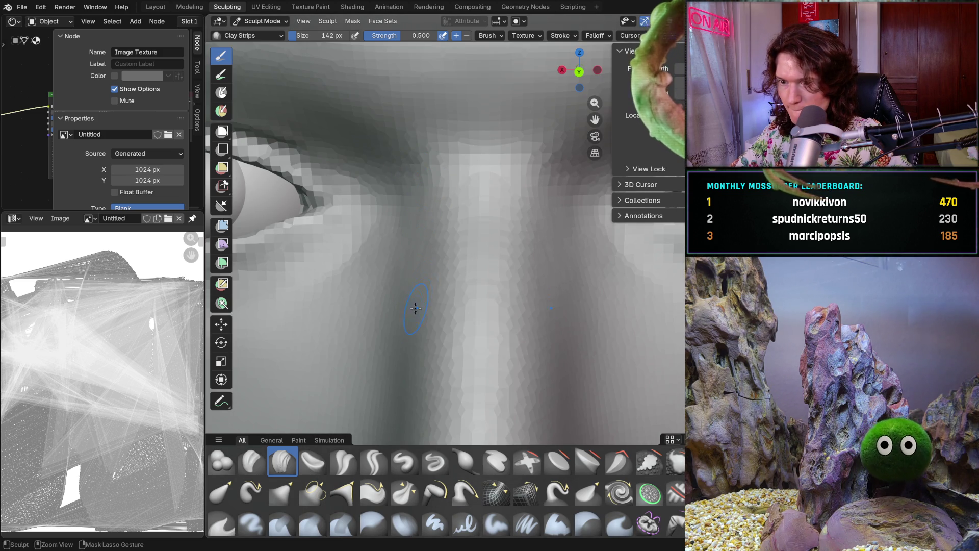
drag(412, 314, 420, 225)
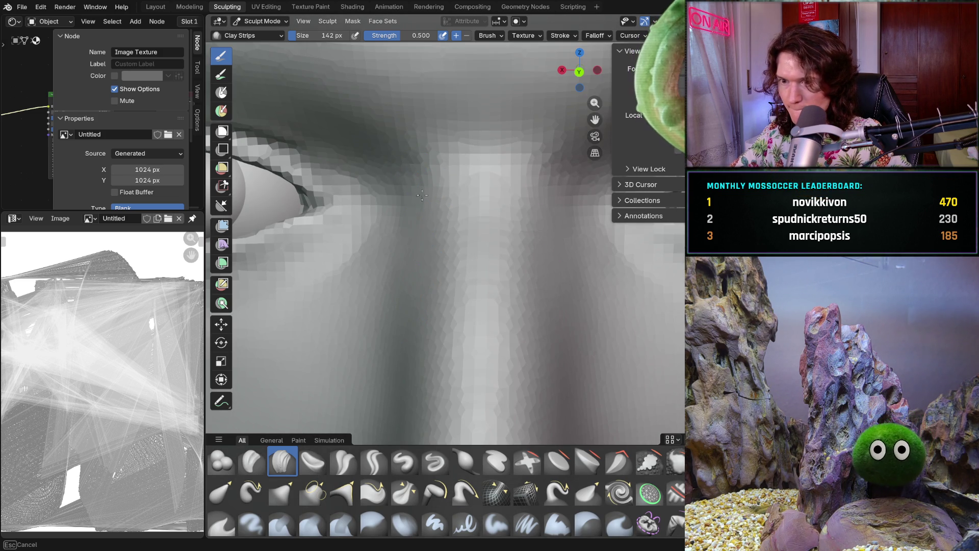
Orbit through frontal and three-quarter views and move in close on the nose bridge
middle_drag(407, 244, 469, 254)
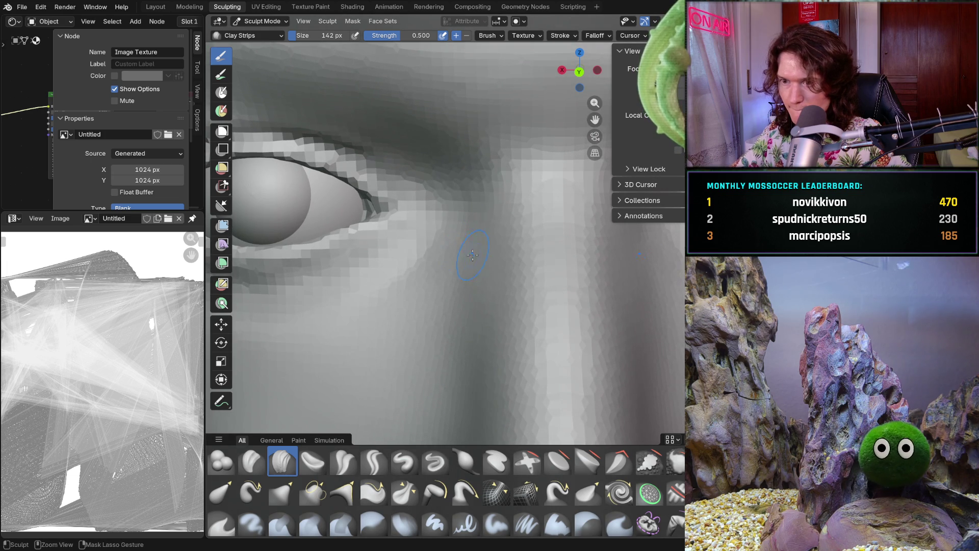
scroll(486, 241, down, 5)
middle_drag(482, 253, 467, 317)
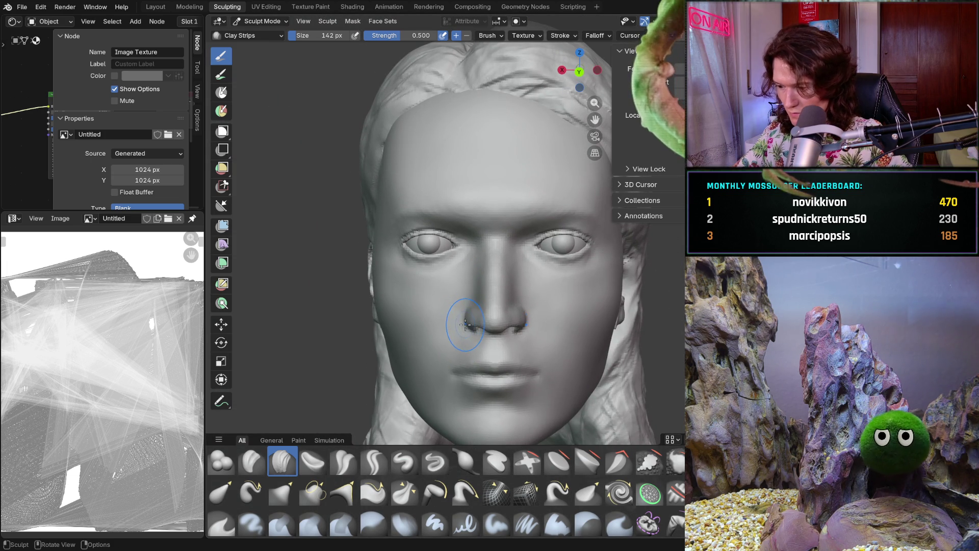
scroll(467, 318, up, 3)
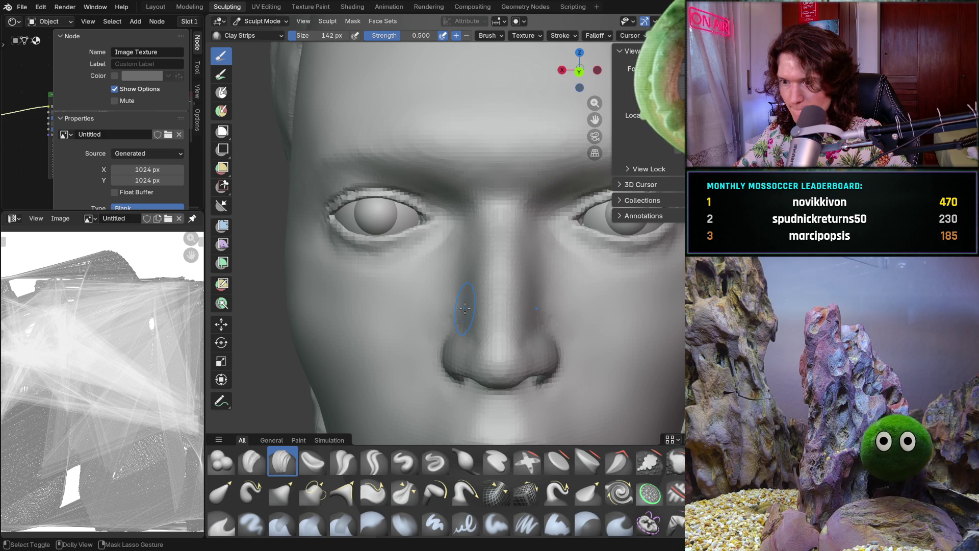
middle_drag(448, 341, 491, 322)
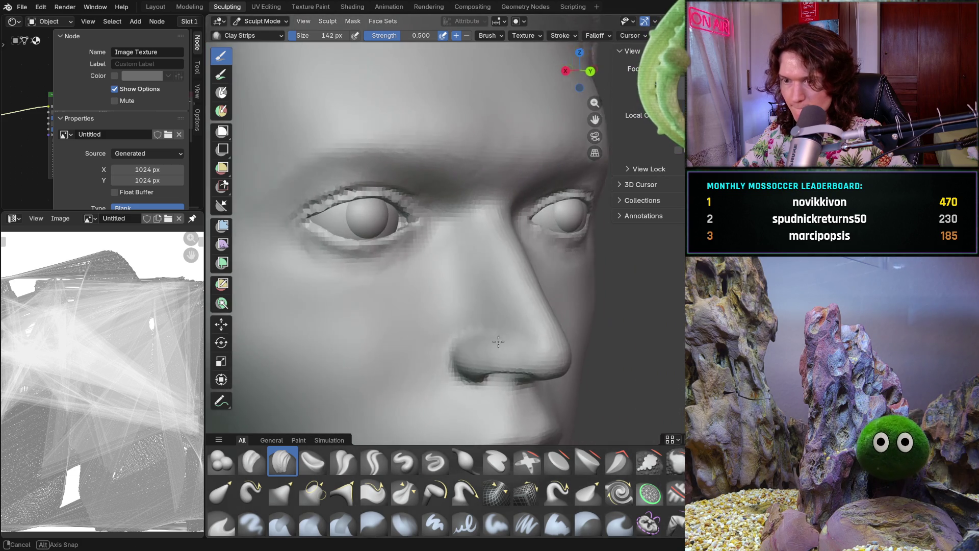
scroll(428, 260, up, 5)
mouse_move(374, 281)
shift+middle_down()
mouse_move(456, 283)
mouse_move(416, 302)
mouse_move(476, 301)
mouse_move(489, 329)
shift+middle_up()
scroll(473, 288, down, 6)
scroll(422, 298, down, 8)
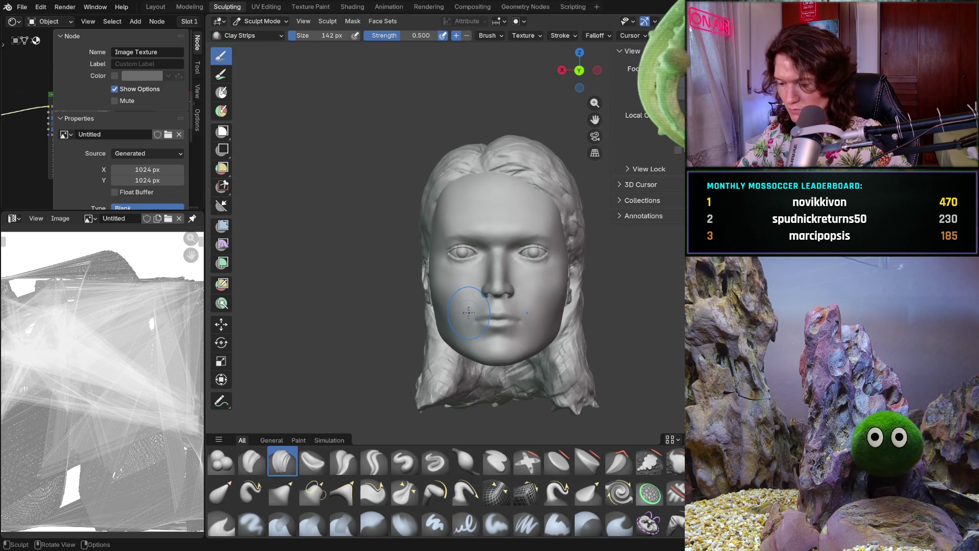
scroll(494, 335, up, 3)
scroll(497, 340, up, 3)
scroll(520, 329, up, 4)
scroll(530, 320, up, 3)
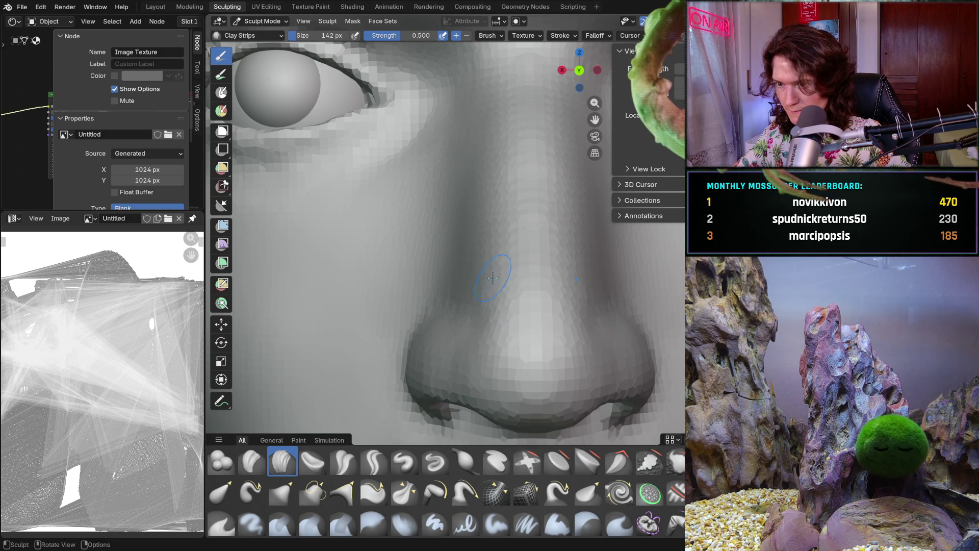
Sculpt the nose side and the crease beside the bridge, orbiting to check its shape
drag(499, 266, 500, 235)
middle_drag(505, 222, 470, 291)
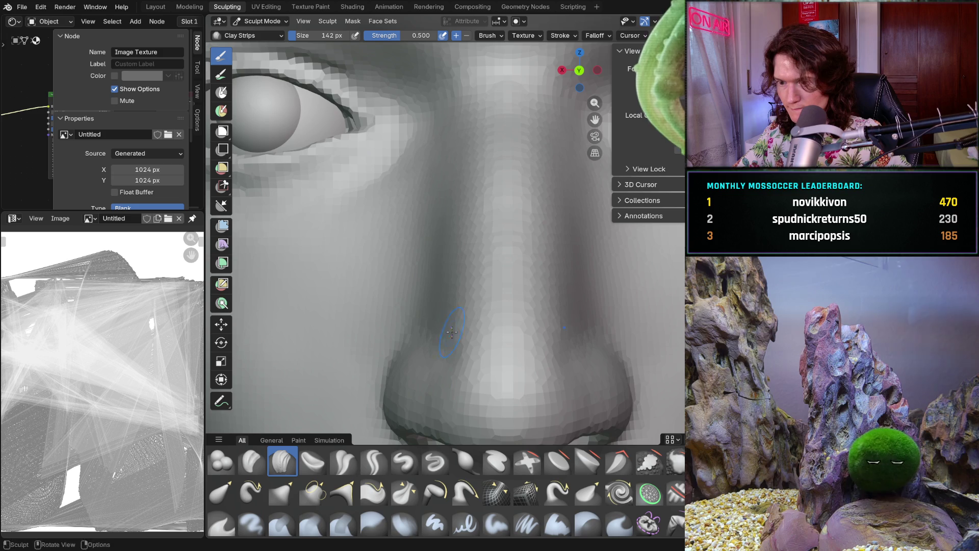
middle_drag(451, 330, 459, 313)
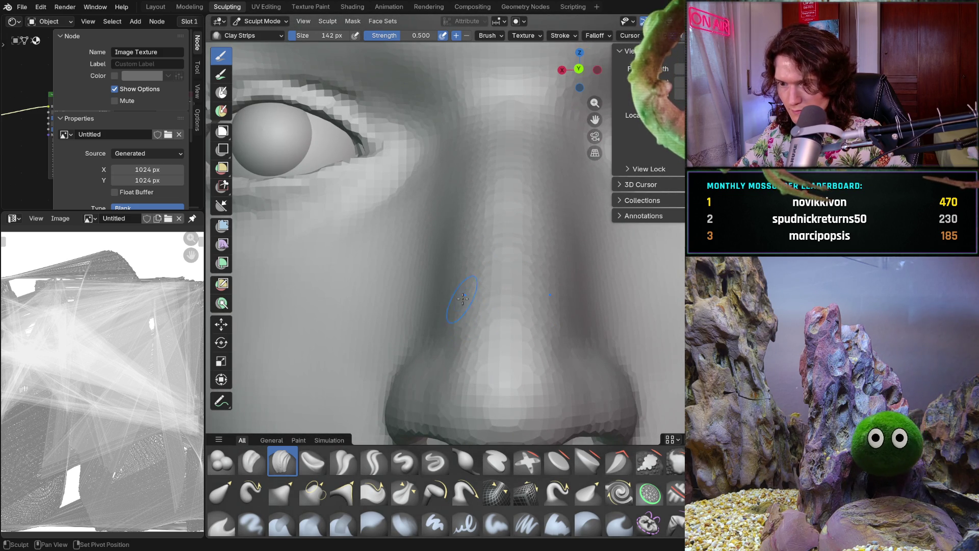
scroll(490, 298, down, 4)
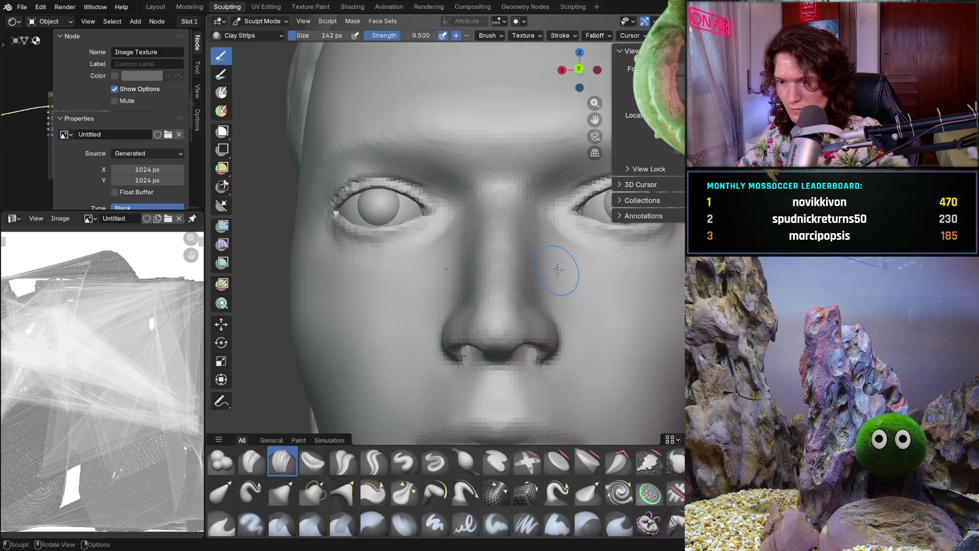
scroll(503, 292, down, 3)
scroll(520, 316, up, 2)
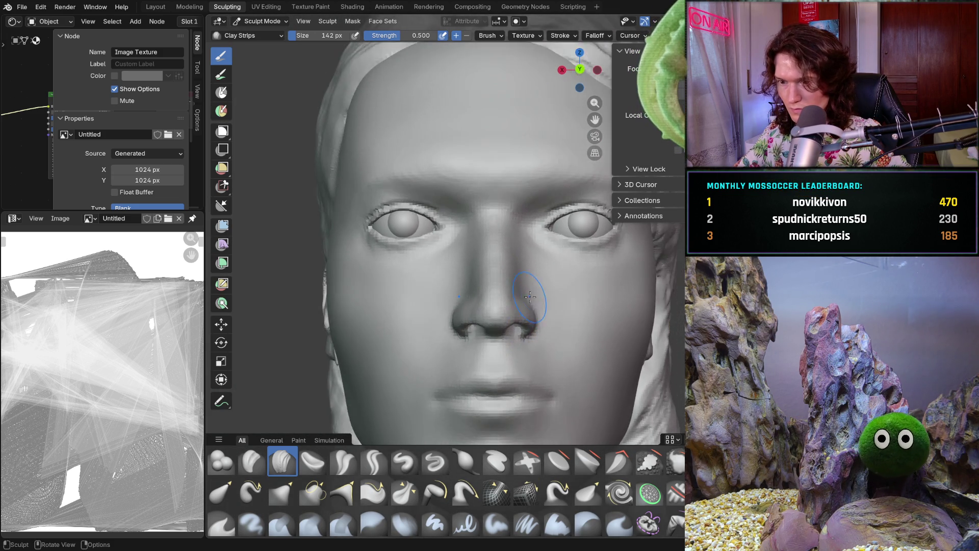
scroll(505, 322, up, 3)
scroll(498, 322, up, 3)
scroll(486, 327, up, 2)
mouse_move(486, 327)
mouse_down()
mouse_move(455, 341)
mouse_move(460, 326)
mouse_up()
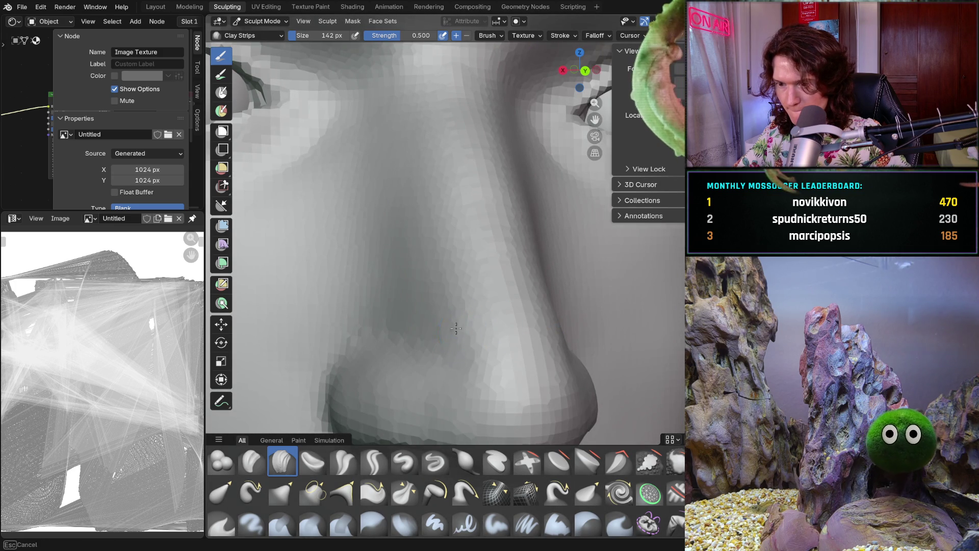
middle_drag(465, 324, 448, 326)
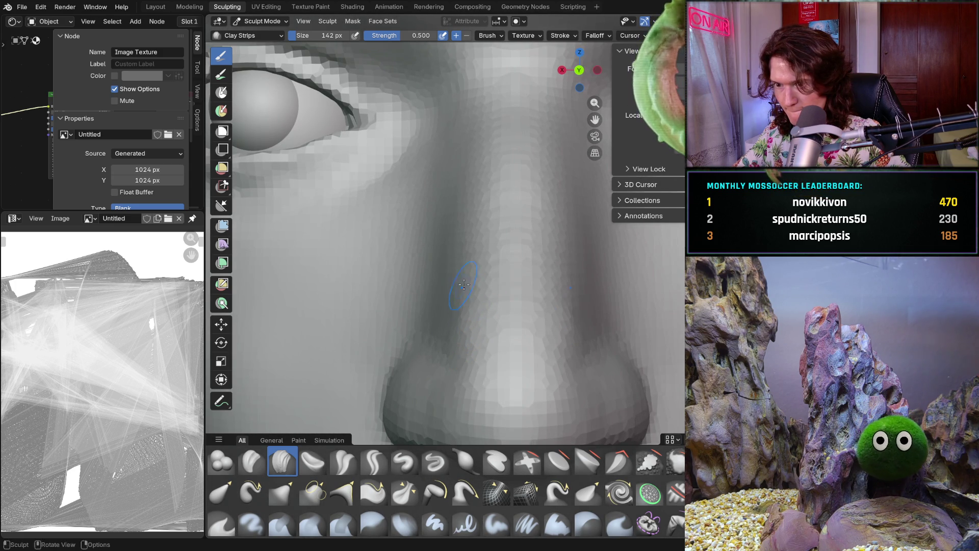
drag(456, 300, 456, 300)
scroll(456, 300, down, 3)
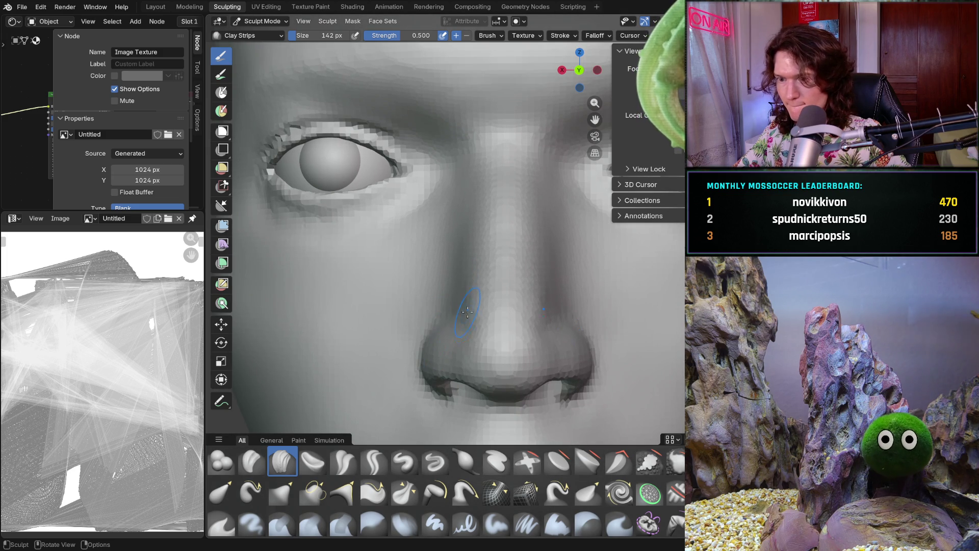
Zoomed close, sculpt down the nose-to-cheek crease and build up the area above the nostril wing
mouse_move(464, 343)
ctrl+middle_down()
mouse_move(446, 314)
mouse_move(474, 386)
ctrl+middle_up()
scroll(439, 344, down, 5)
middle_drag(517, 324, 459, 317)
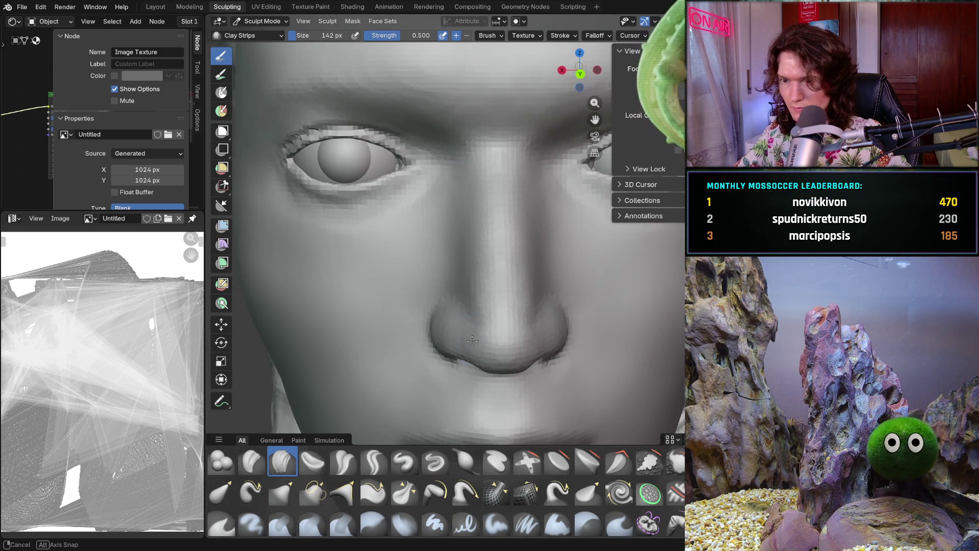
scroll(450, 310, up, 5)
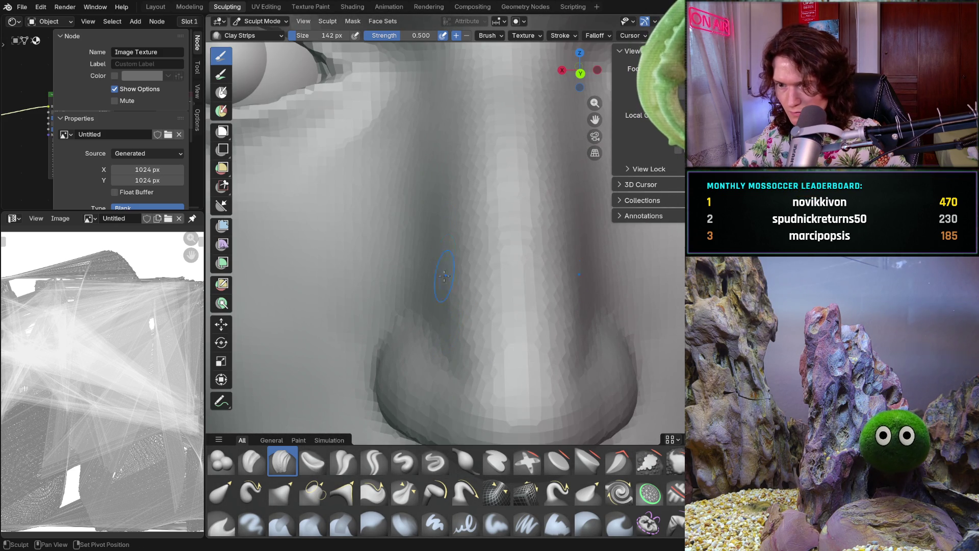
drag(447, 261, 447, 327)
scroll(463, 311, down, 8)
scroll(462, 313, up, 2)
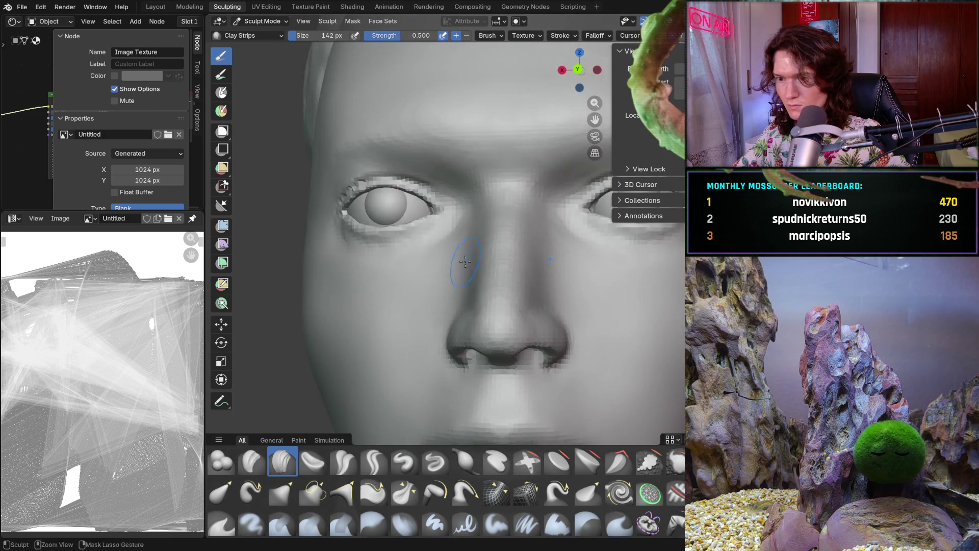
scroll(463, 321, down, 3)
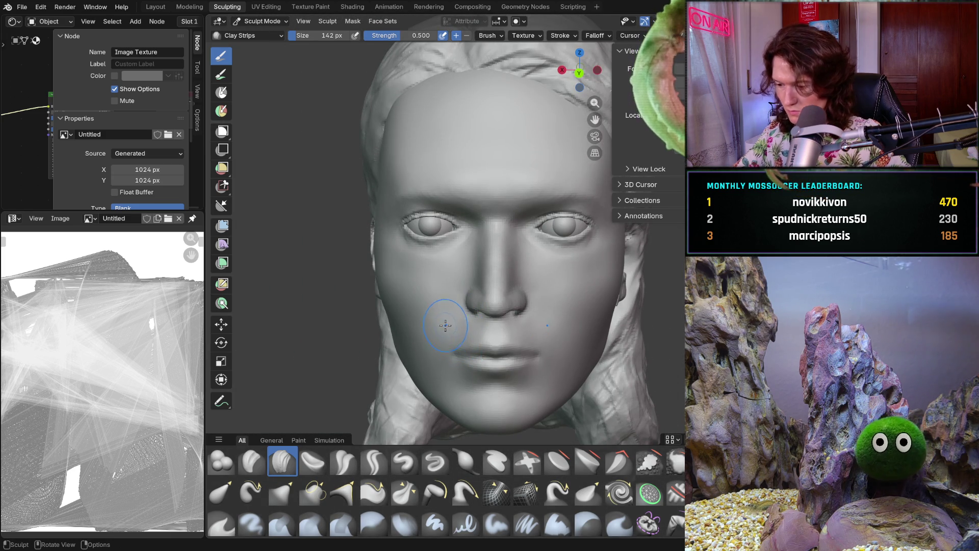
scroll(452, 307, up, 4)
scroll(459, 302, up, 3)
scroll(471, 295, up, 2)
scroll(472, 292, up, 3)
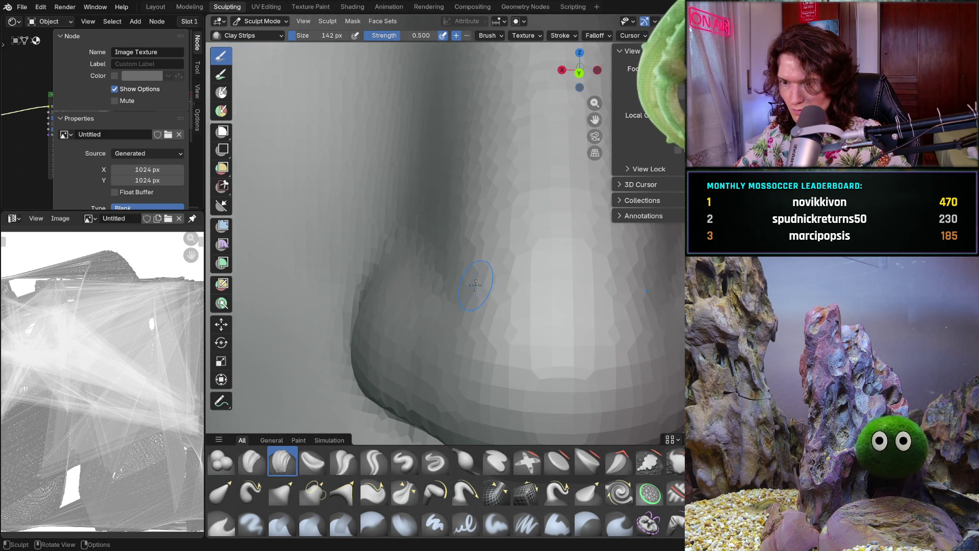
mouse_move(476, 286)
middle_down()
mouse_move(457, 344)
mouse_move(477, 306)
middle_up()
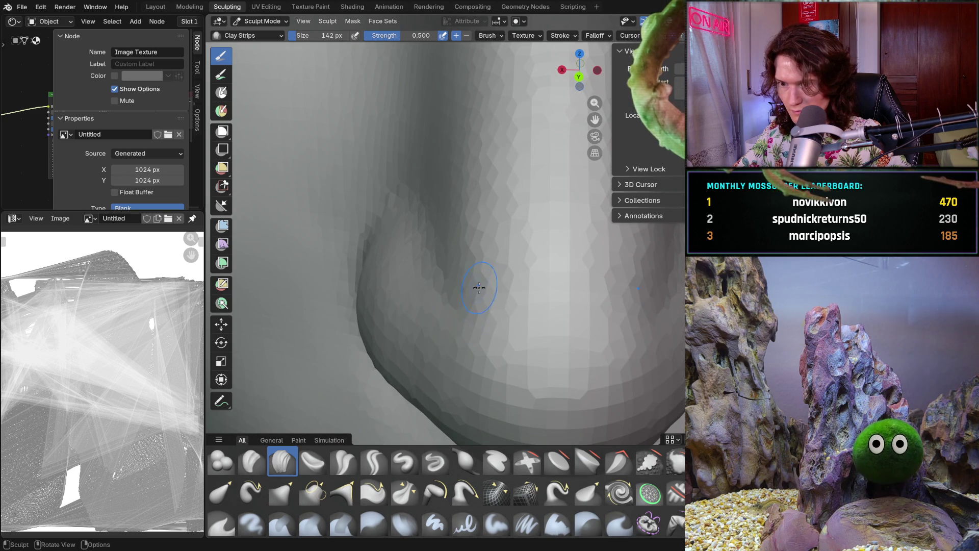
drag(466, 302, 460, 285)
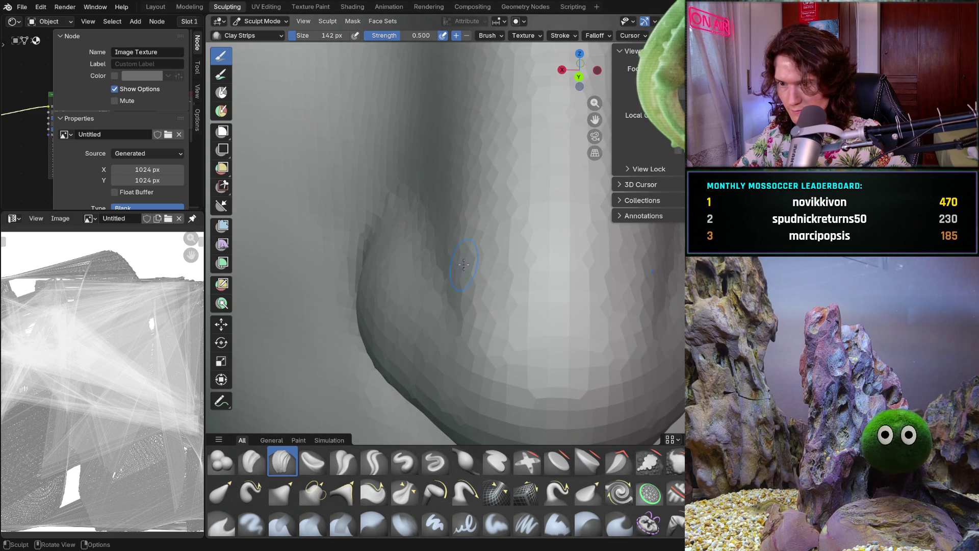
scroll(456, 331, down, 5)
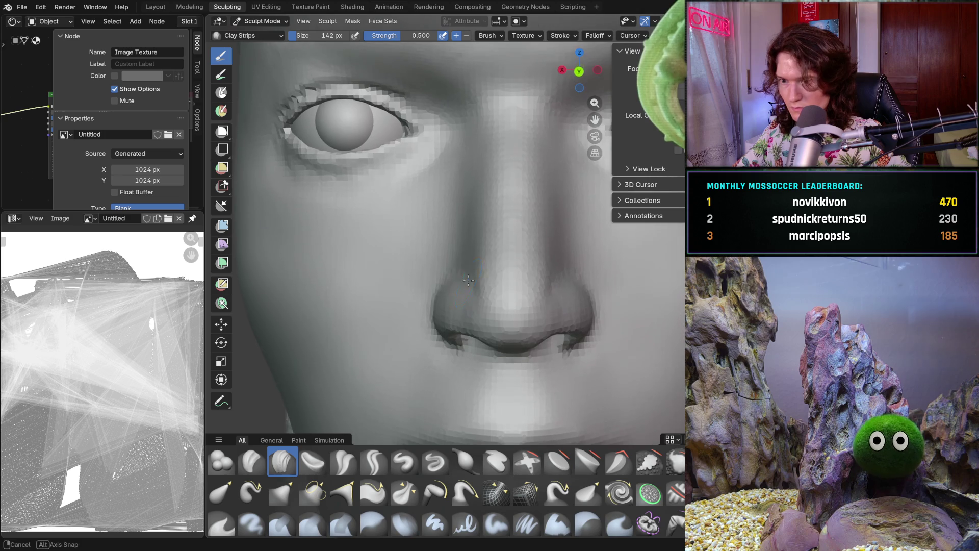
scroll(465, 273, up, 5)
scroll(463, 273, up, 1)
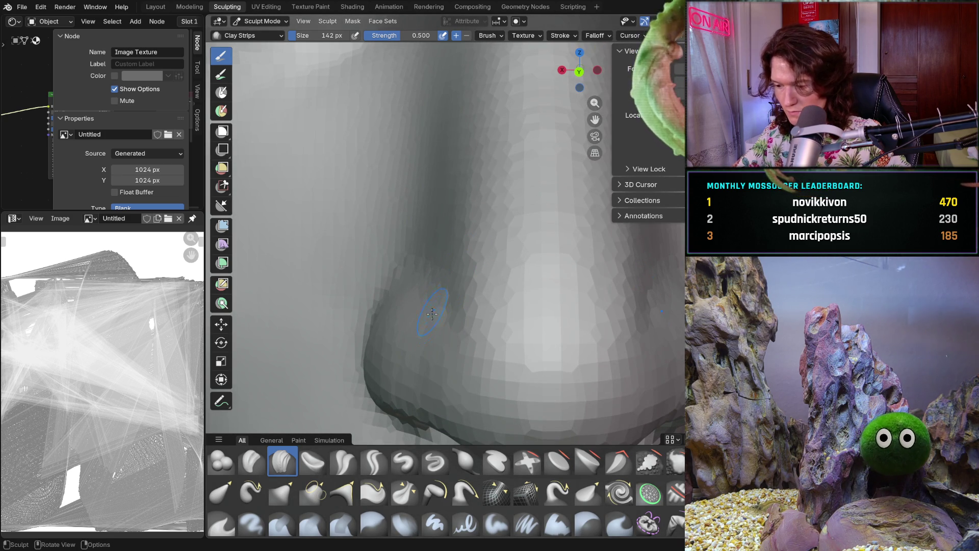
Refine the surface beside the nostril and along the nose side, returning to a full face view
mouse_move(433, 342)
middle_down()
mouse_move(418, 347)
mouse_move(466, 323)
middle_up()
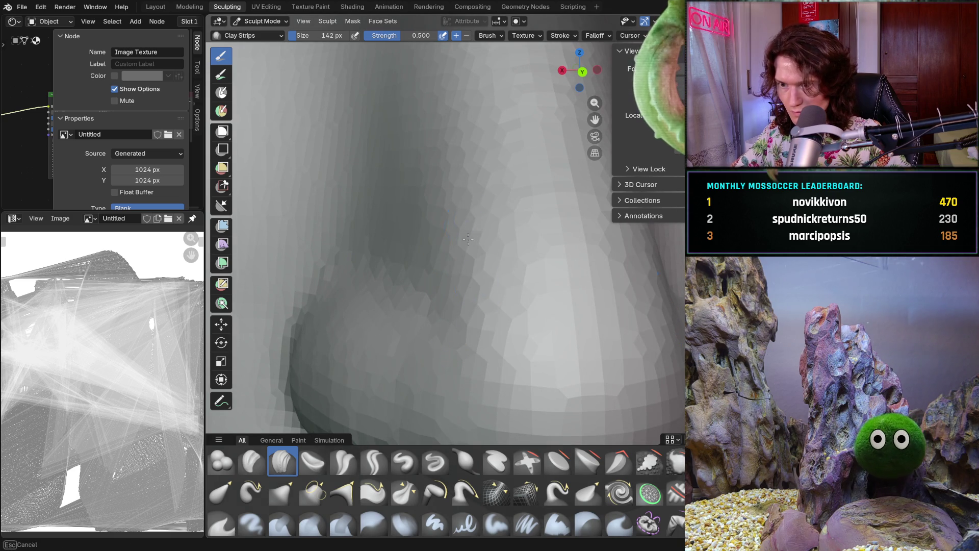
scroll(464, 215, down, 5)
mouse_move(464, 229)
middle_down()
mouse_move(460, 340)
mouse_move(468, 325)
middle_up()
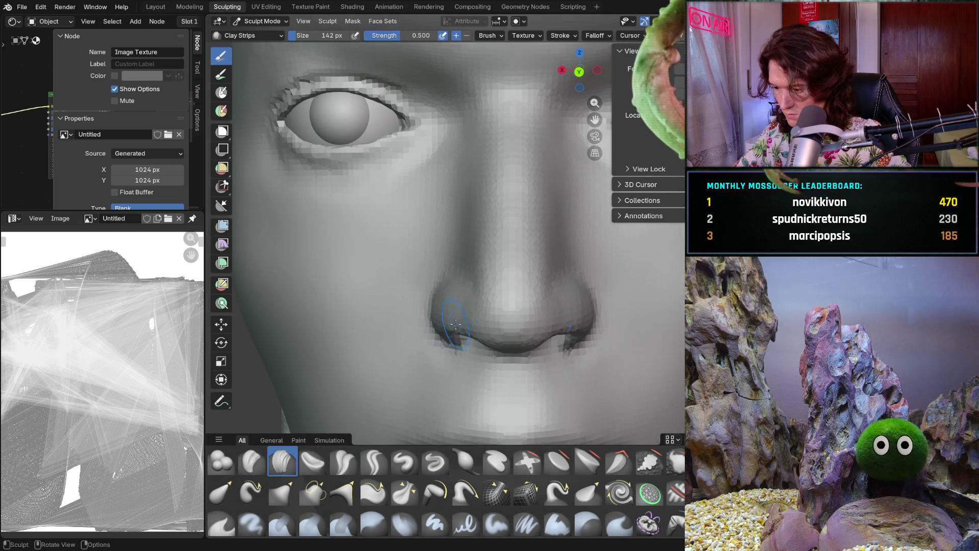
scroll(476, 246, up, 6)
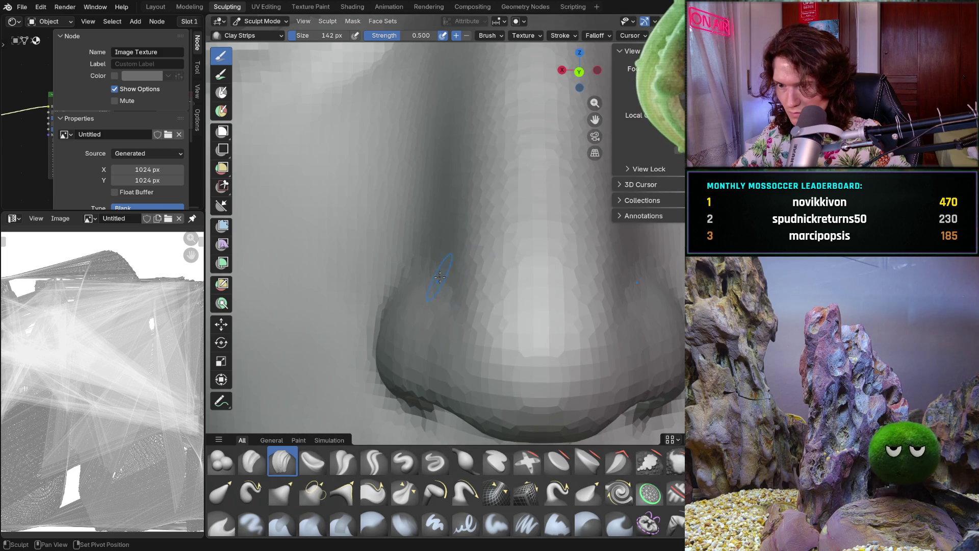
middle_drag(475, 246, 429, 300)
drag(429, 300, 400, 297)
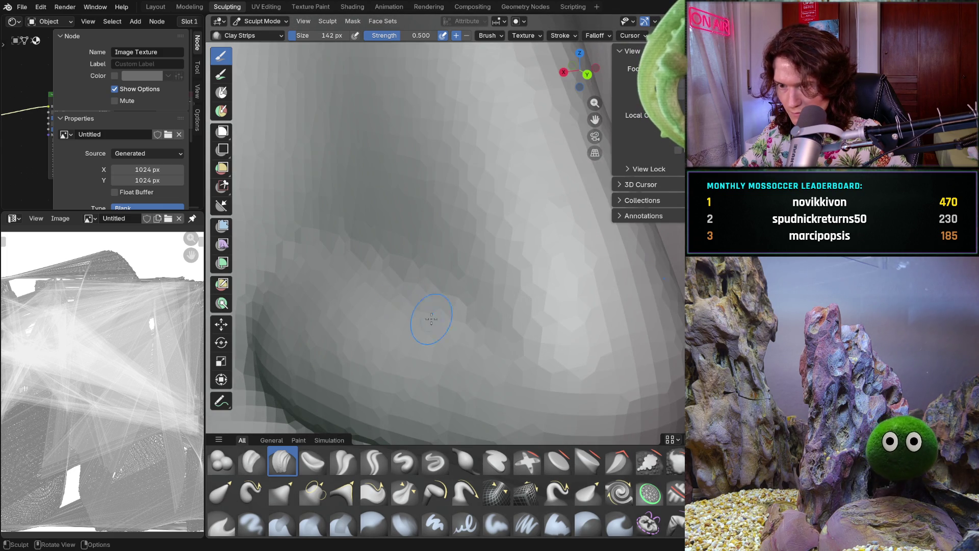
scroll(456, 328, down, 6)
middle_drag(456, 307, 441, 267)
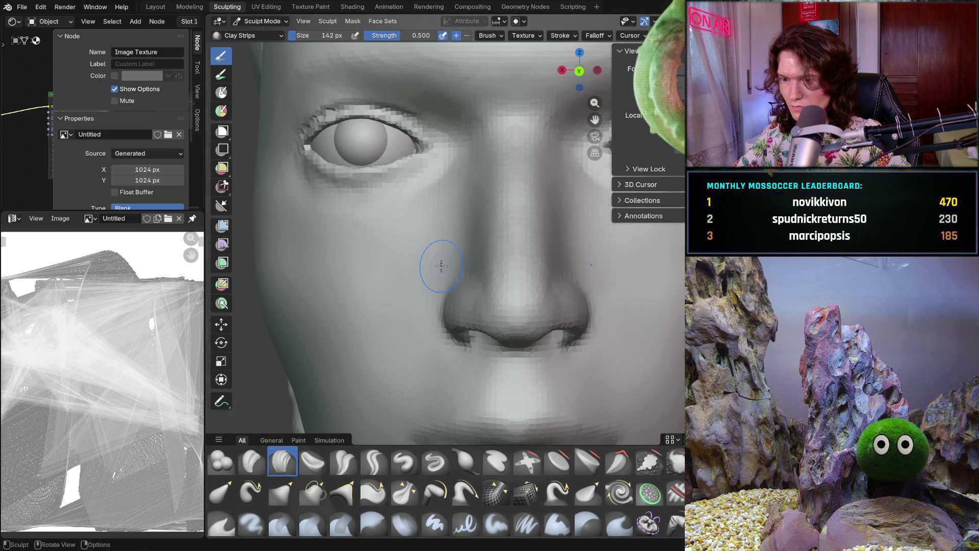
scroll(432, 306, up, 4)
drag(460, 261, 480, 236)
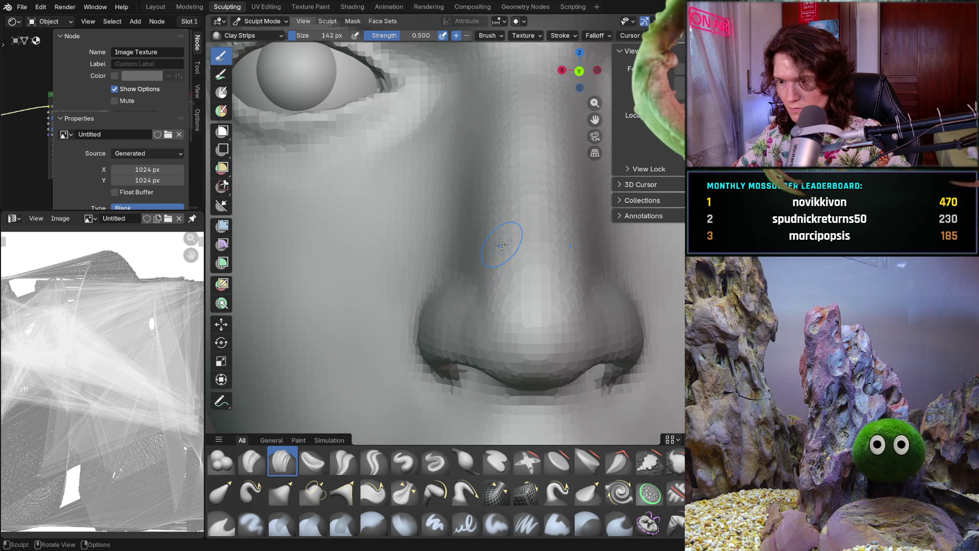
scroll(548, 284, down, 5)
scroll(547, 284, down, 4)
scroll(566, 230, down, 4)
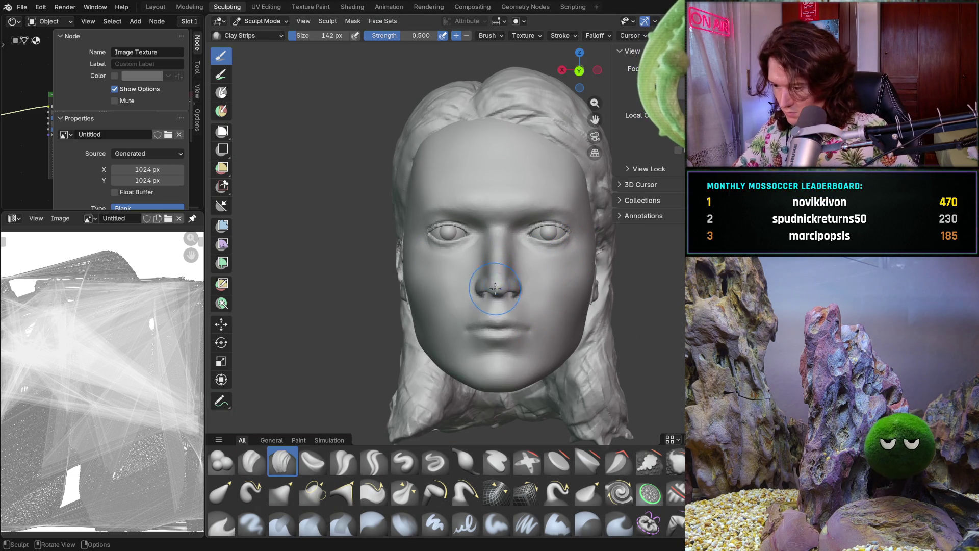
scroll(498, 253, up, 3)
scroll(493, 237, up, 4)
scroll(491, 233, up, 3)
scroll(475, 233, up, 3)
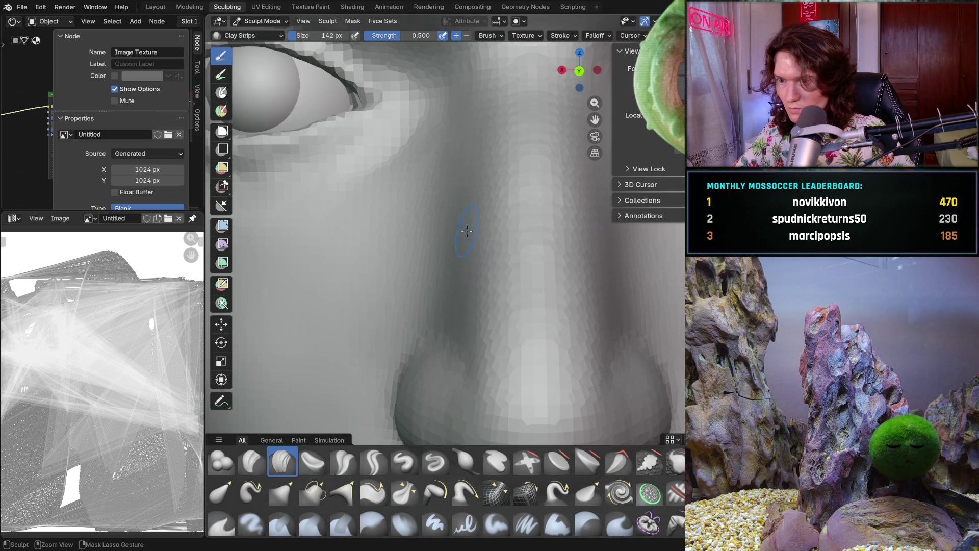
Add a light Clay Strips stroke on the nose-bridge side, then reframe the whole head
drag(459, 246, 450, 264)
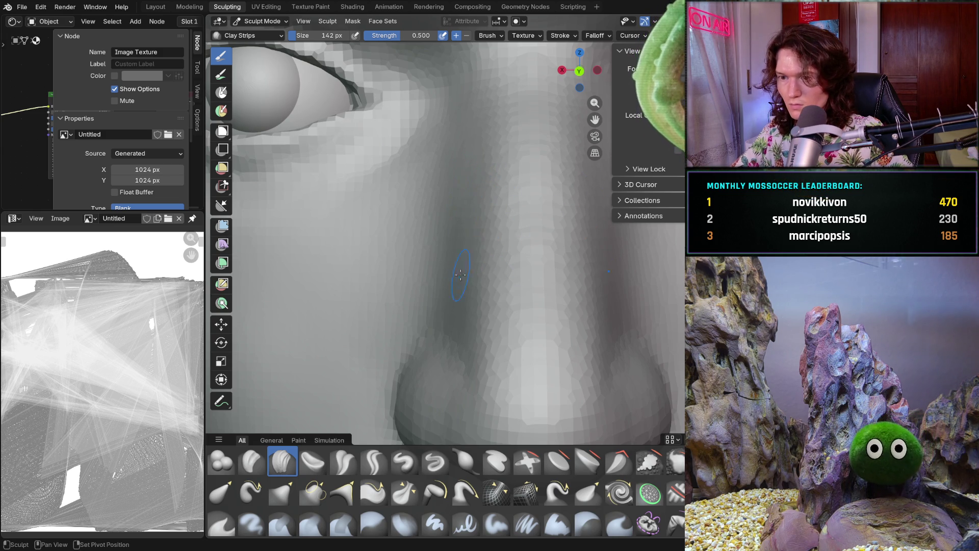
scroll(494, 287, down, 3)
scroll(494, 287, down, 3)
scroll(494, 286, down, 2)
mouse_move(498, 264)
middle_down()
mouse_move(521, 267)
mouse_move(496, 282)
middle_up()
scroll(496, 282, down, 3)
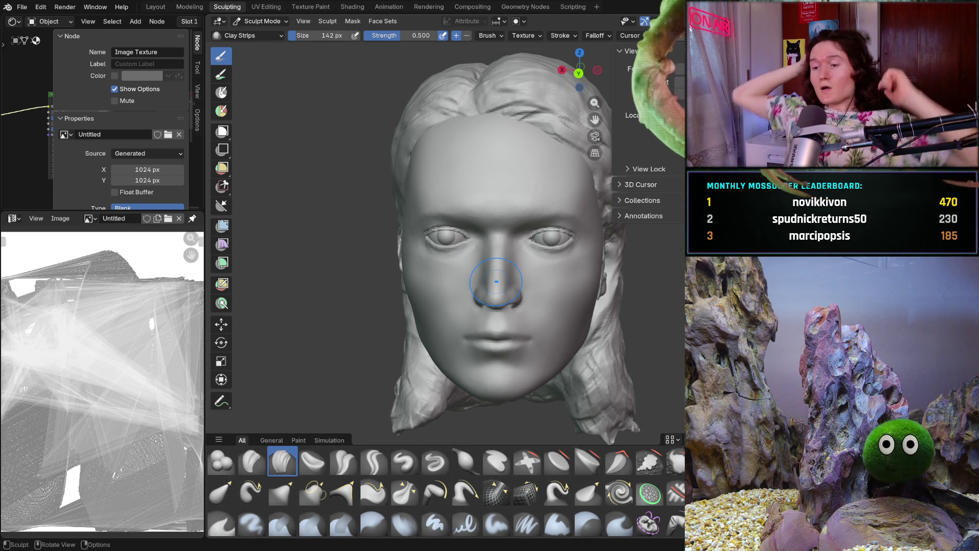
middle_drag(579, 348, 560, 337)
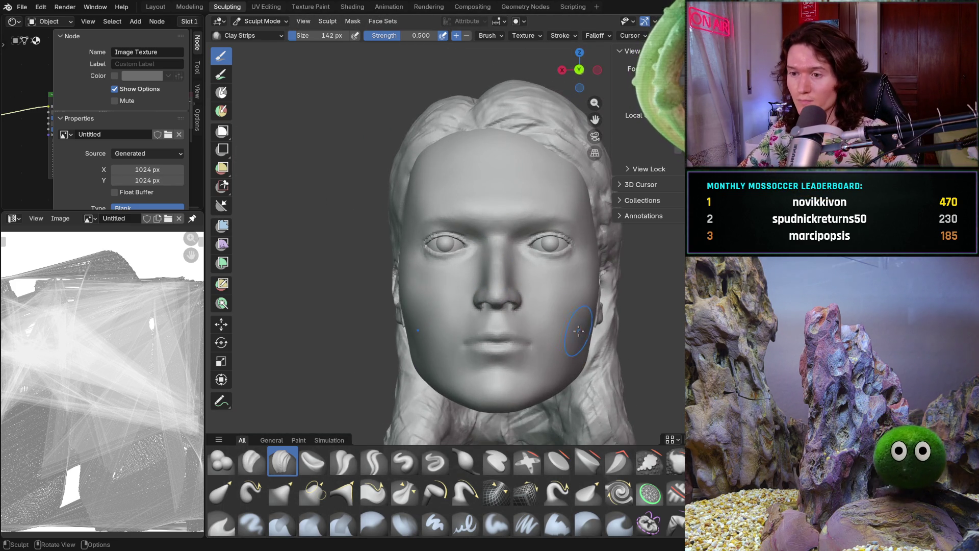
scroll(560, 337, up, 2)
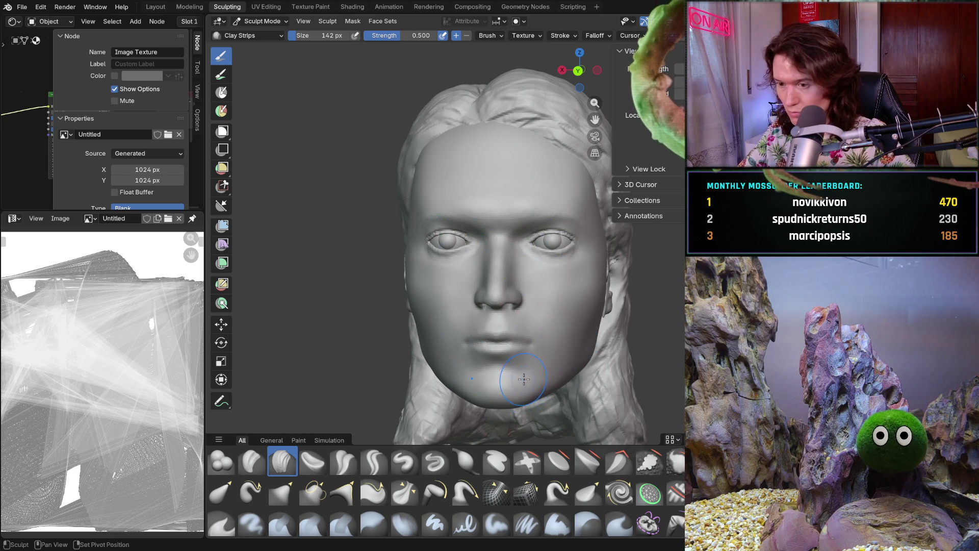
scroll(536, 348, up, 2)
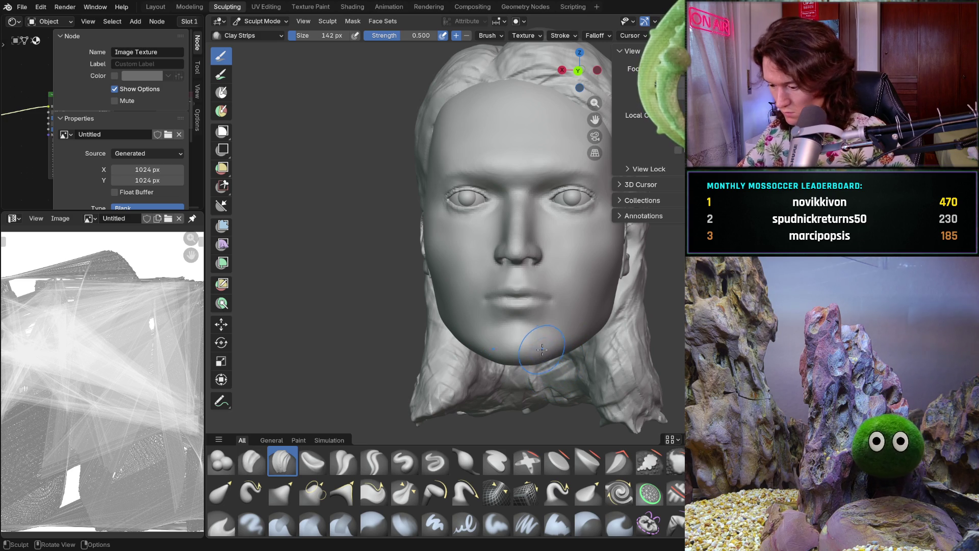
Switch to the Grab brush at 474 px radius and turn the head to frontal and profile views
key(g)
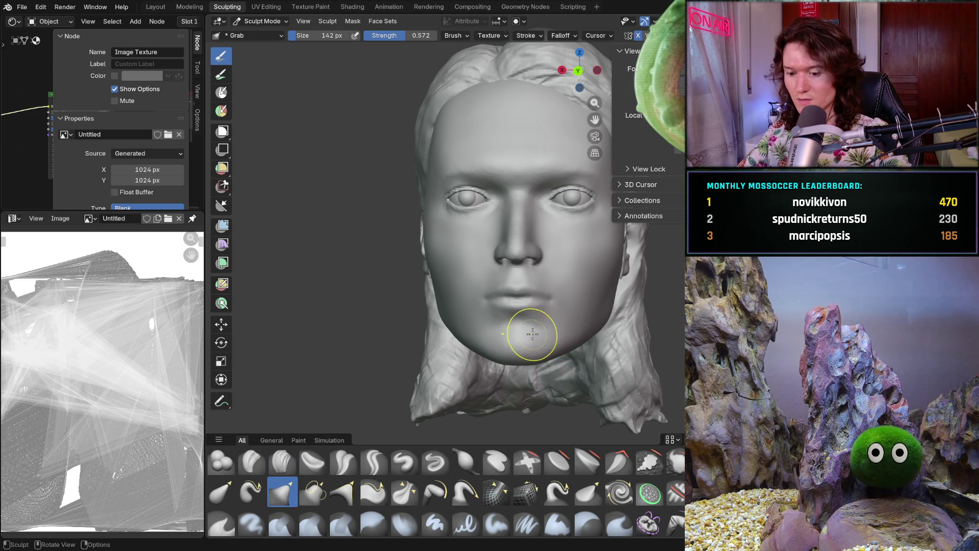
key(f)
click(536, 230)
shift+middle_drag(505, 155, 490, 145)
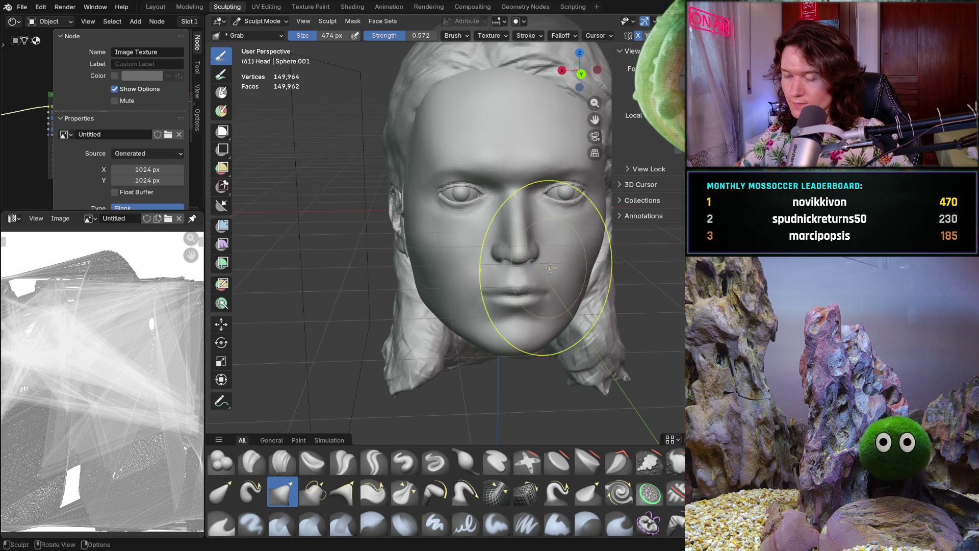
middle_drag(536, 246, 515, 285)
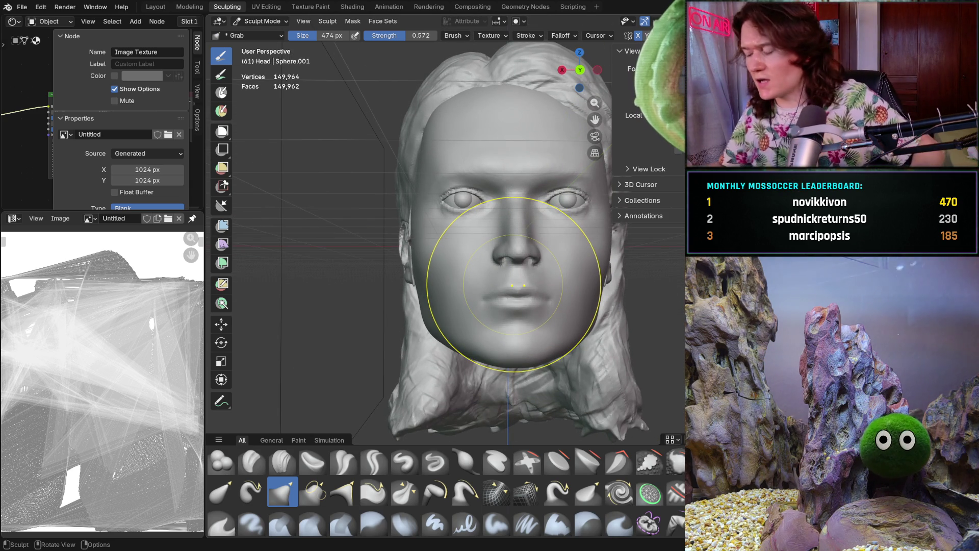
mouse_move(515, 285)
middle_down()
mouse_move(605, 284)
mouse_move(536, 285)
middle_up()
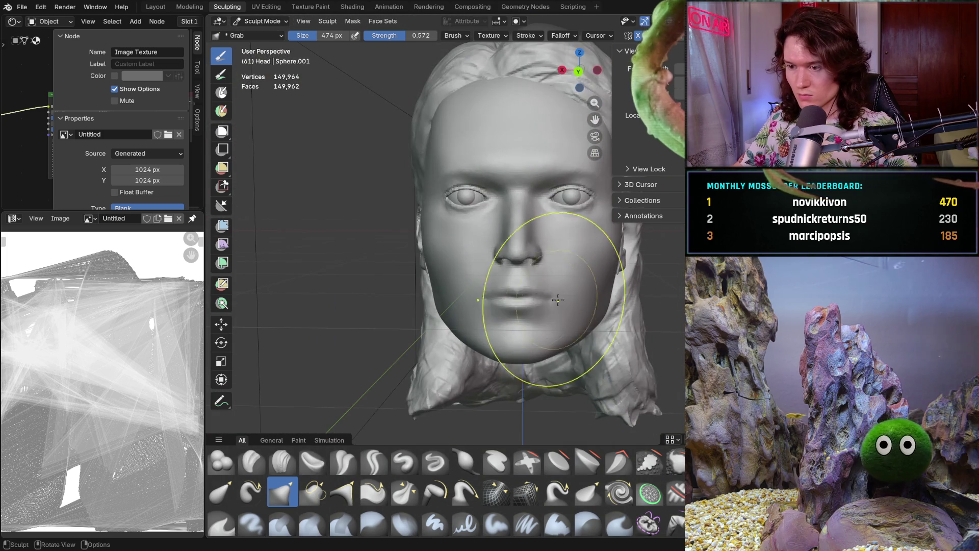
scroll(581, 287, up, 3)
scroll(582, 287, down, 1)
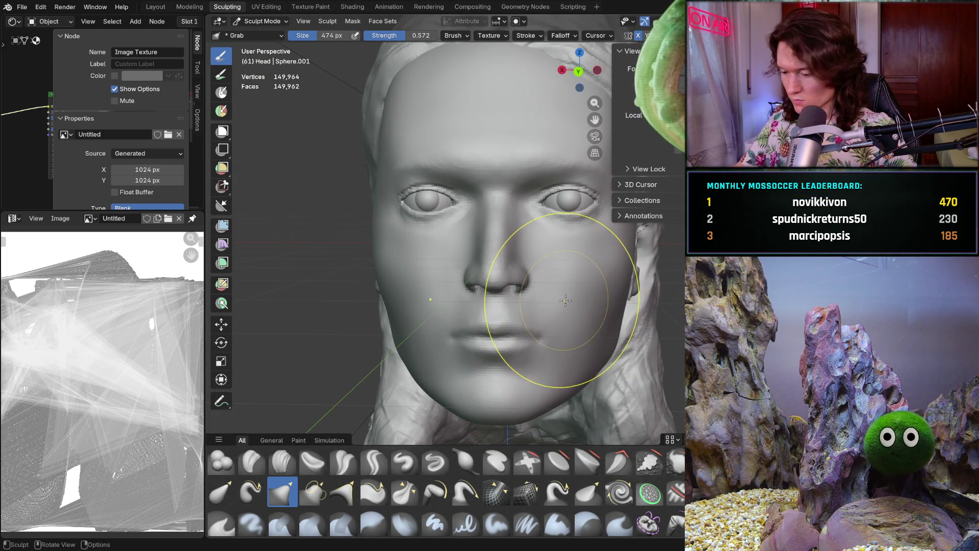
scroll(549, 317, down, 2)
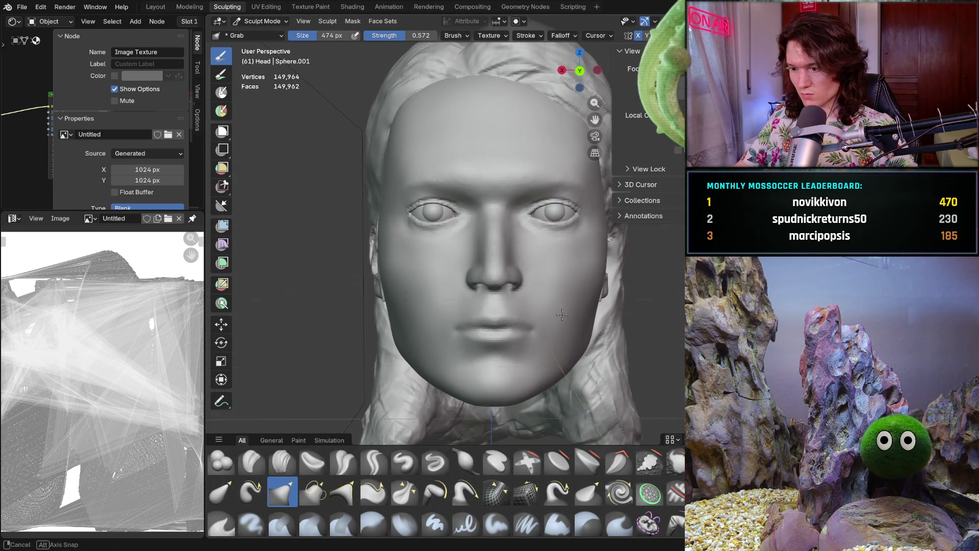
scroll(548, 325, up, 1)
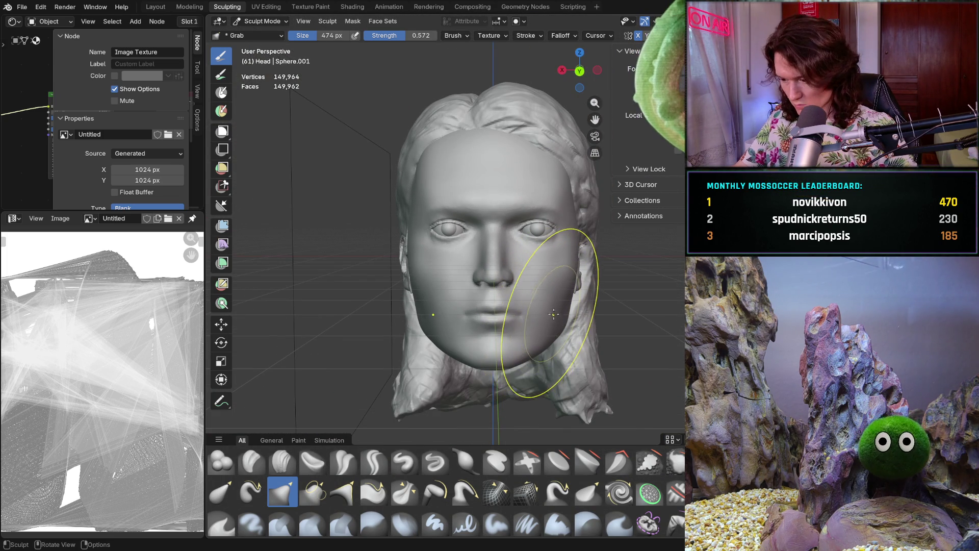
scroll(541, 299, up, 5)
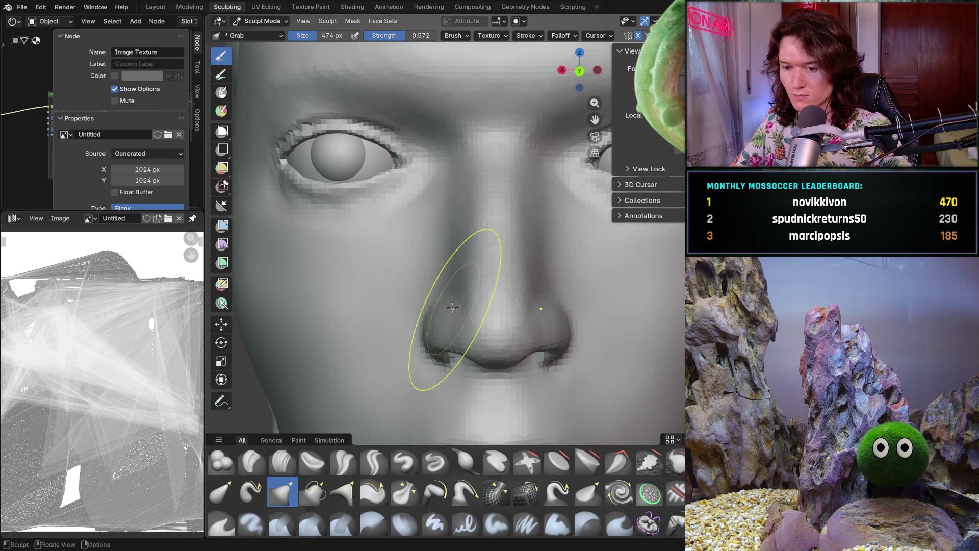
Return to the Clay Strips brush with its radius shrunk to 116 px
key(c)
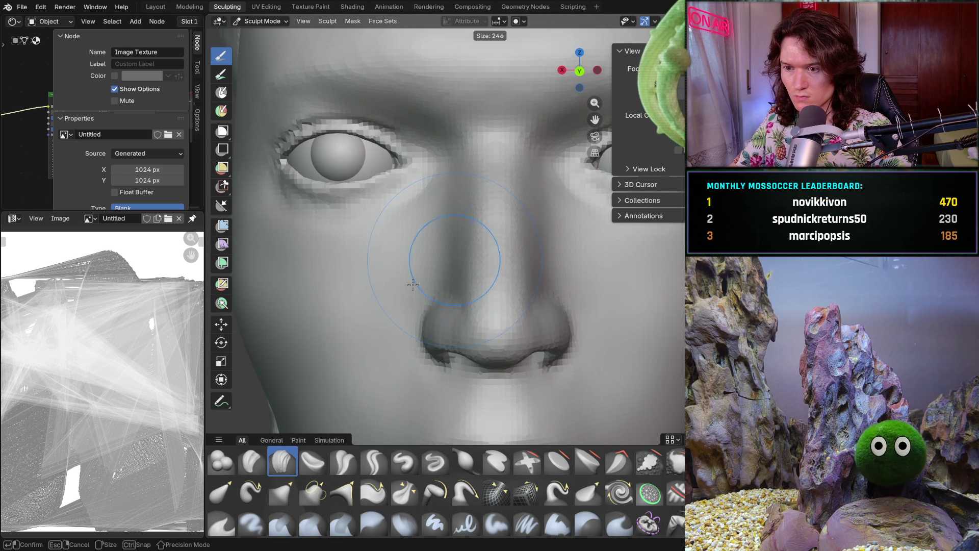
middle_drag(459, 283, 473, 289)
key(f)
click(466, 276)
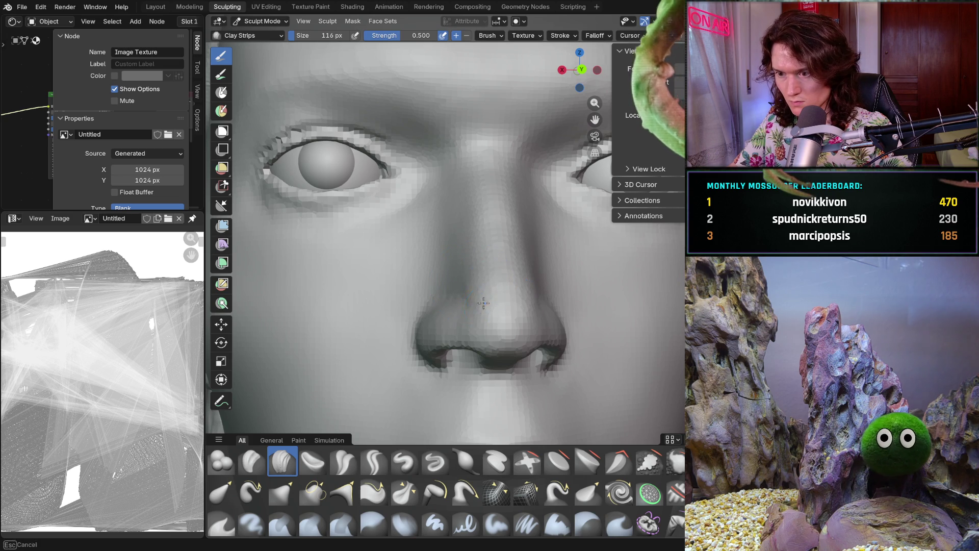
Add clay along the sides of the nose, then orbit the head back to face forward
middle_drag(482, 302, 475, 312)
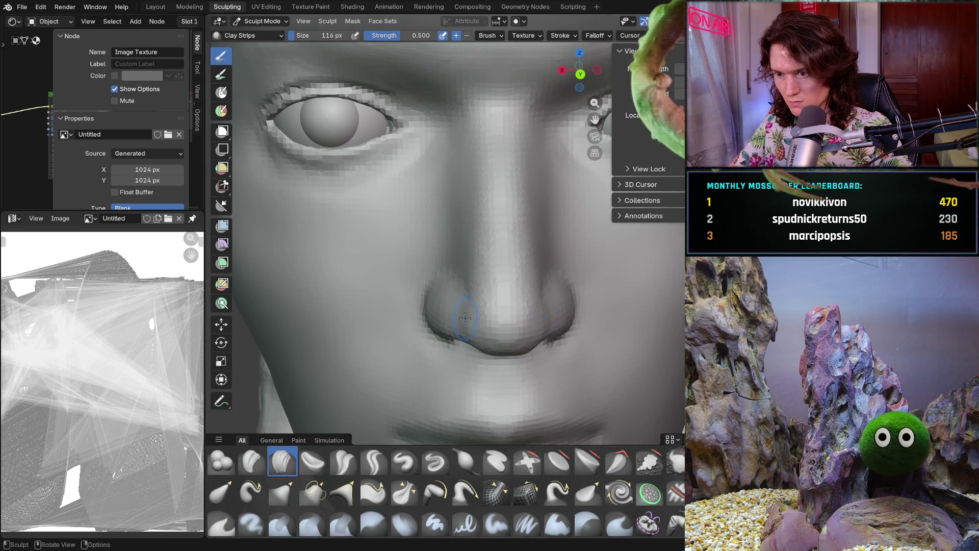
drag(472, 314, 464, 289)
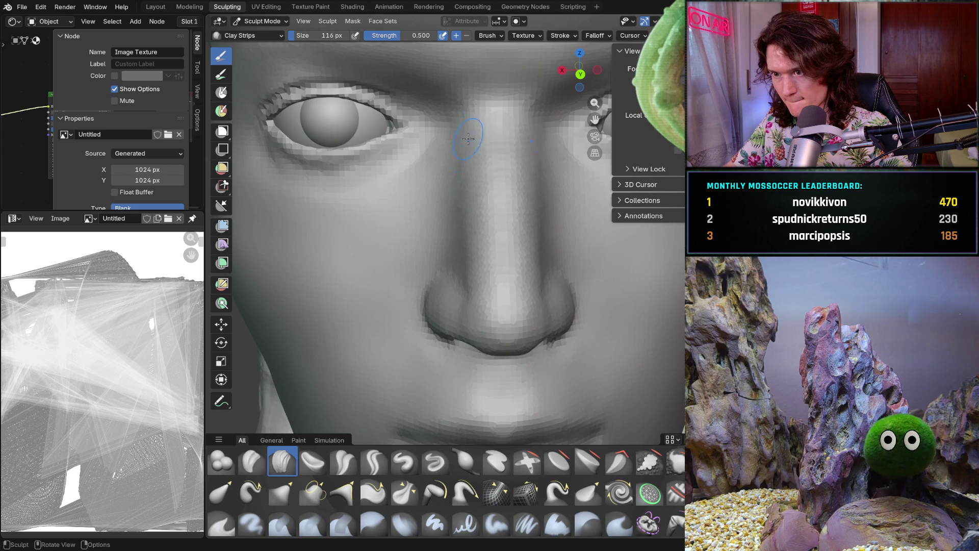
middle_drag(474, 126, 467, 153)
drag(458, 251, 448, 264)
scroll(460, 230, down, 4)
mouse_move(459, 229)
middle_down()
mouse_move(459, 169)
mouse_move(459, 229)
middle_up()
scroll(462, 245, up, 5)
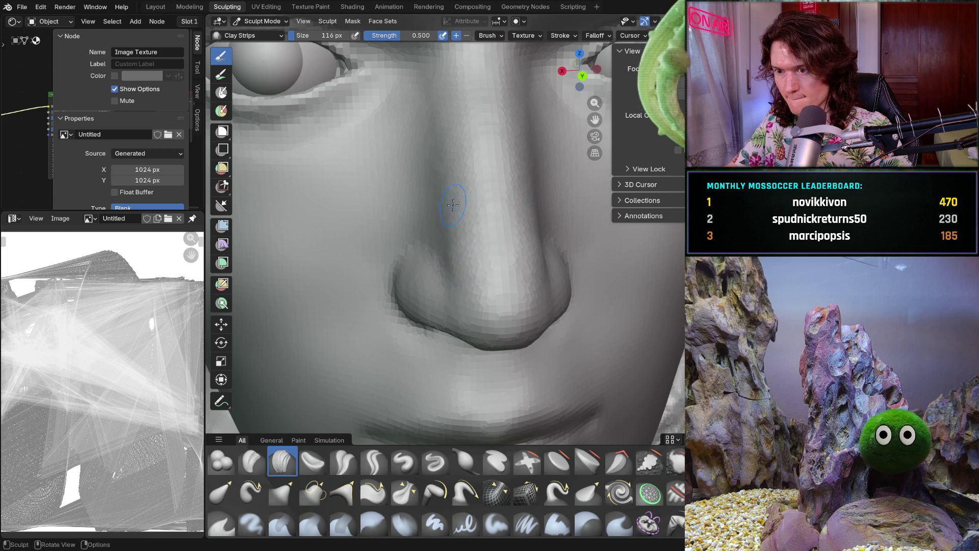
scroll(448, 151, down, 6)
middle_drag(474, 230, 493, 256)
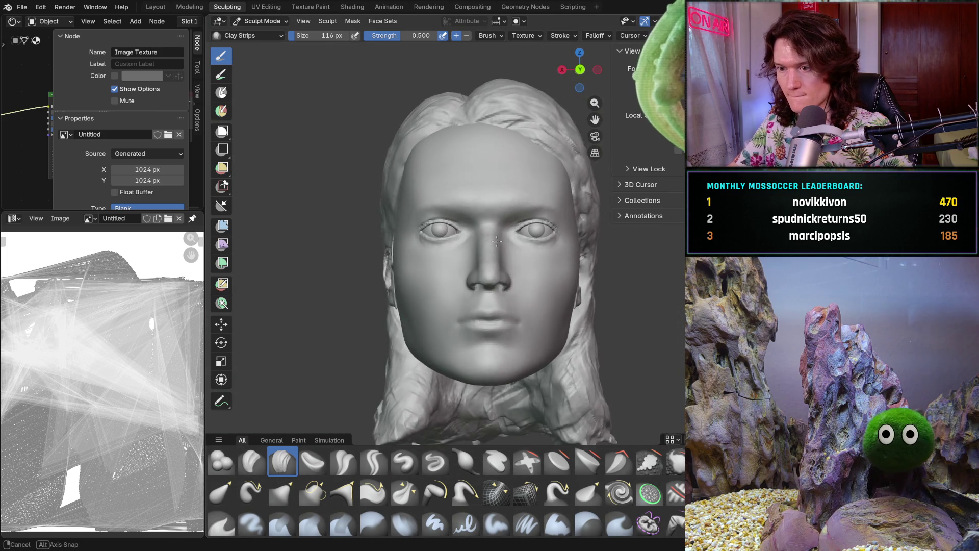
scroll(490, 253, up, 6)
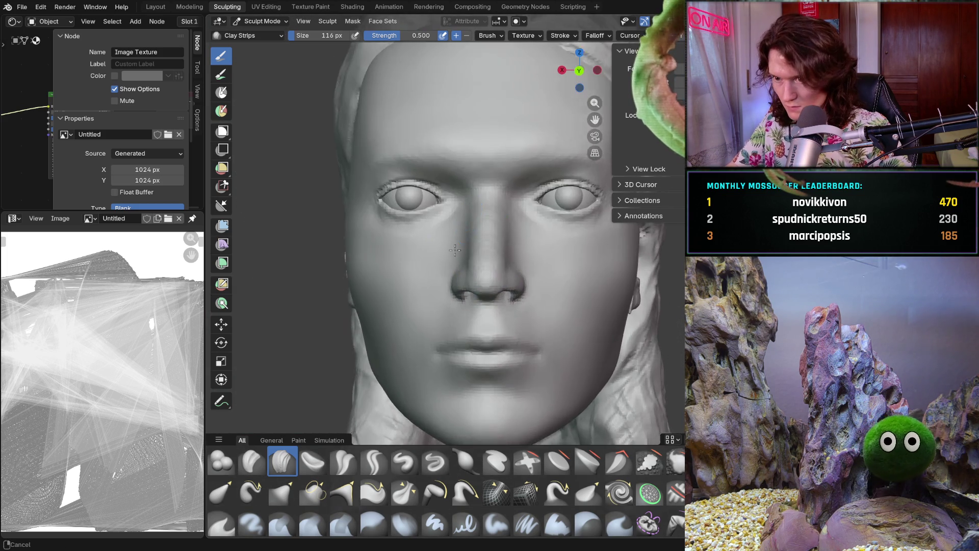
scroll(459, 222, up, 3)
In a three-quarter view, sculpt the nose-to-cheek junction, then return to the front view
mouse_move(449, 205)
middle_down()
mouse_move(467, 215)
mouse_move(514, 285)
mouse_move(473, 312)
middle_up()
scroll(474, 230, up, 3)
scroll(490, 299, up, 3)
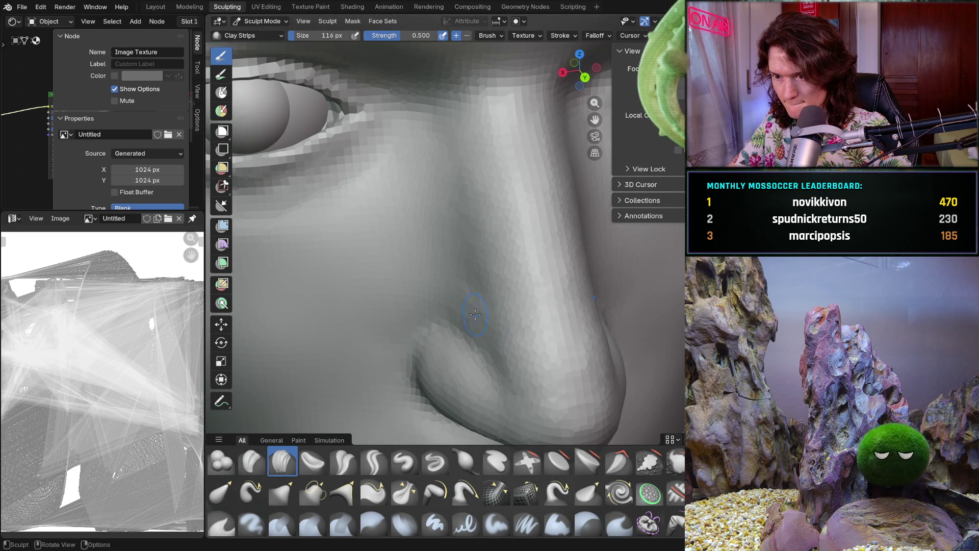
mouse_move(480, 266)
middle_down()
mouse_move(428, 260)
mouse_move(447, 277)
middle_up()
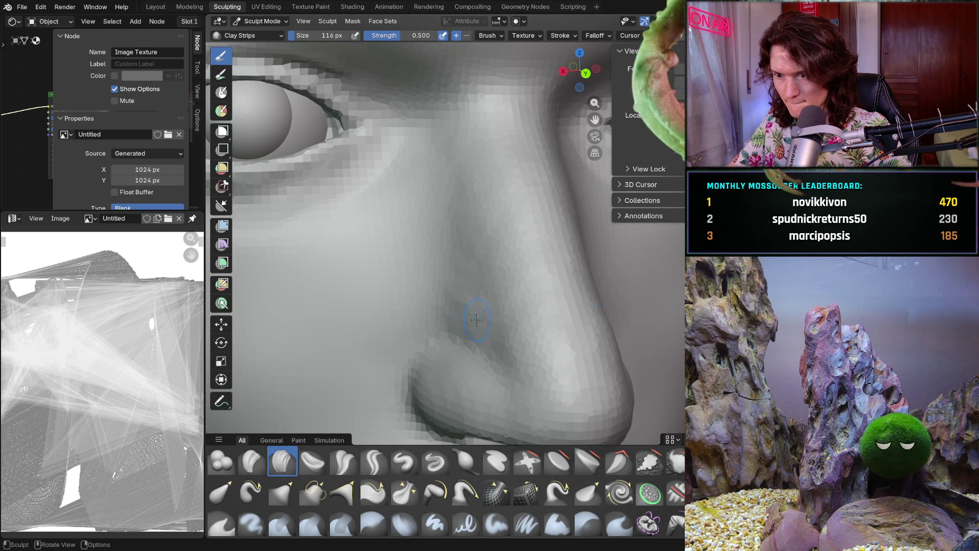
middle_drag(486, 324, 495, 280)
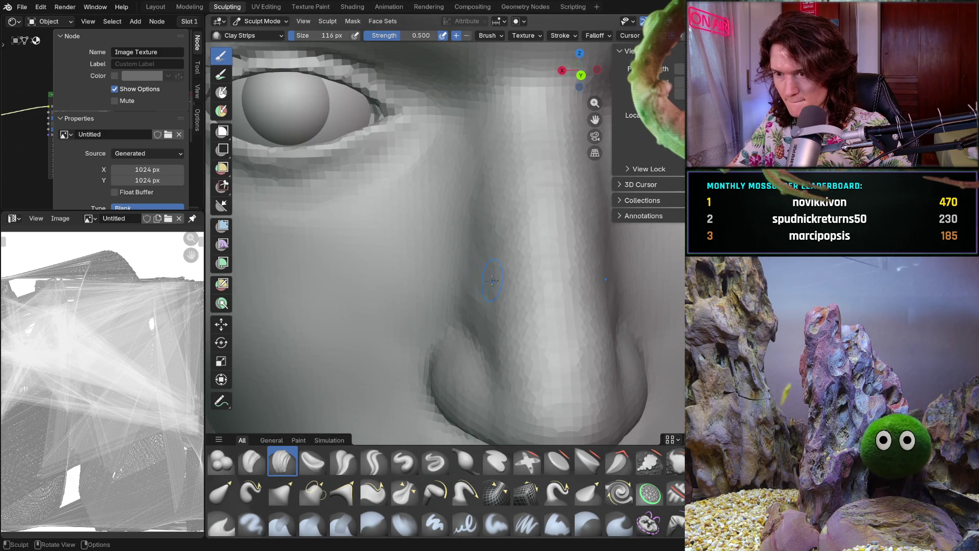
drag(491, 246, 460, 274)
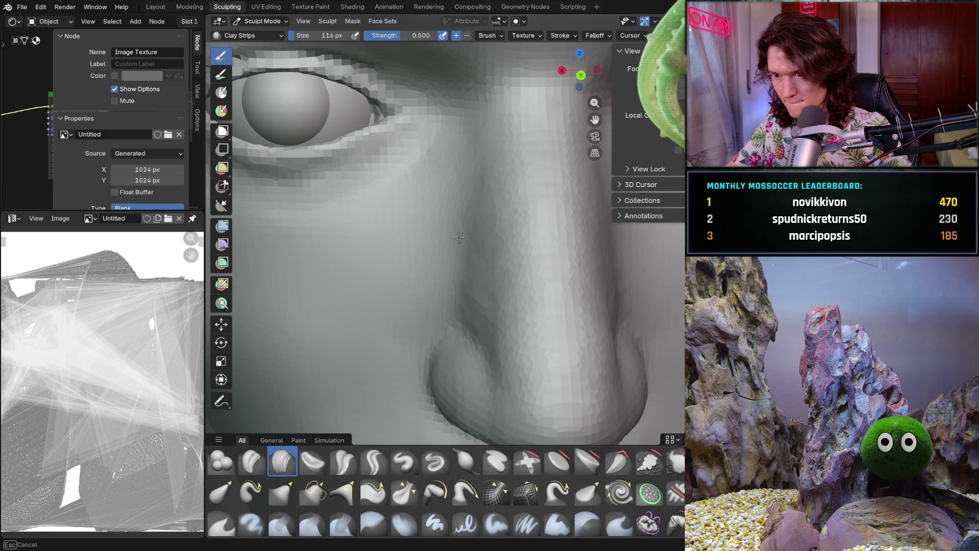
middle_drag(495, 205, 475, 229)
scroll(479, 233, up, 3)
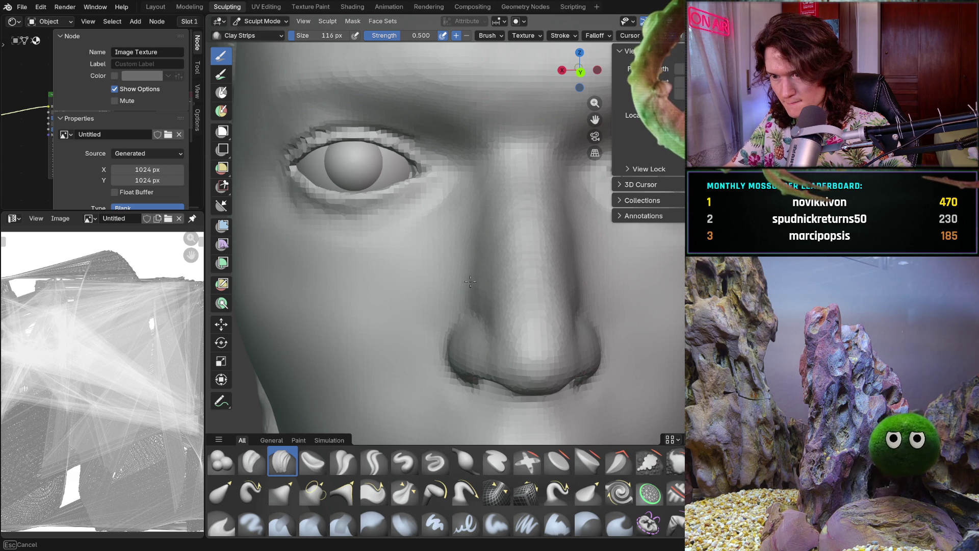
scroll(473, 257, down, 6)
shift+middle_drag(490, 260, 471, 306)
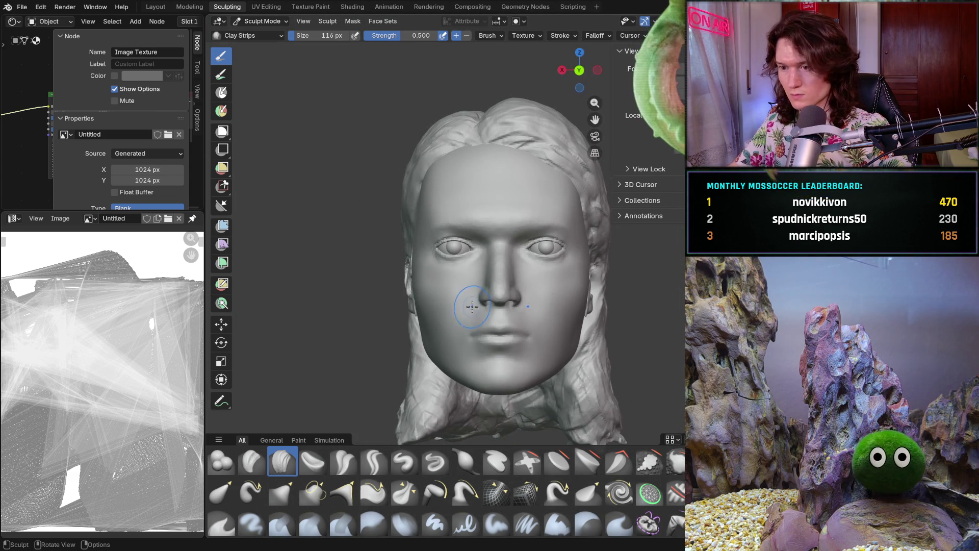
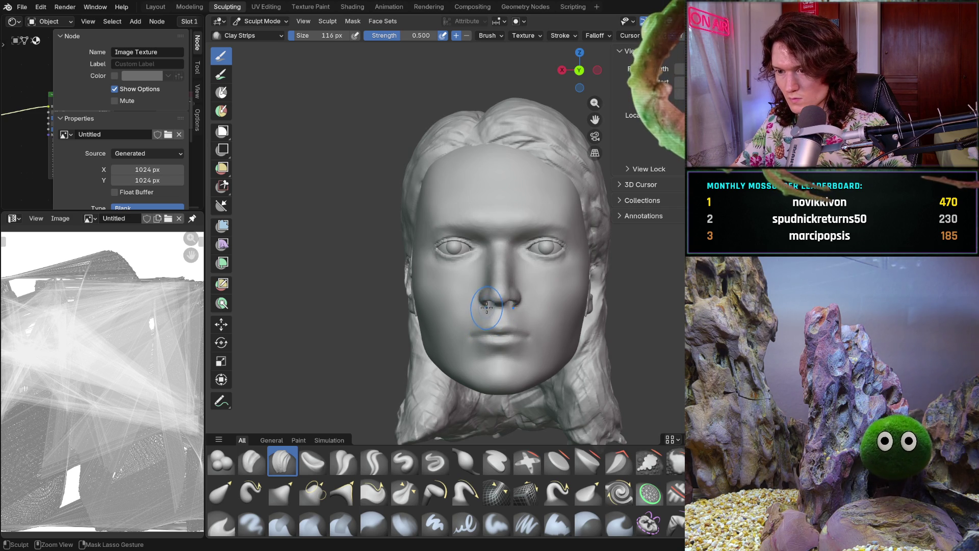
scroll(517, 312, up, 3)
scroll(535, 269, up, 3)
Add Clay Strips along the nose bridge near the eye and down the side of the nose
drag(497, 298, 500, 292)
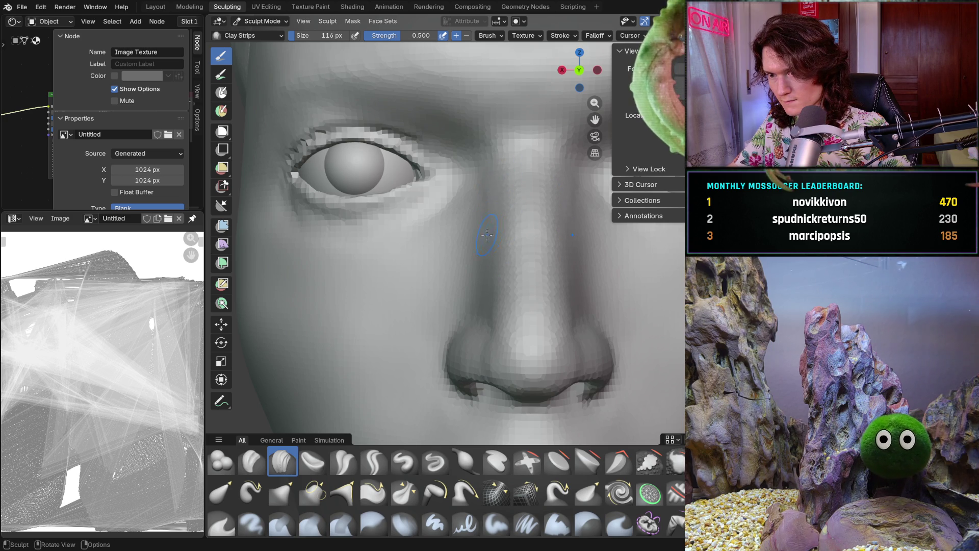
scroll(487, 235, down, 3)
scroll(459, 276, up, 5)
drag(451, 285, 465, 307)
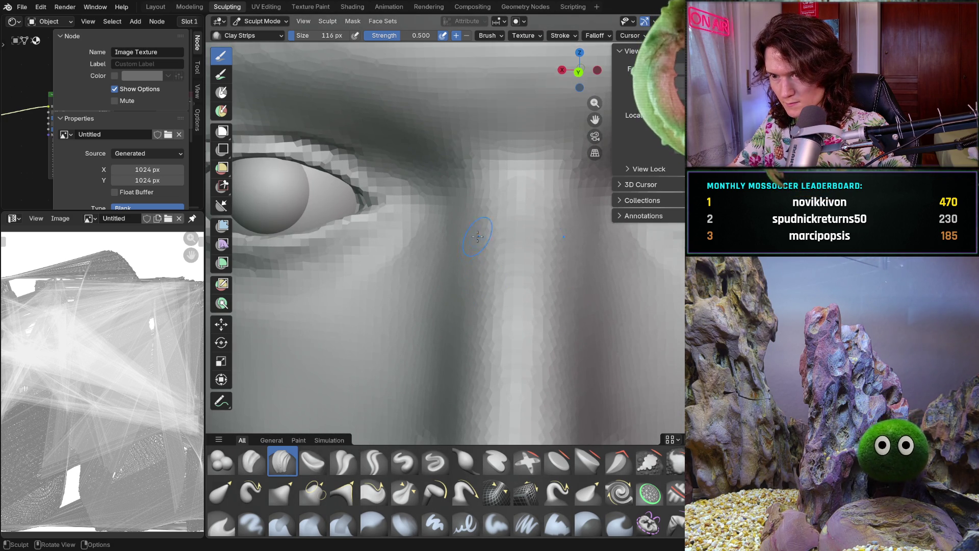
drag(472, 243, 473, 246)
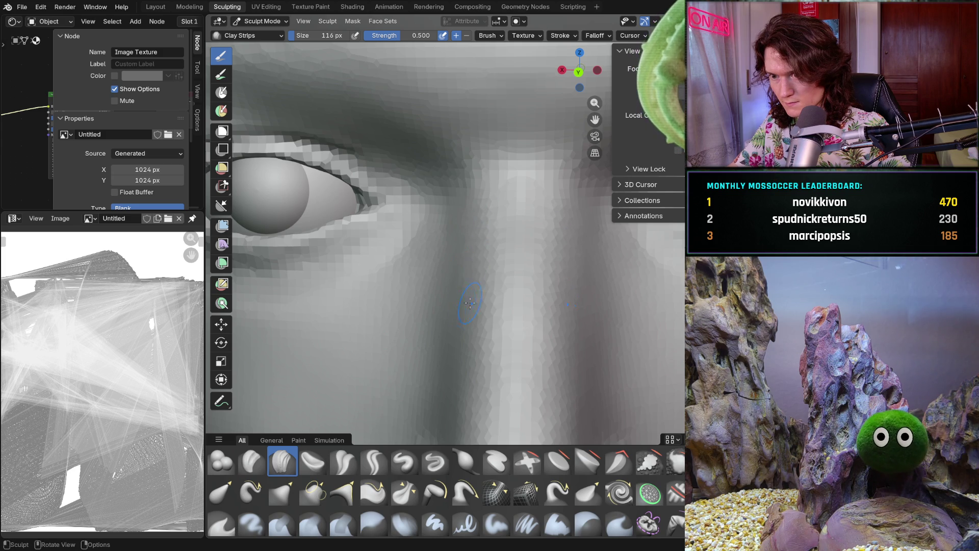
scroll(465, 305, down, 4)
scroll(470, 320, up, 1)
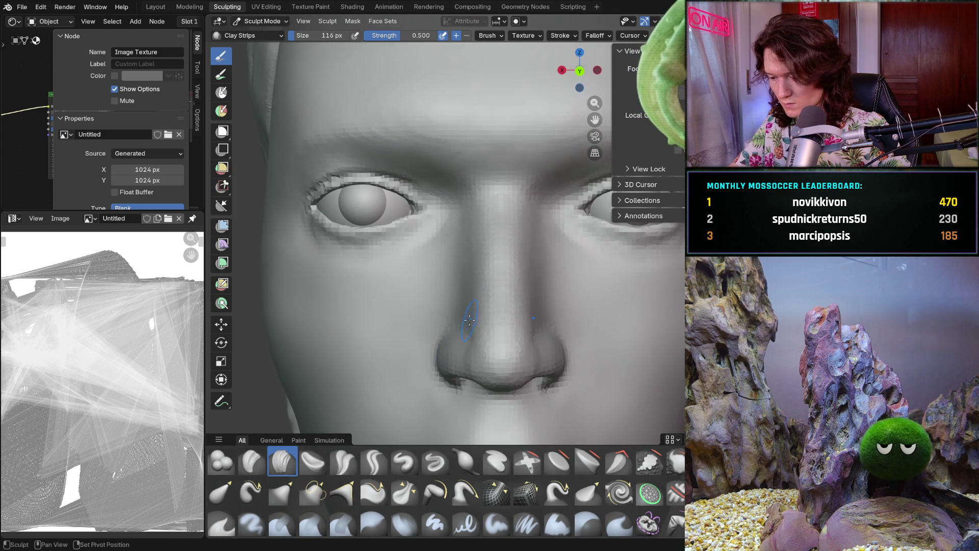
middle_drag(470, 320, 487, 299)
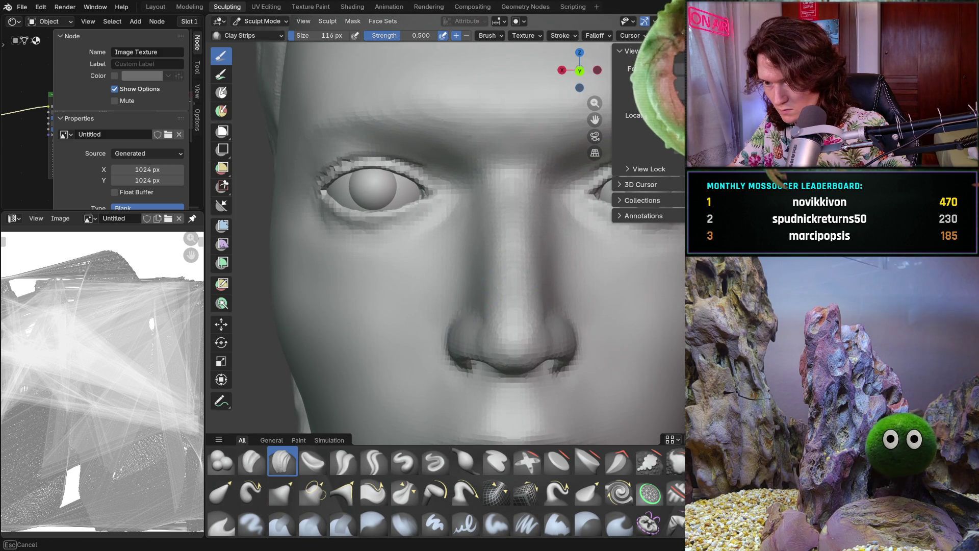
scroll(489, 285, up, 1)
mouse_move(474, 253)
mouse_down()
mouse_move(467, 227)
mouse_move(492, 237)
mouse_up()
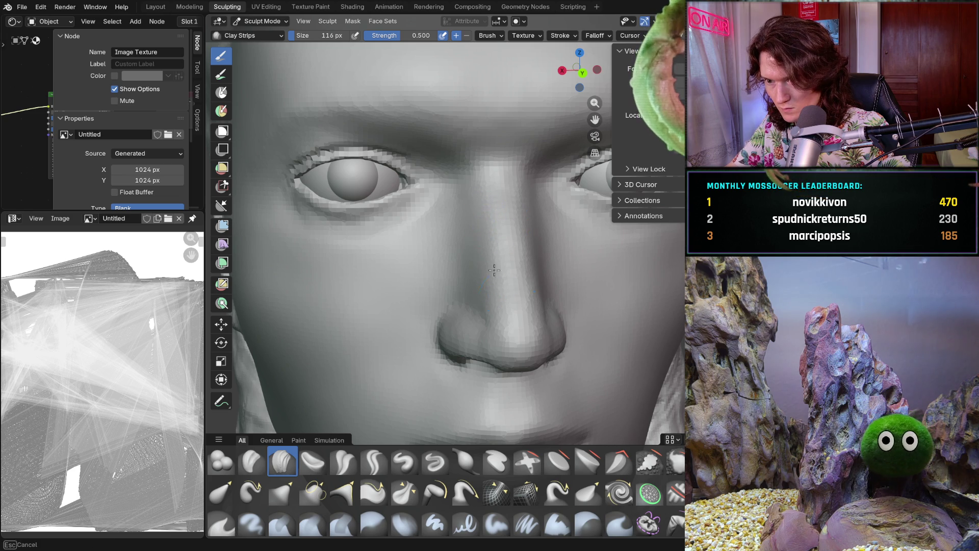
middle_drag(481, 258, 488, 279)
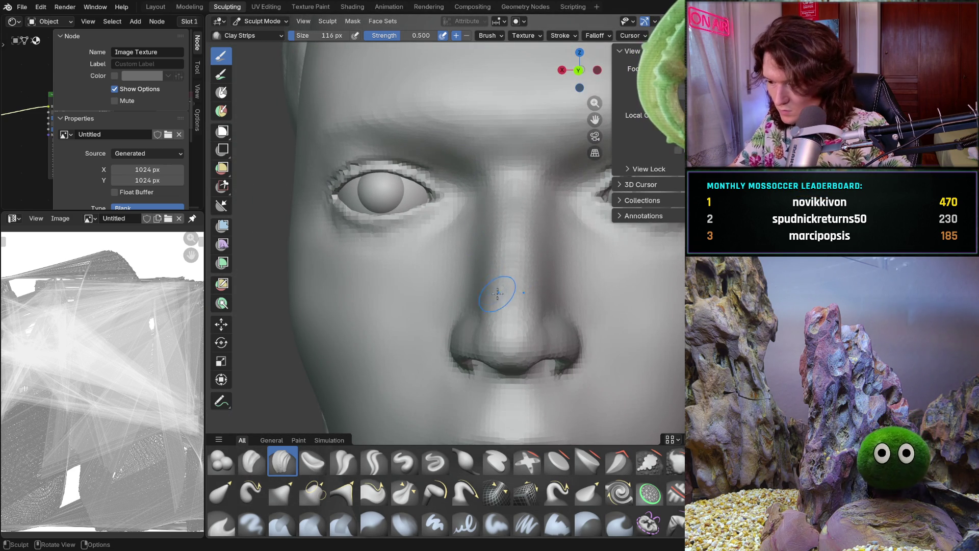
scroll(496, 290, down, 5)
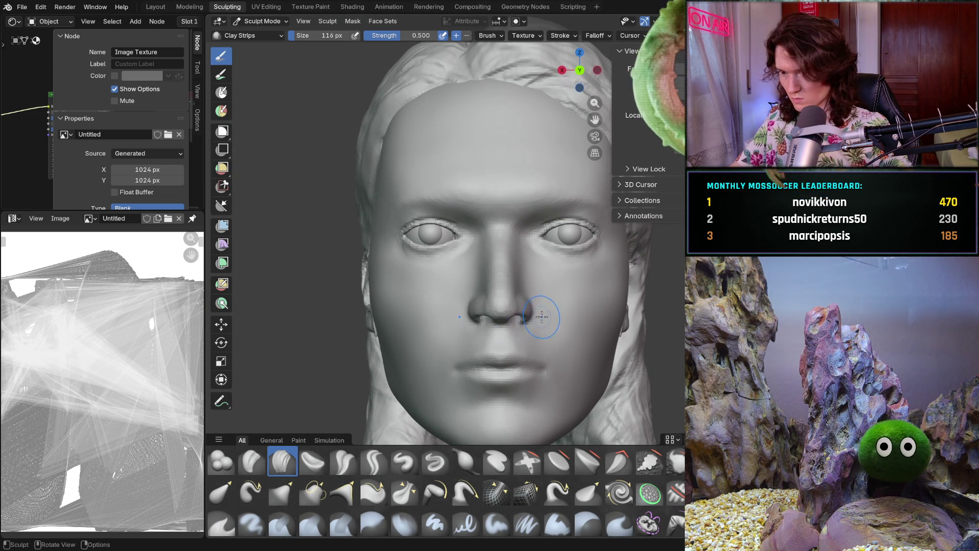
scroll(501, 261, up, 3)
middle_drag(509, 264, 490, 283)
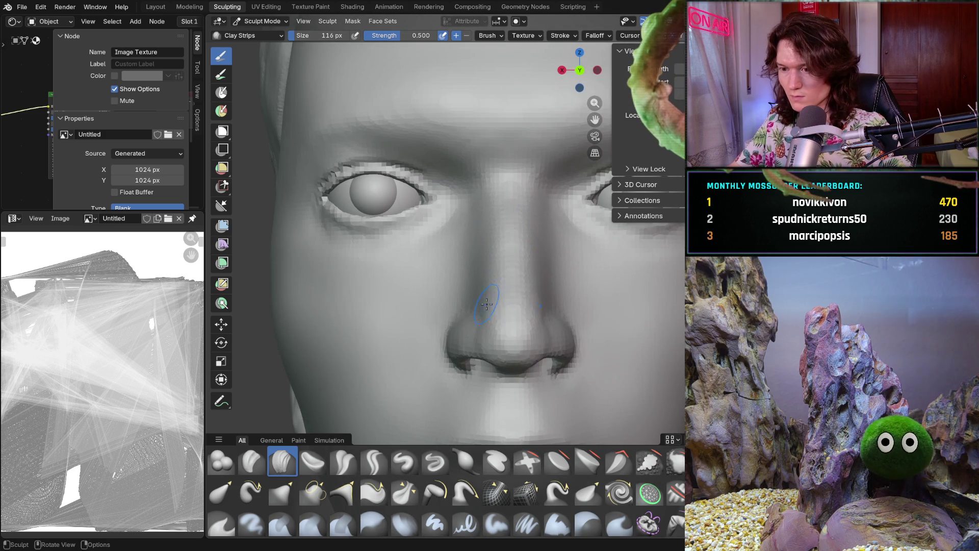
scroll(490, 283, up, 2)
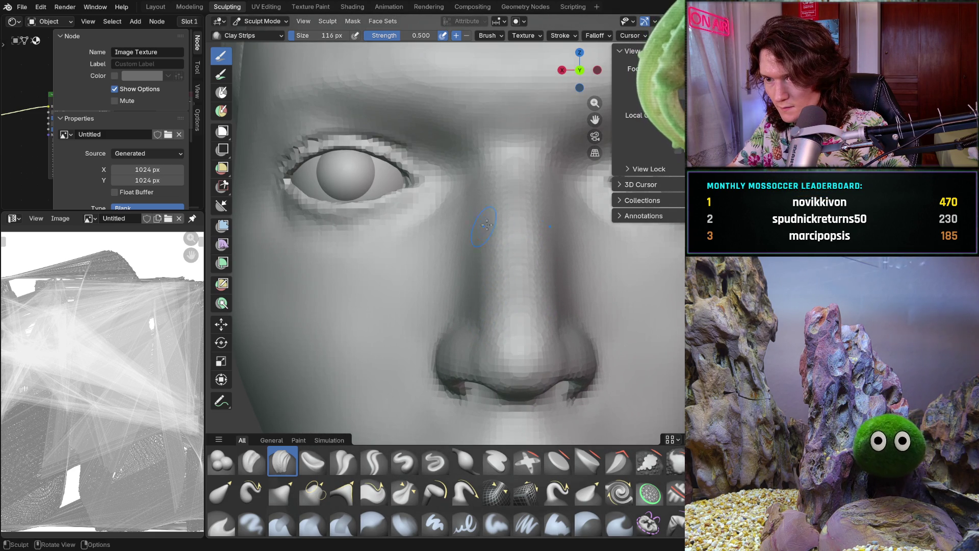
Build up clay near the brow, the nose side from below and beside the left nostril
mouse_move(477, 222)
mouse_down()
mouse_move(482, 198)
mouse_move(491, 205)
mouse_up()
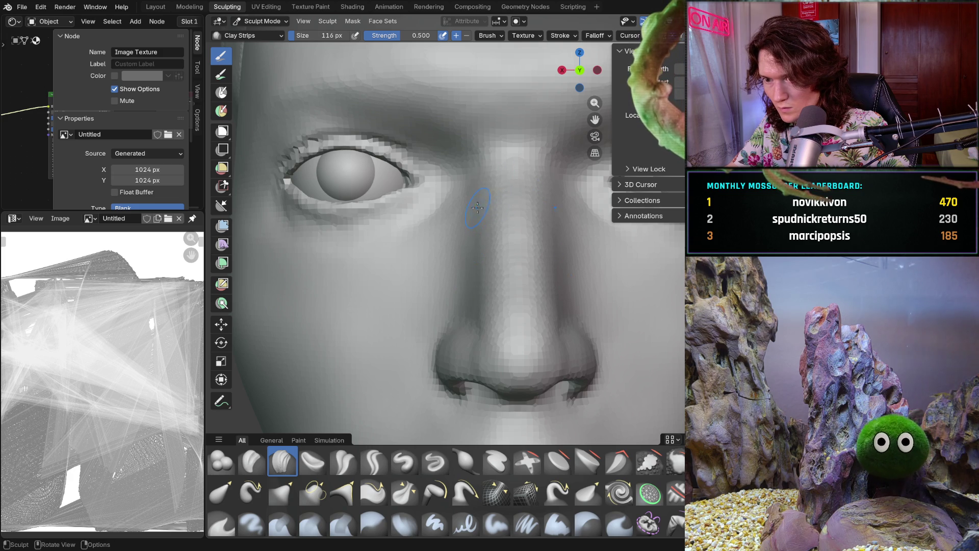
drag(476, 241, 475, 189)
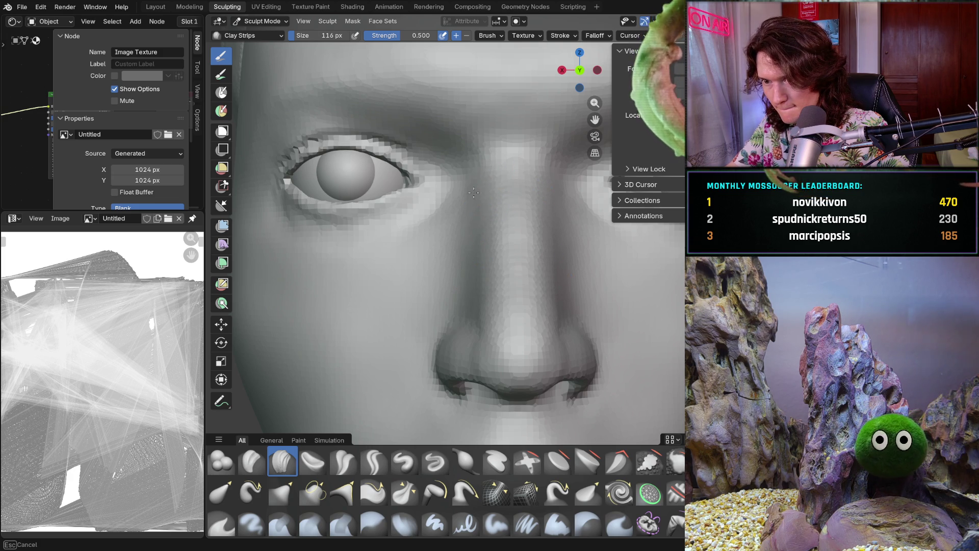
middle_drag(475, 303, 461, 275)
drag(461, 294, 454, 279)
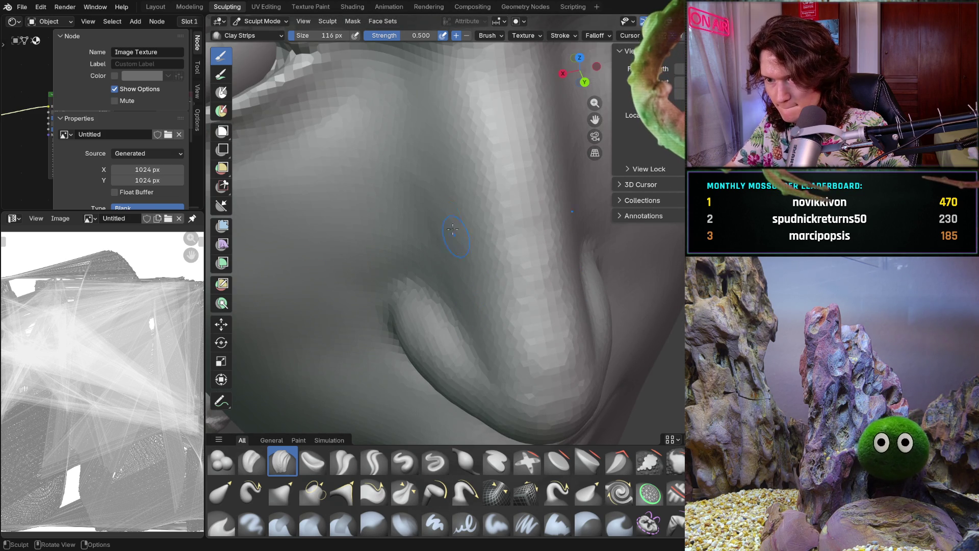
drag(446, 192, 433, 258)
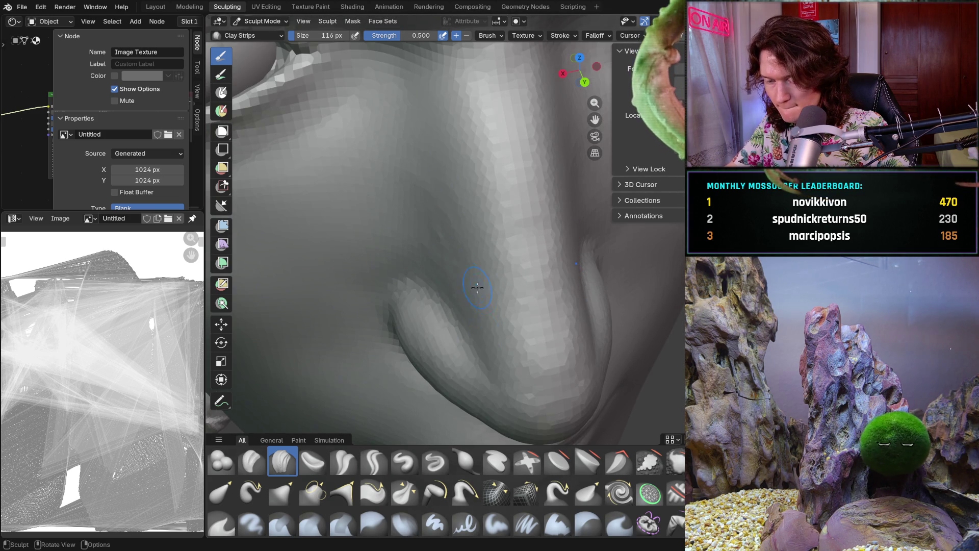
middle_drag(453, 290, 451, 299)
scroll(456, 339, up, 6)
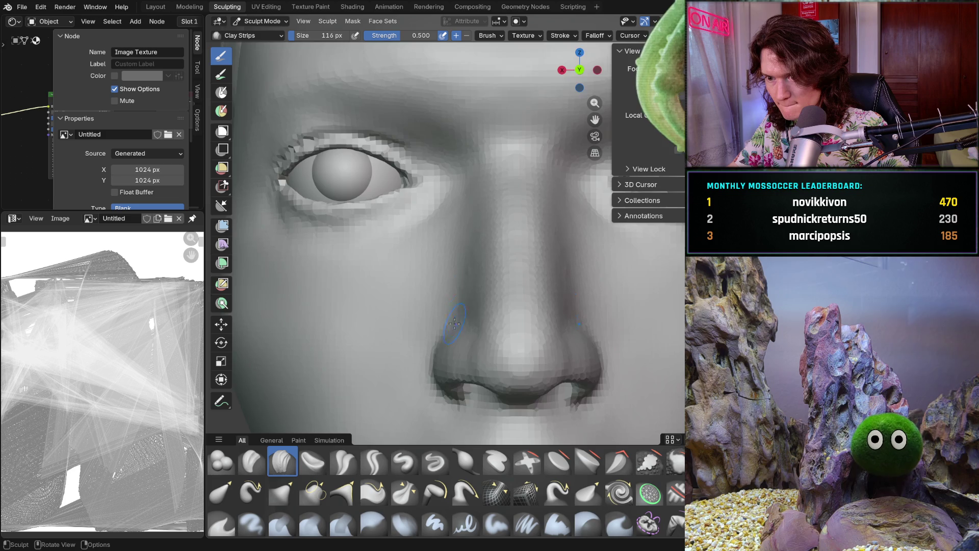
drag(458, 275, 459, 264)
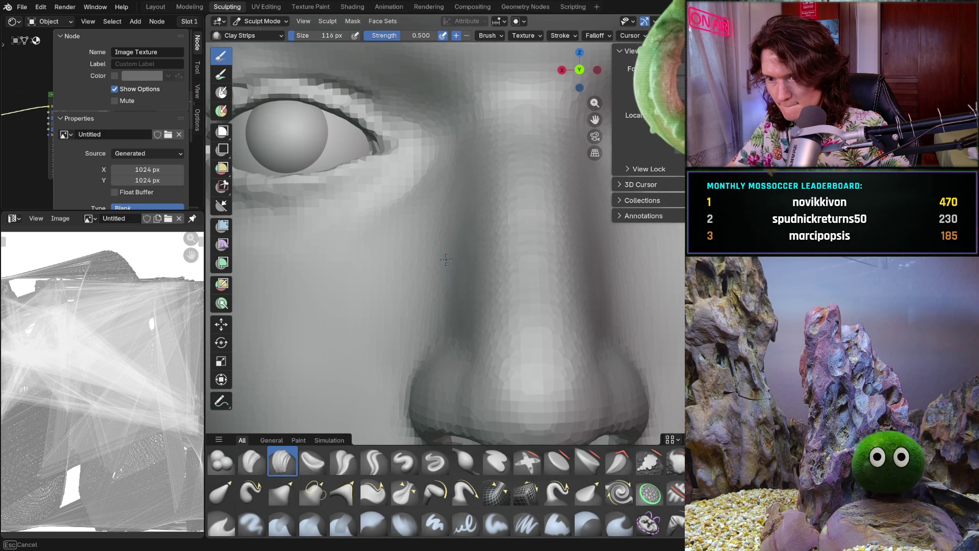
drag(462, 251, 460, 291)
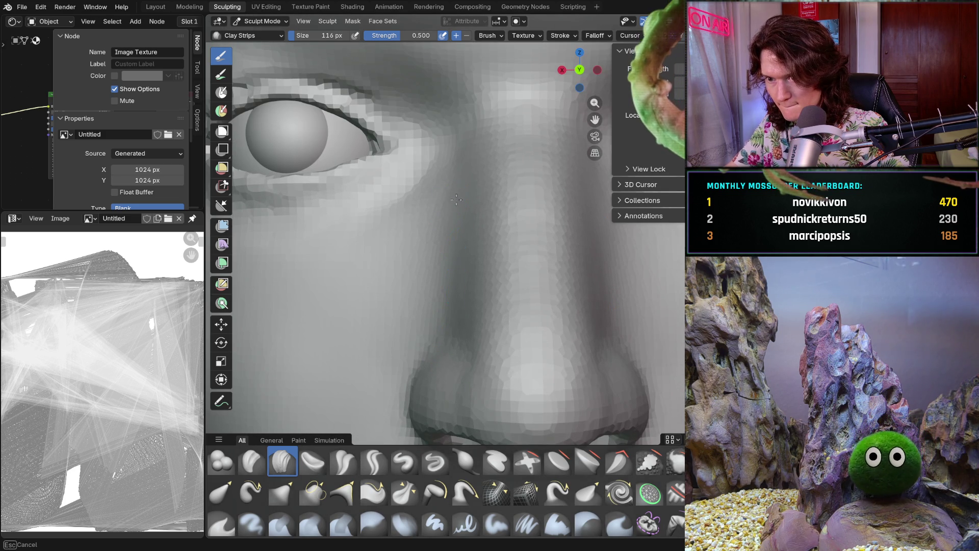
middle_drag(466, 207, 556, 295)
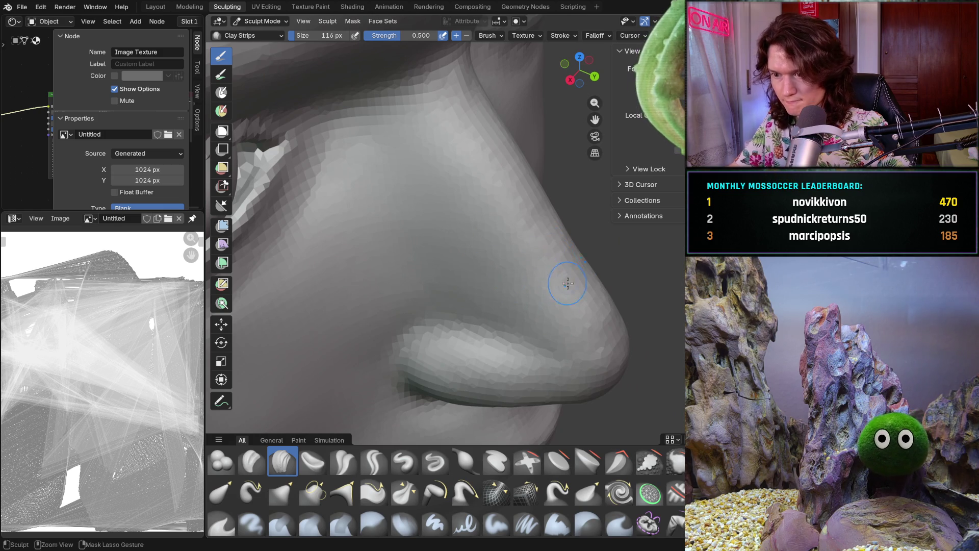
scroll(566, 278, up, 1)
middle_drag(585, 339, 490, 306)
scroll(487, 310, down, 2)
scroll(488, 307, up, 1)
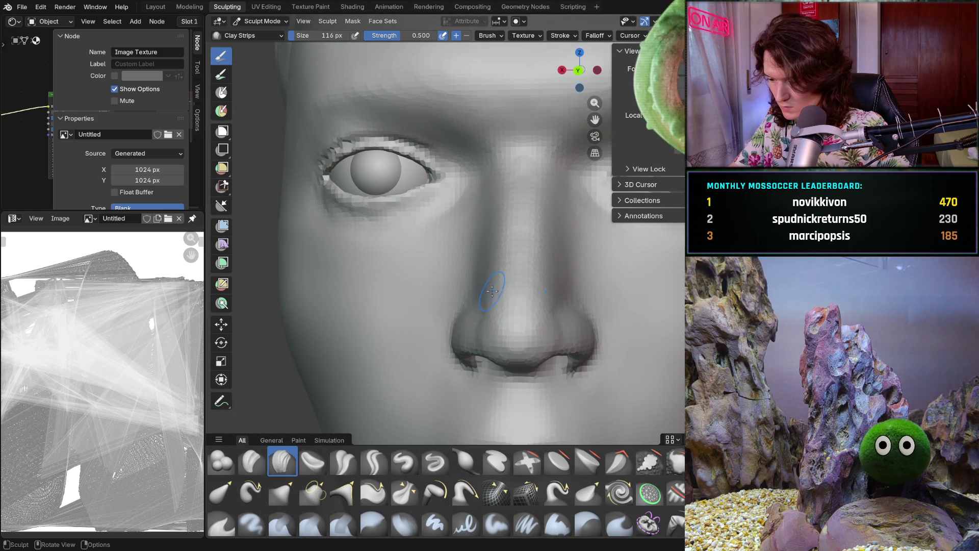
middle_drag(545, 257, 505, 312)
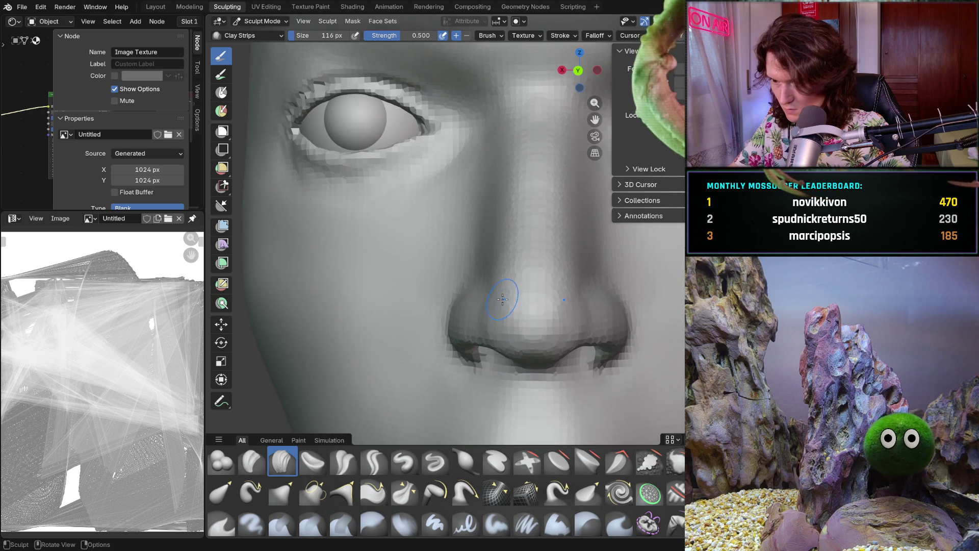
scroll(503, 306, up, 4)
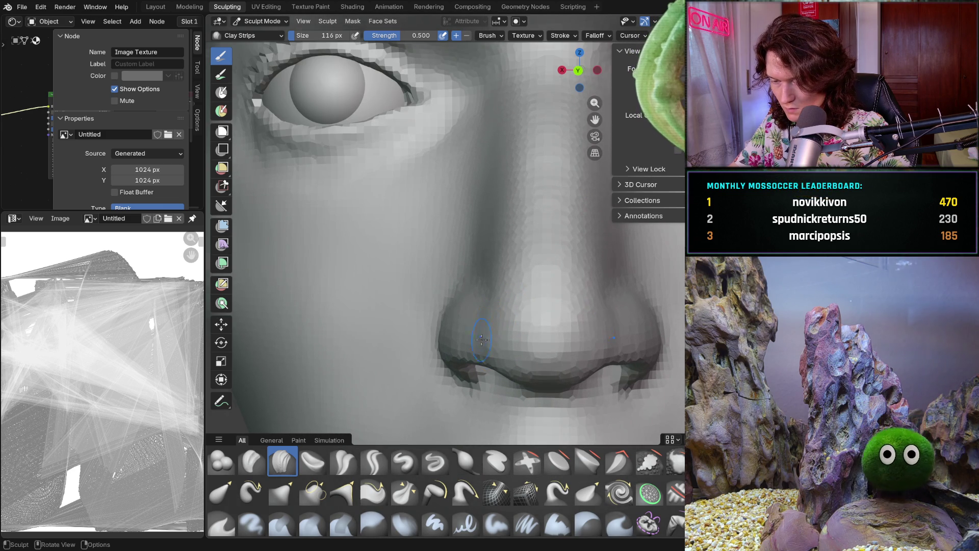
scroll(483, 322, up, 1)
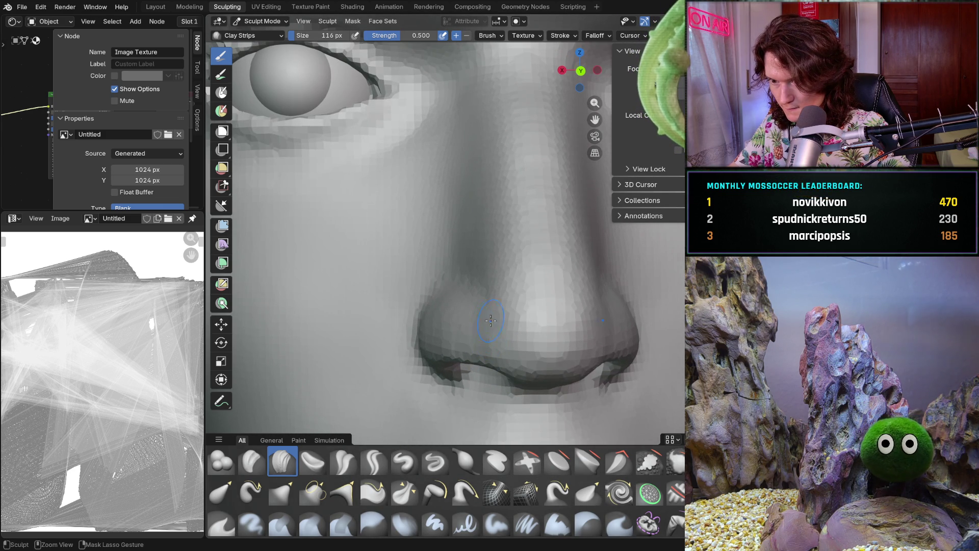
scroll(503, 297, down, 4)
scroll(515, 329, up, 4)
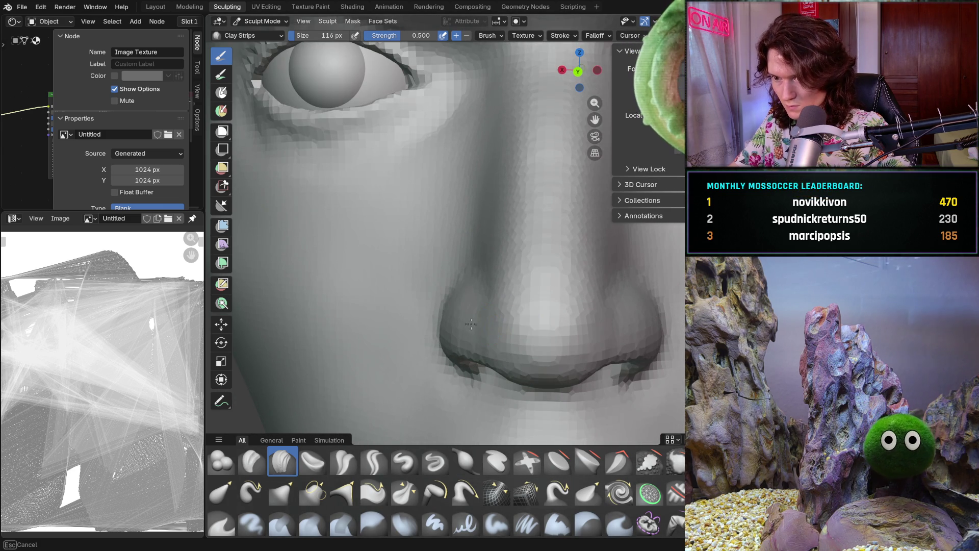
scroll(489, 333, down, 4)
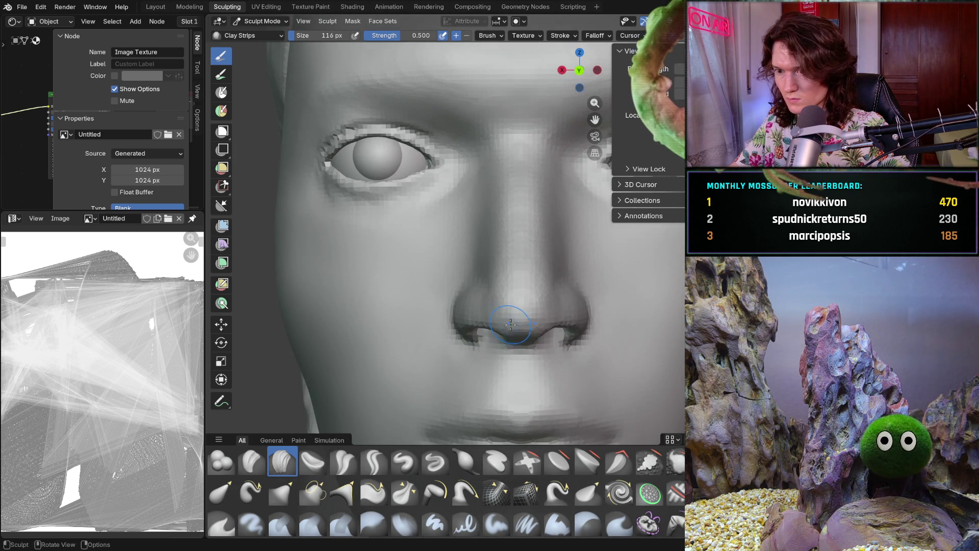
scroll(531, 253, up, 3)
scroll(531, 253, down, 4)
middle_drag(521, 292, 500, 325)
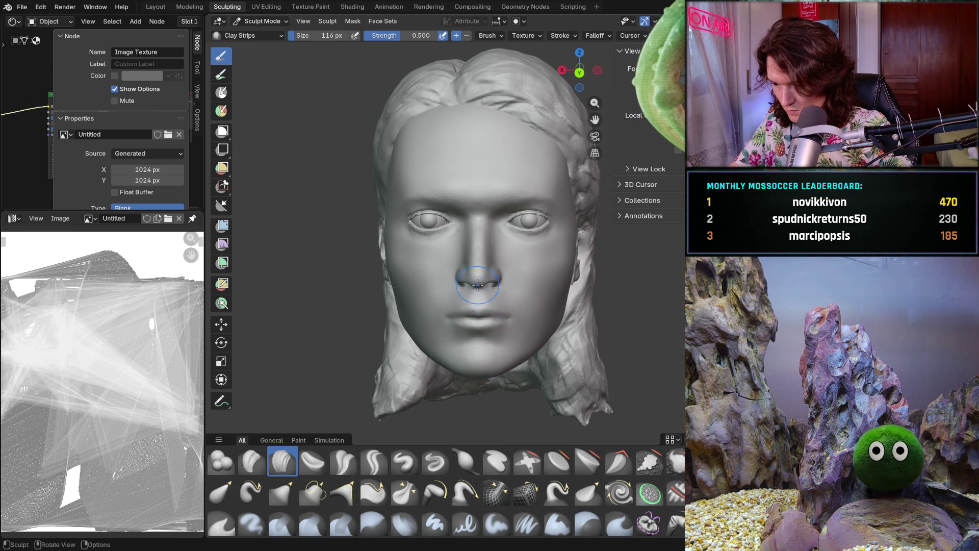
scroll(476, 249, up, 4)
scroll(476, 249, up, 3)
scroll(508, 246, up, 3)
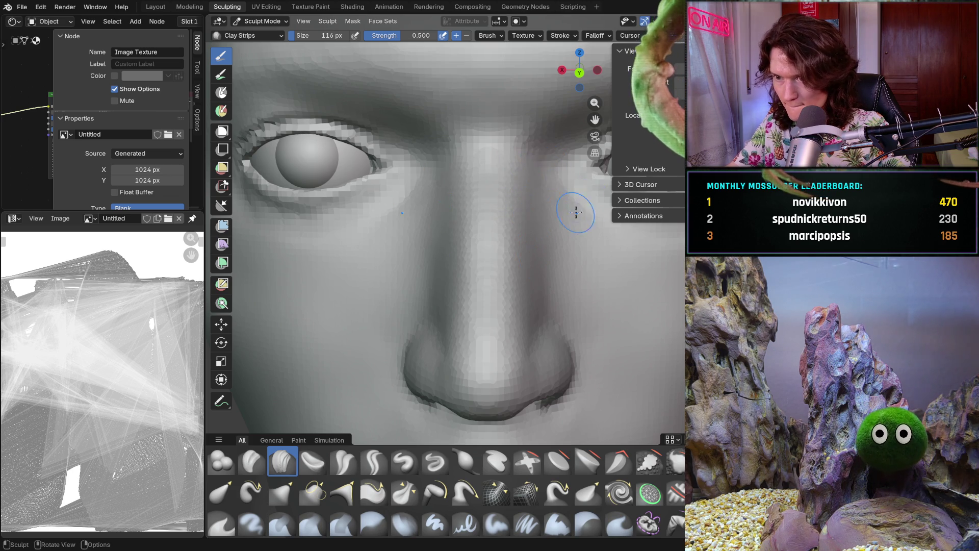
middle_drag(585, 208, 540, 176)
mouse_move(521, 282)
middle_down()
mouse_move(491, 335)
mouse_move(474, 306)
middle_up()
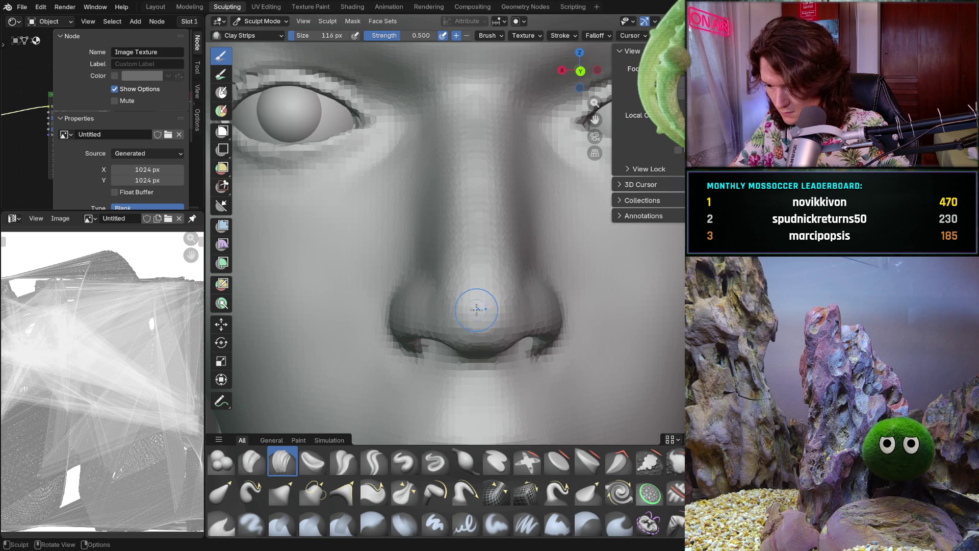
scroll(441, 326, up, 3)
scroll(441, 327, up, 2)
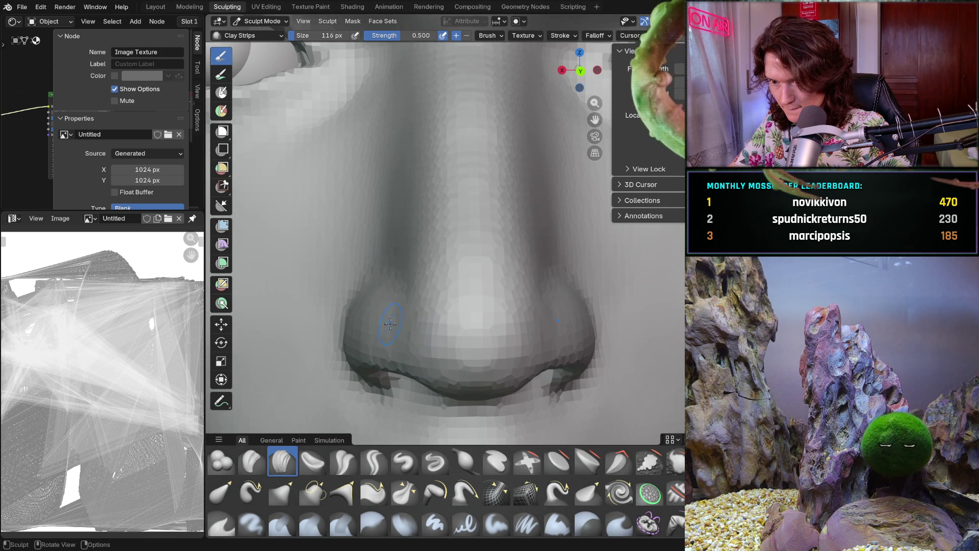
middle_drag(392, 355, 459, 329)
scroll(479, 343, up, 3)
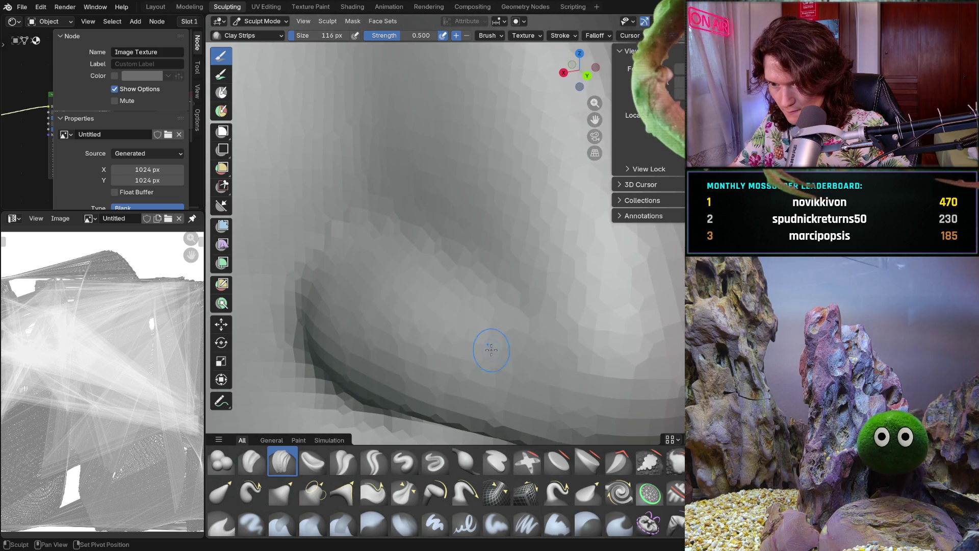
scroll(521, 379, down, 4)
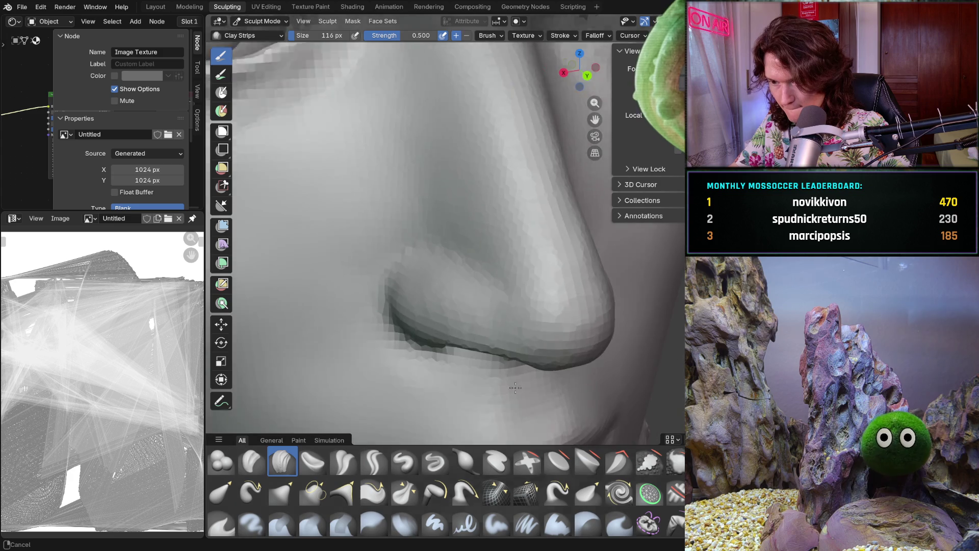
mouse_move(520, 367)
middle_down()
mouse_move(505, 329)
mouse_move(510, 385)
middle_up()
scroll(504, 312, up, 4)
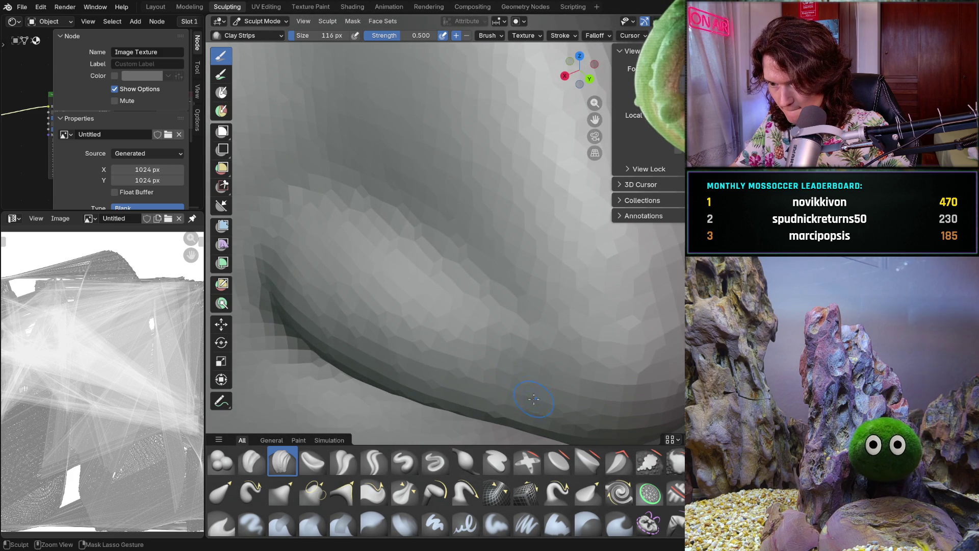
scroll(510, 385, down, 3)
middle_drag(428, 306, 497, 377)
scroll(496, 377, down, 3)
scroll(525, 390, up, 4)
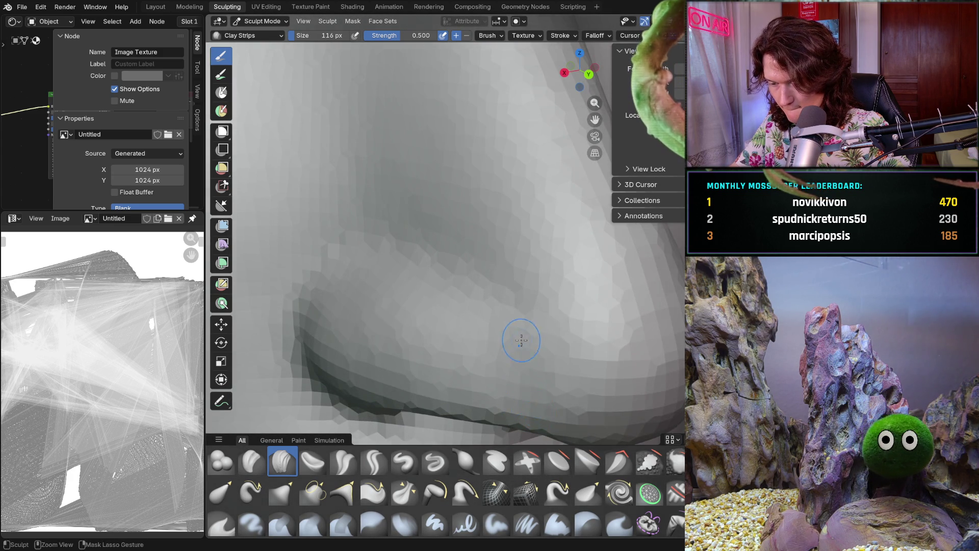
scroll(540, 417, down, 5)
middle_drag(460, 306, 501, 357)
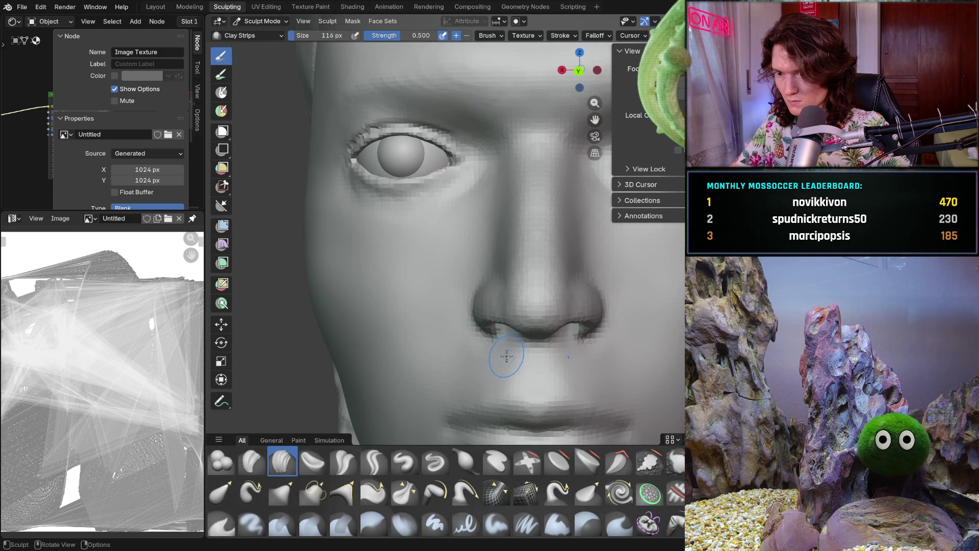
scroll(505, 360, up, 4)
scroll(520, 337, up, 3)
key(f)
Stroke clay onto the nostril wing with a larger brush, then reduce the brush to 74 px
click(525, 345)
drag(519, 368, 512, 322)
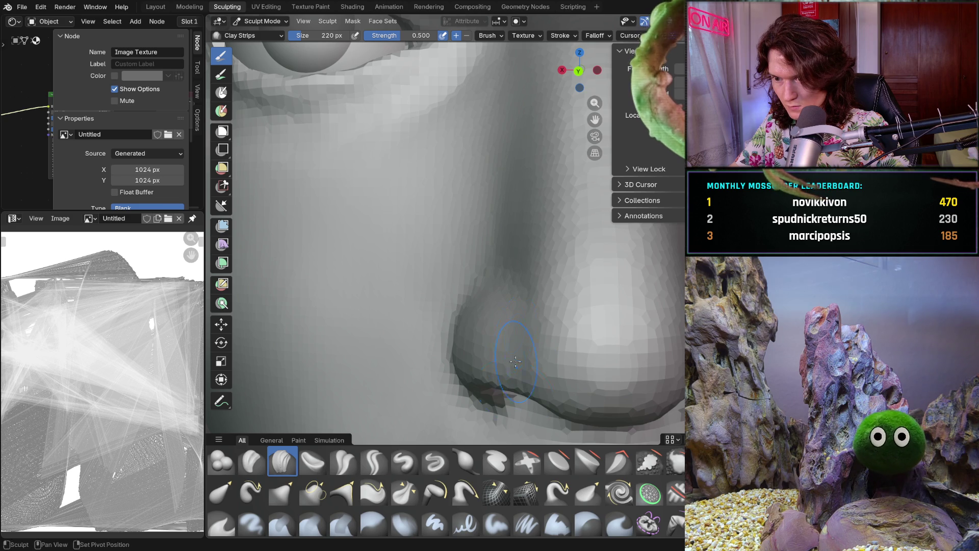
scroll(526, 382, down, 5)
middle_drag(521, 368, 517, 352)
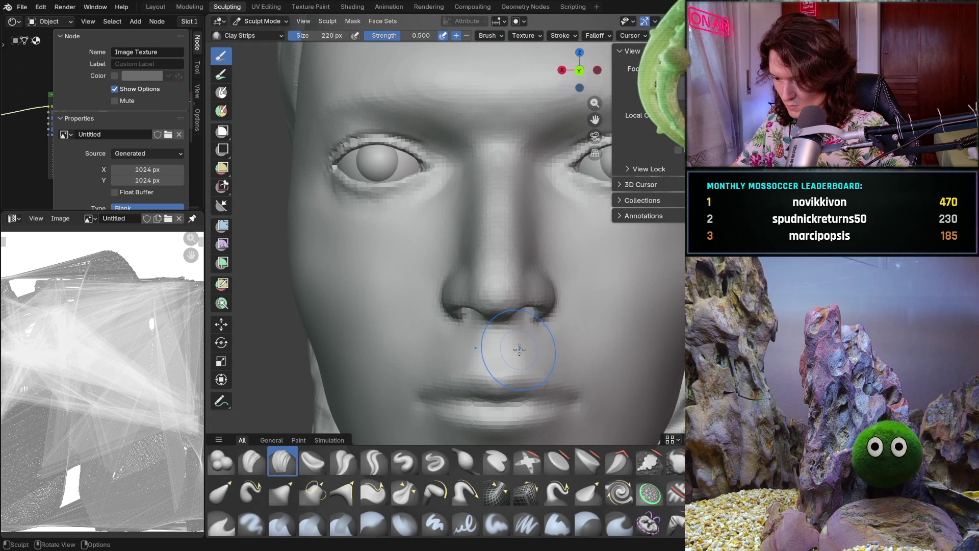
scroll(490, 352, up, 6)
middle_drag(474, 352, 449, 350)
key(f)
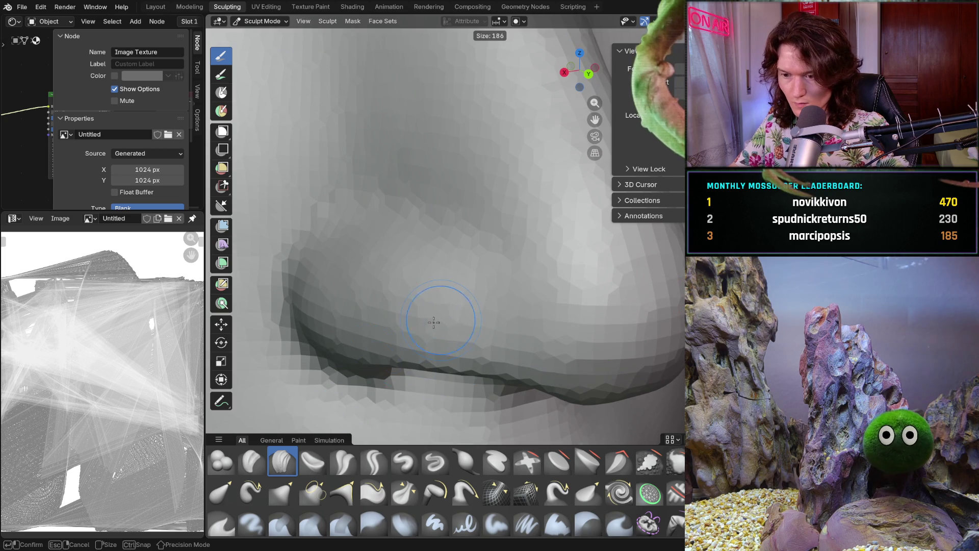
click(489, 297)
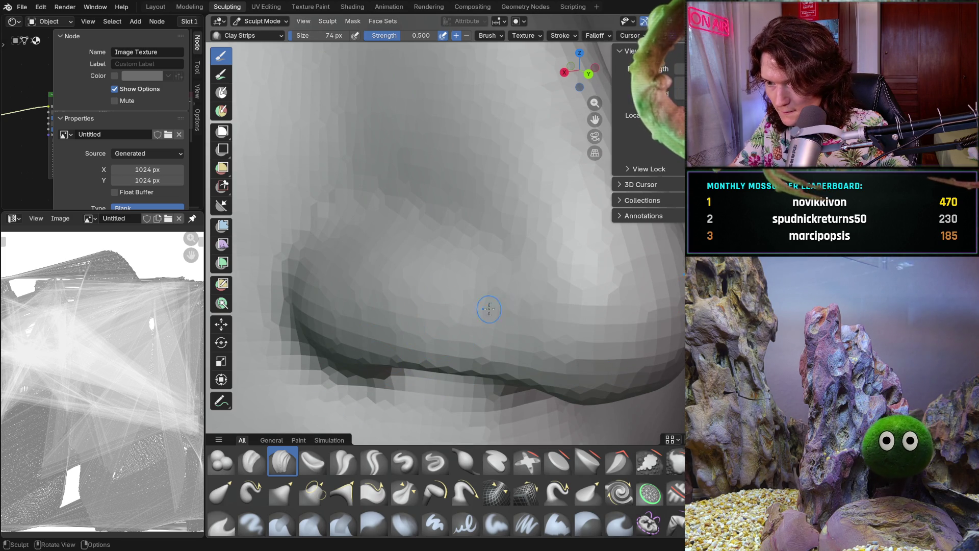
click(524, 316)
mouse_move(525, 315)
middle_down()
mouse_move(473, 304)
mouse_move(507, 300)
middle_up()
Resize the brush several times with F, enlarging it to 194 px
key(f)
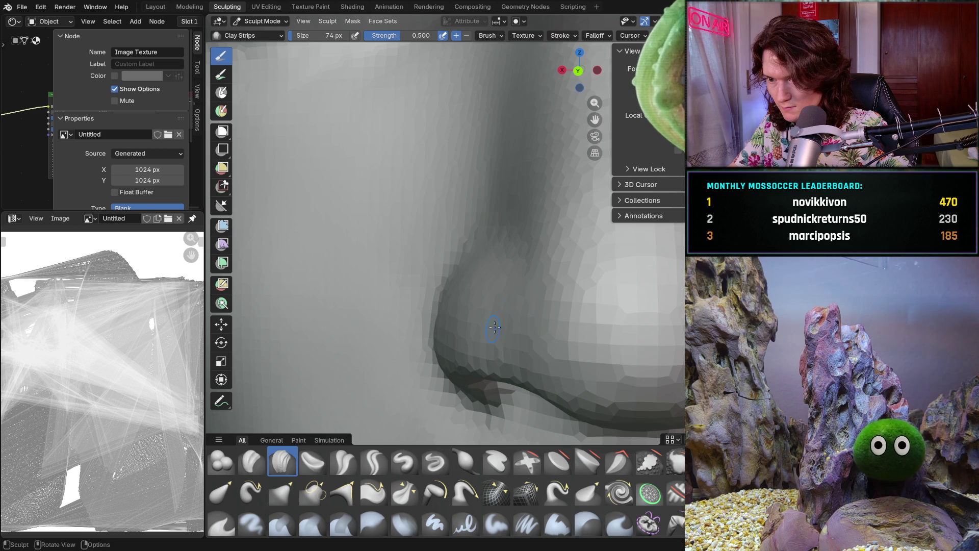
click(520, 370)
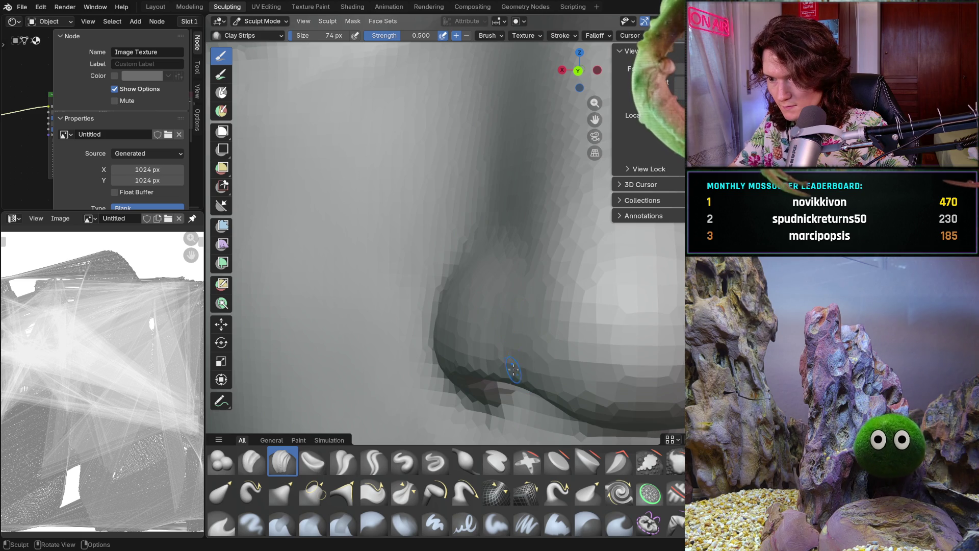
mouse_move(520, 360)
middle_down()
mouse_move(499, 310)
mouse_move(515, 307)
middle_up()
key(f)
click(536, 309)
key(f)
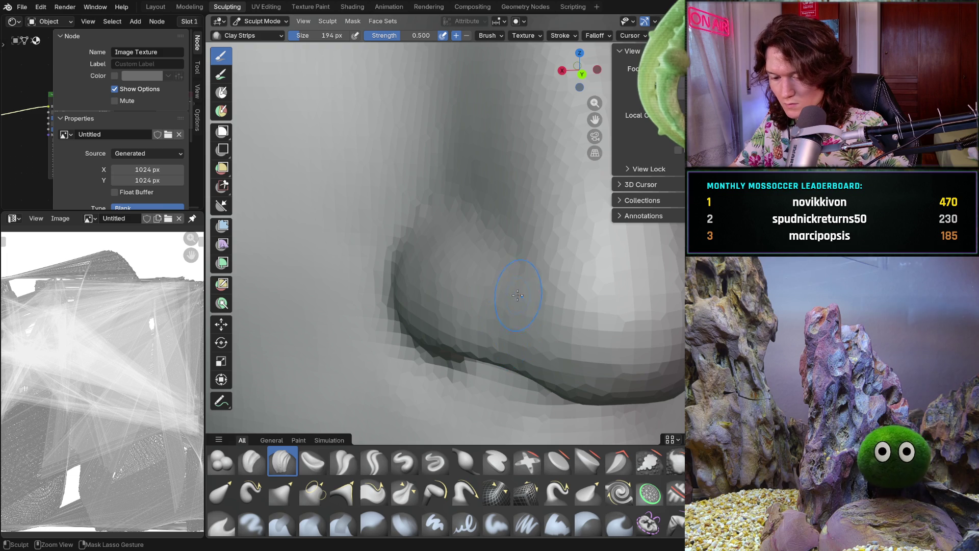
scroll(521, 294, down, 5)
middle_drag(505, 307, 493, 325)
scroll(487, 339, down, 3)
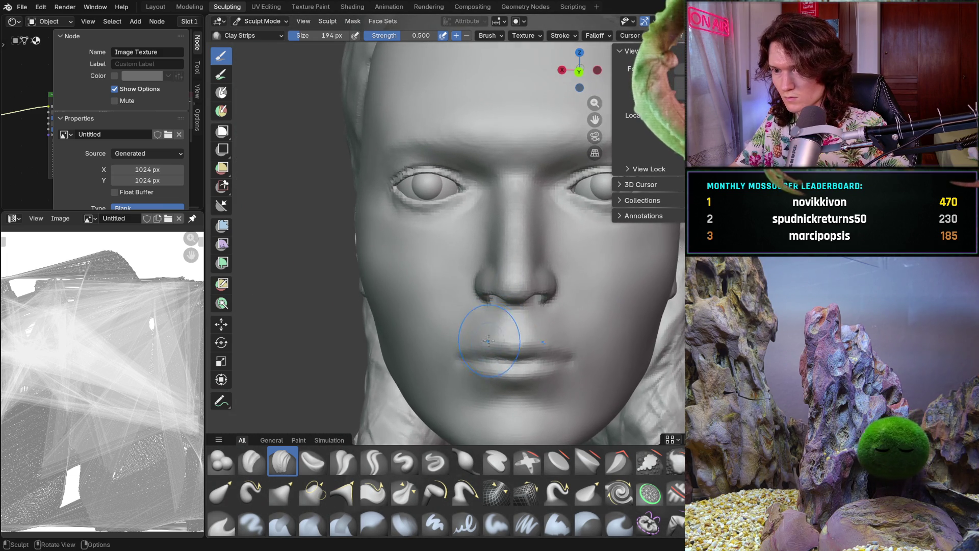
scroll(474, 359, down, 3)
Review the head toward its left profile and set the brush to 148 px
middle_drag(532, 344, 538, 346)
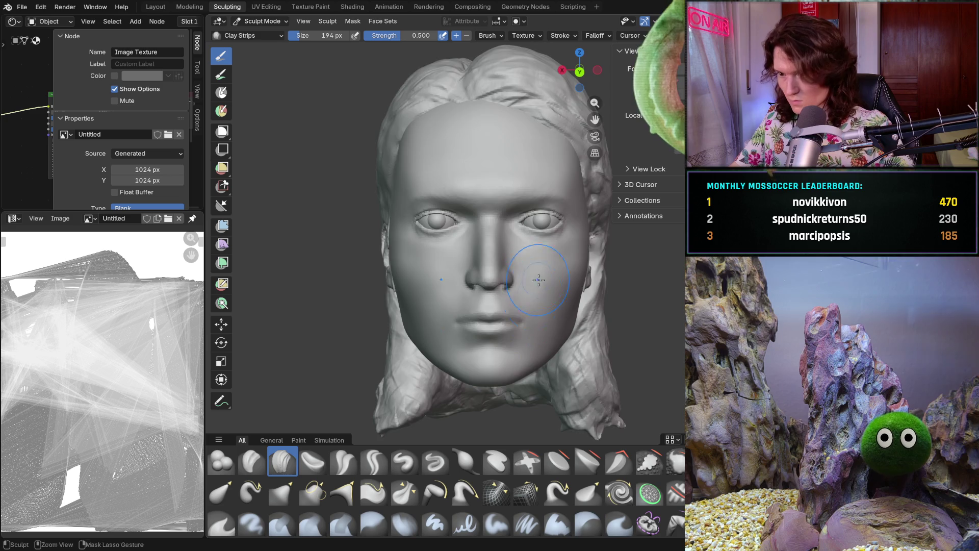
scroll(539, 274, down, 2)
scroll(539, 291, down, 2)
mouse_move(536, 306)
middle_down()
mouse_move(445, 316)
mouse_move(526, 330)
middle_up()
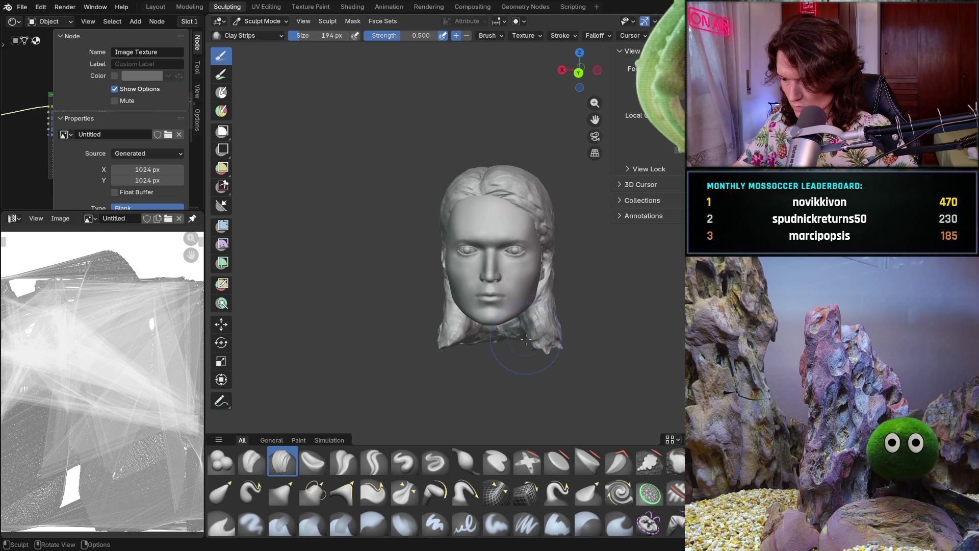
middle_drag(521, 345, 523, 348)
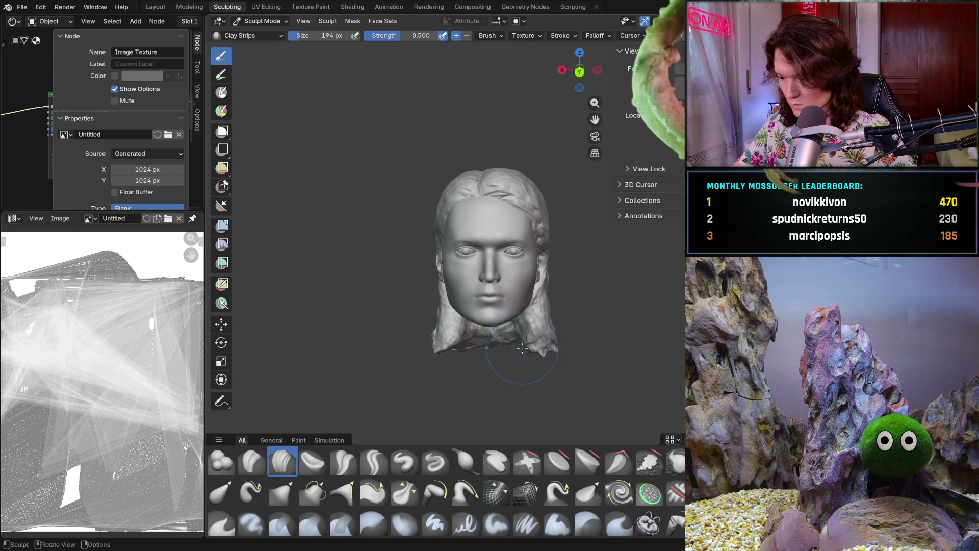
scroll(489, 335, up, 2)
scroll(498, 314, up, 3)
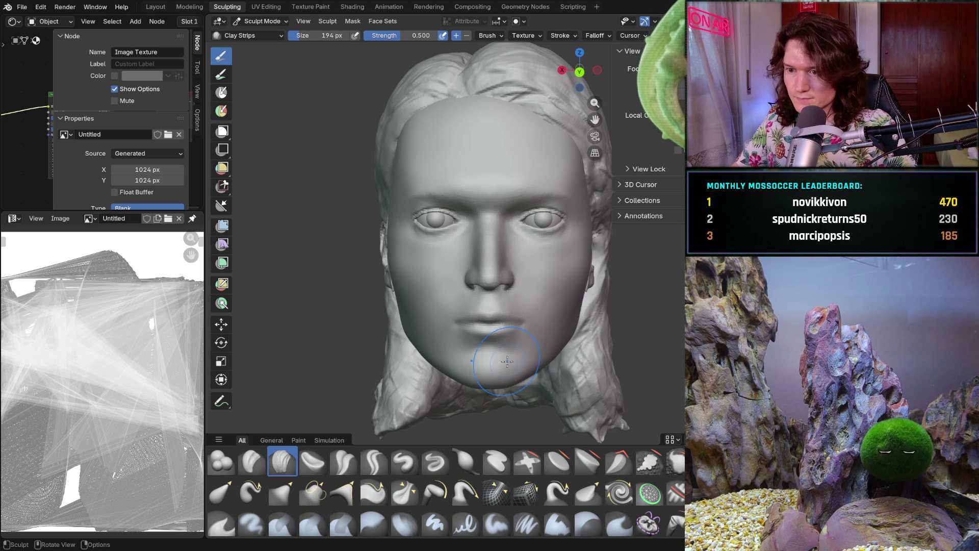
scroll(508, 360, up, 2)
scroll(508, 352, up, 2)
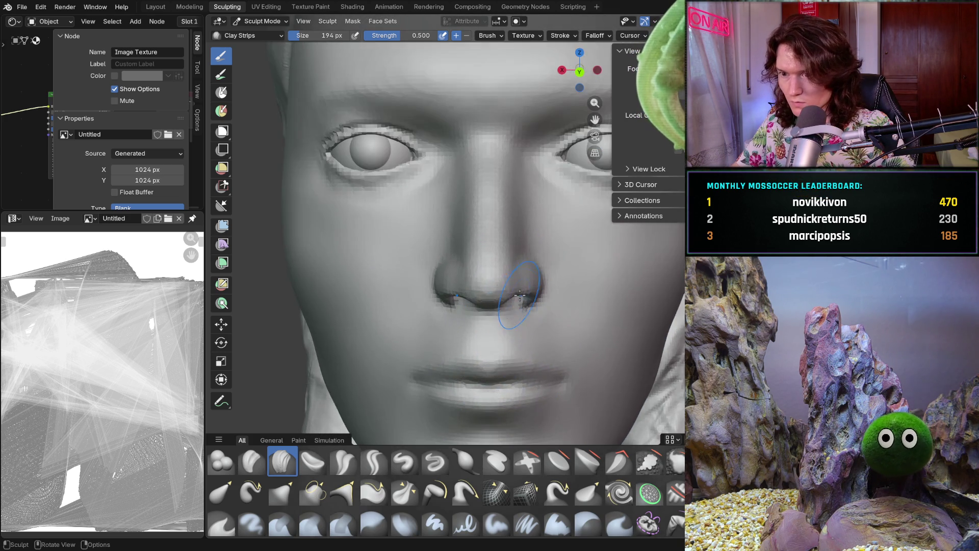
scroll(520, 337, up, 2)
mouse_move(528, 330)
middle_down()
mouse_move(593, 313)
mouse_move(462, 296)
mouse_move(525, 310)
middle_up()
scroll(593, 312, down, 4)
scroll(462, 296, up, 3)
scroll(466, 298, up, 3)
scroll(505, 298, up, 3)
scroll(489, 291, up, 4)
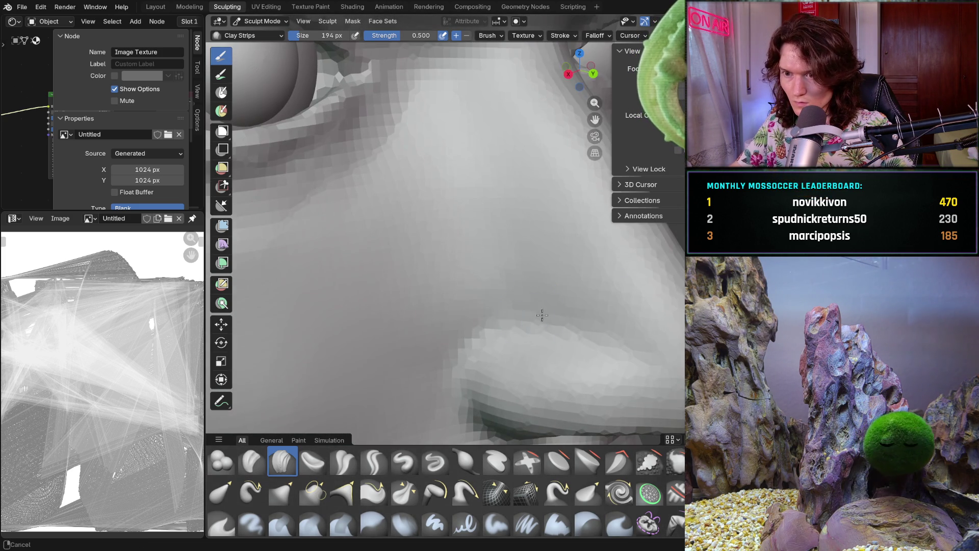
key(f)
click(523, 274)
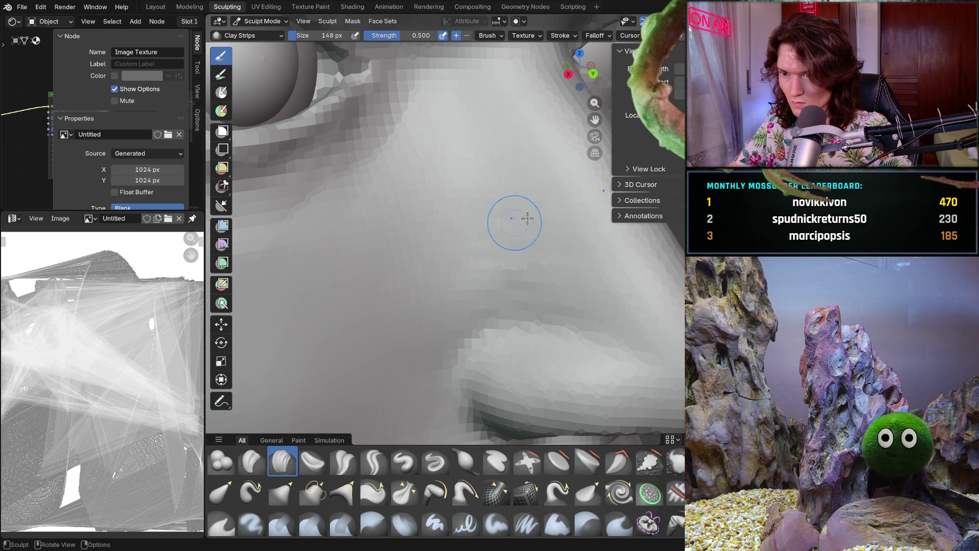
Orbit around and beneath the nose with the 148 px brush, returning to a front view
middle_drag(505, 176, 452, 199)
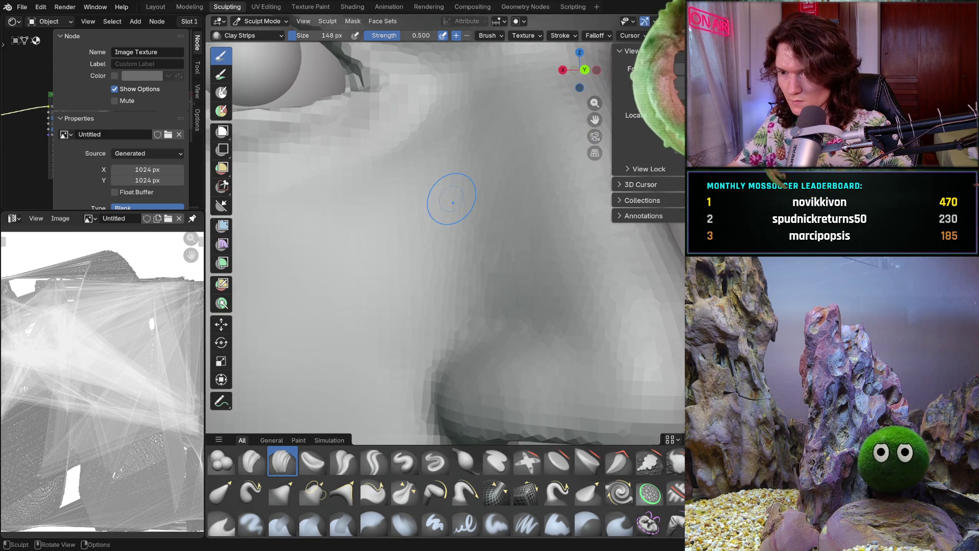
scroll(452, 199, down, 5)
scroll(489, 291, up, 4)
mouse_move(475, 291)
middle_down()
mouse_move(496, 304)
mouse_move(527, 297)
middle_up()
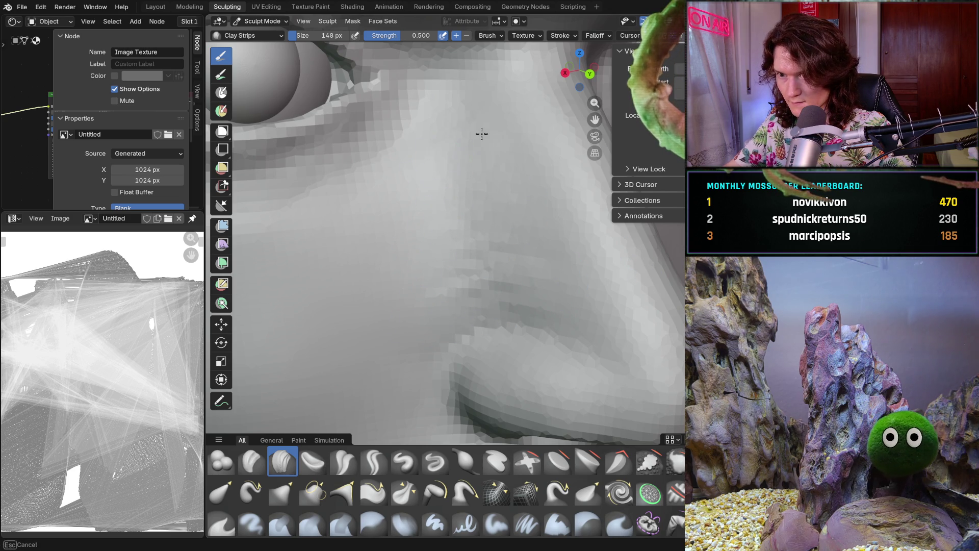
scroll(472, 232, down, 4)
scroll(471, 232, down, 3)
scroll(452, 260, up, 4)
mouse_move(452, 260)
middle_down()
mouse_move(464, 270)
mouse_move(453, 293)
middle_up()
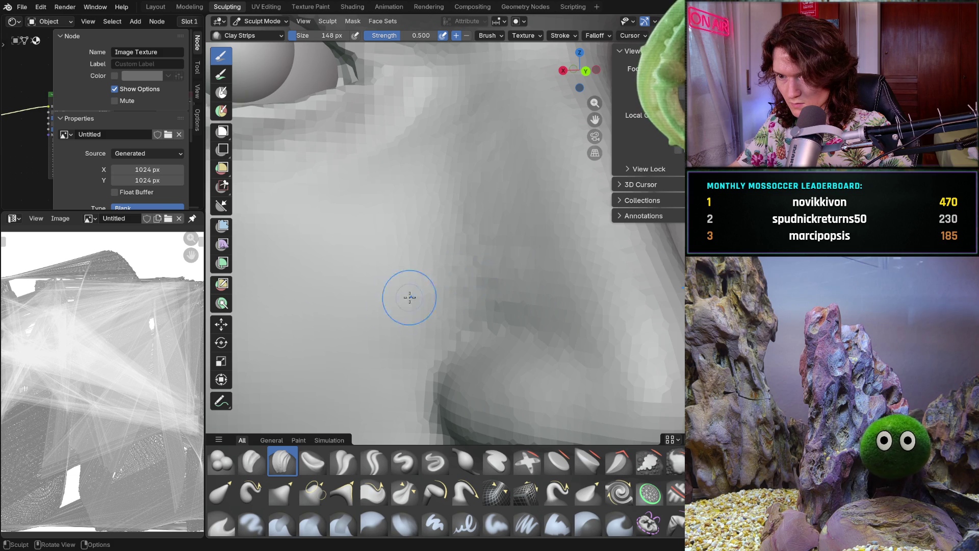
scroll(485, 179, down, 5)
mouse_move(440, 268)
middle_down()
mouse_move(459, 230)
mouse_move(475, 283)
middle_up()
scroll(459, 252, up, 5)
scroll(475, 282, up, 2)
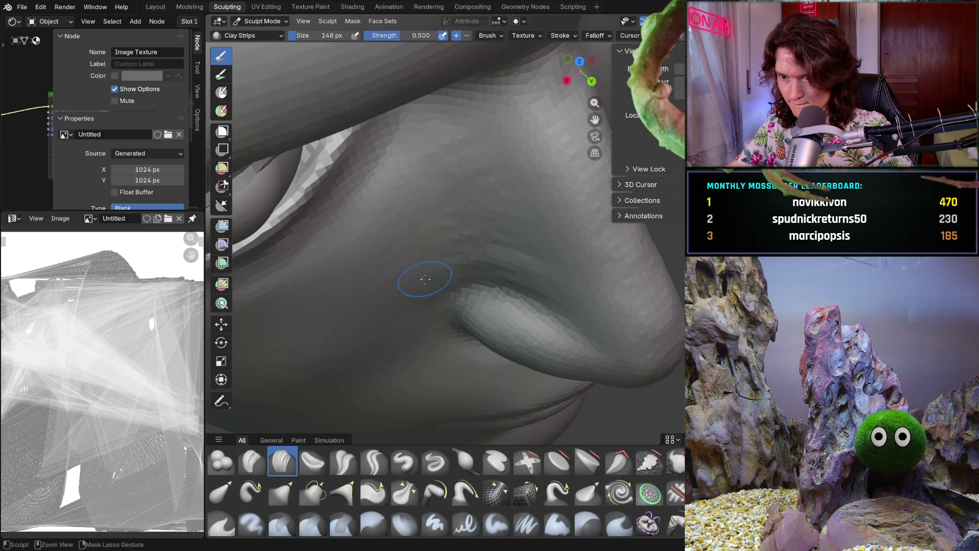
mouse_move(421, 290)
middle_down()
mouse_move(428, 267)
mouse_move(399, 230)
mouse_move(392, 382)
mouse_move(360, 344)
mouse_move(368, 337)
middle_up()
mouse_move(499, 280)
middle_down()
mouse_move(565, 248)
mouse_move(474, 256)
middle_up()
scroll(515, 219, up, 2)
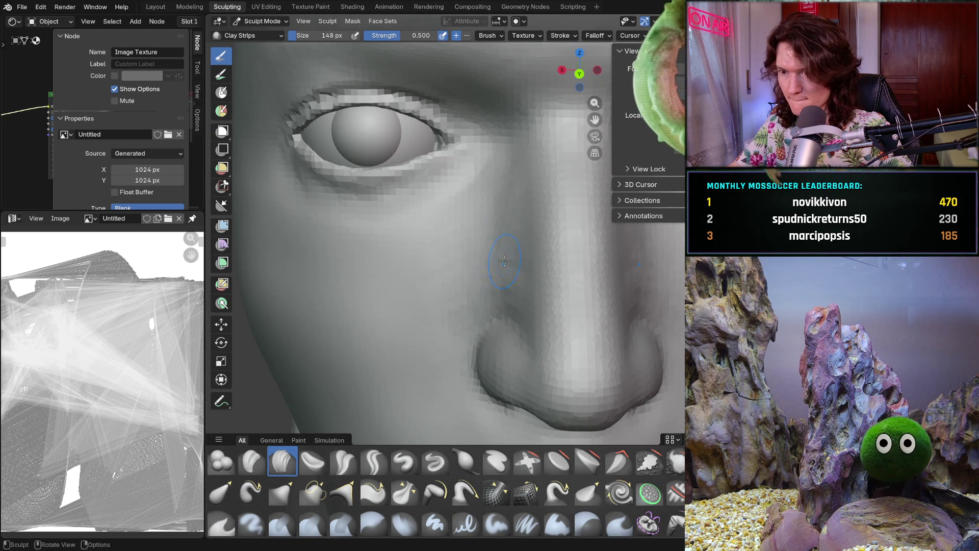
Sculpt strokes down the side of the nose, checking them from slightly turned views
drag(515, 220, 517, 264)
mouse_move(512, 218)
mouse_down()
mouse_move(520, 216)
mouse_move(512, 198)
mouse_up()
drag(493, 231, 524, 284)
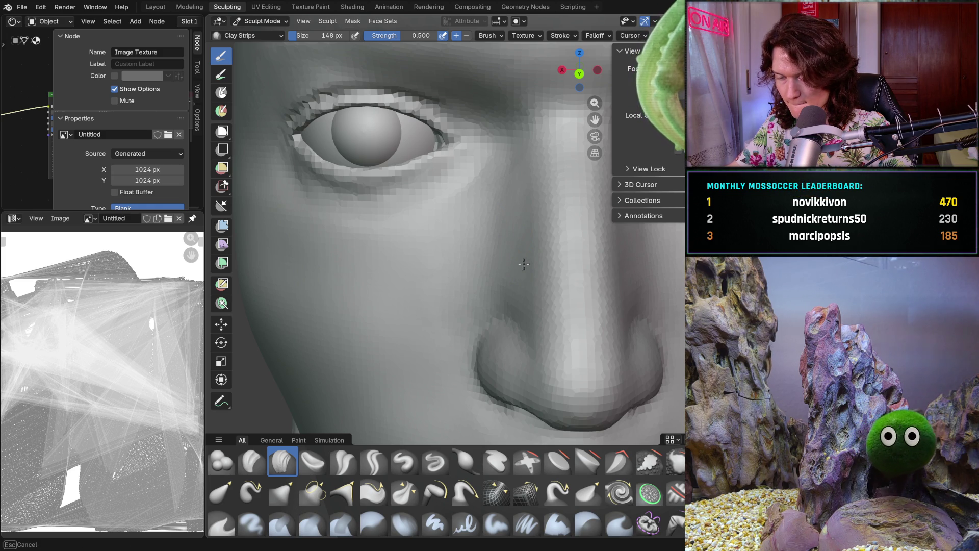
middle_drag(523, 285, 490, 272)
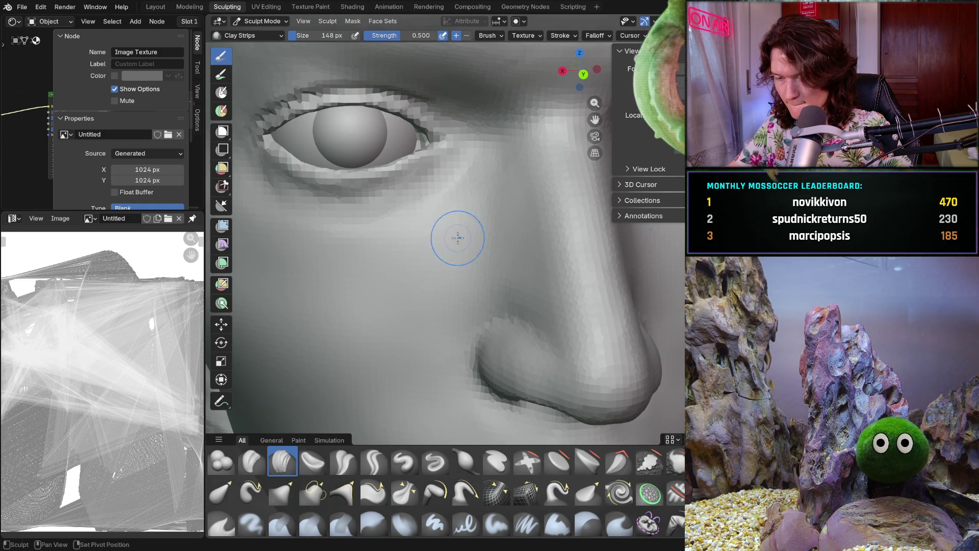
middle_drag(452, 230, 475, 245)
drag(489, 268, 495, 278)
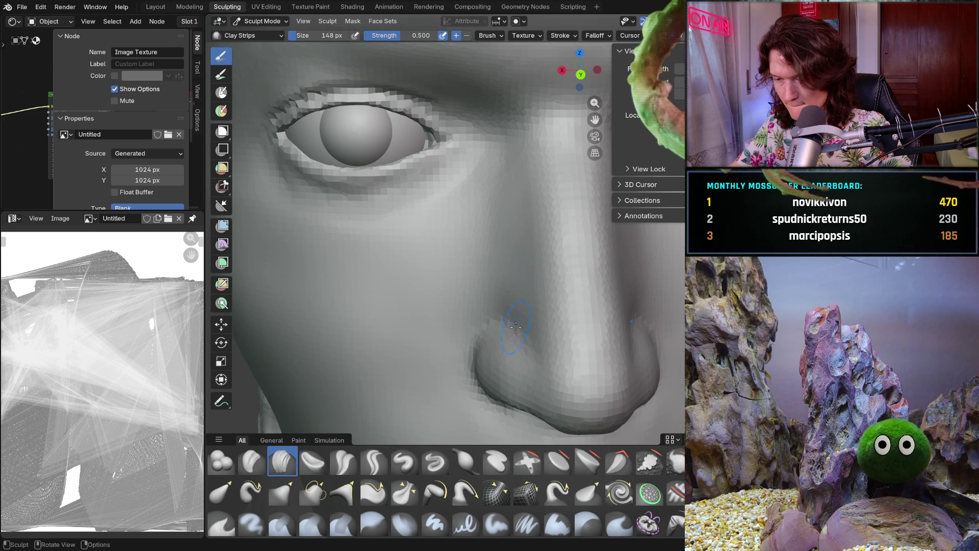
scroll(525, 288, up, 5)
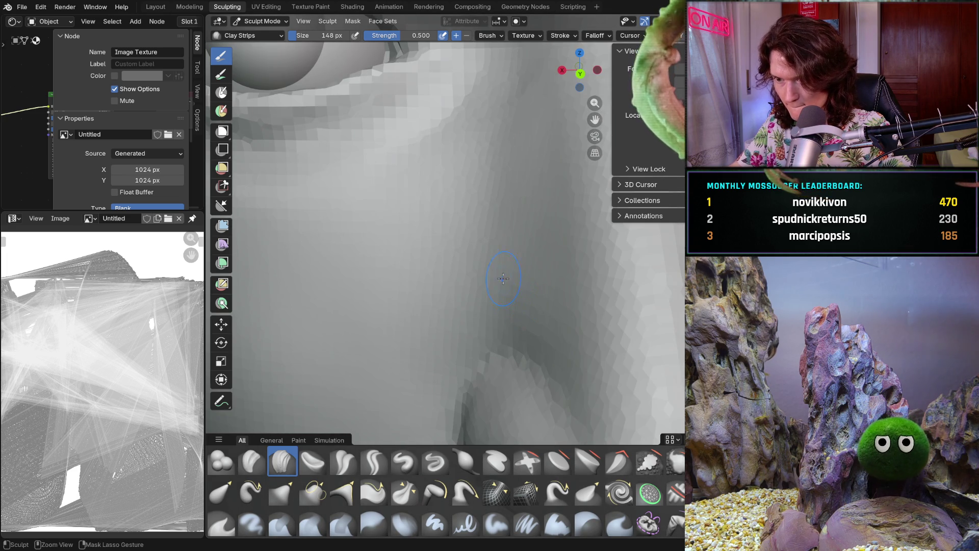
mouse_move(525, 288)
mouse_down()
mouse_move(545, 297)
mouse_move(520, 302)
mouse_move(540, 305)
mouse_up()
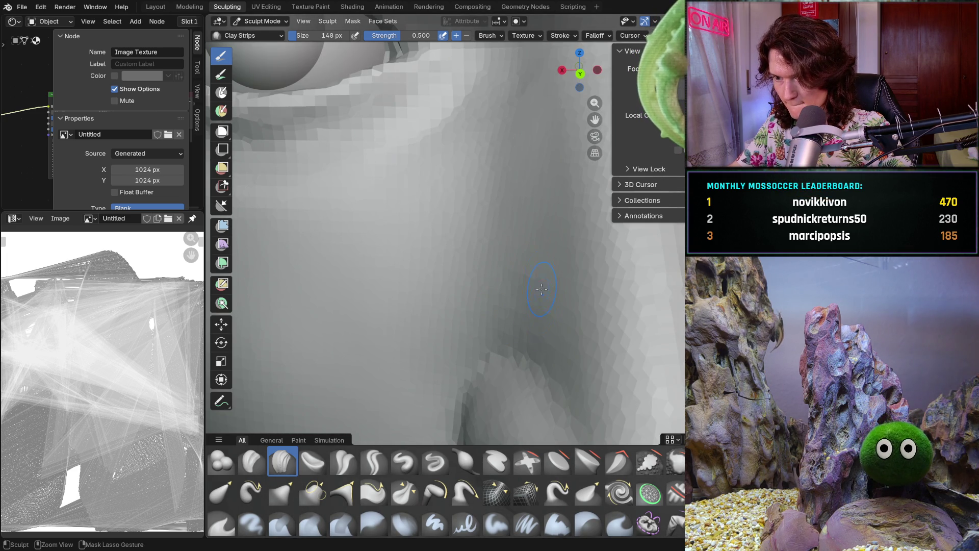
middle_drag(541, 304, 519, 268)
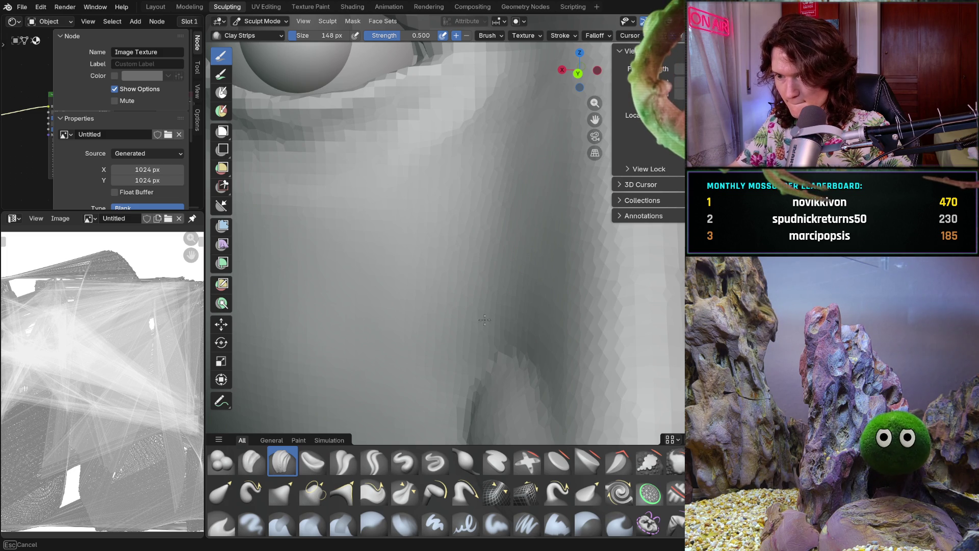
scroll(527, 257, down, 5)
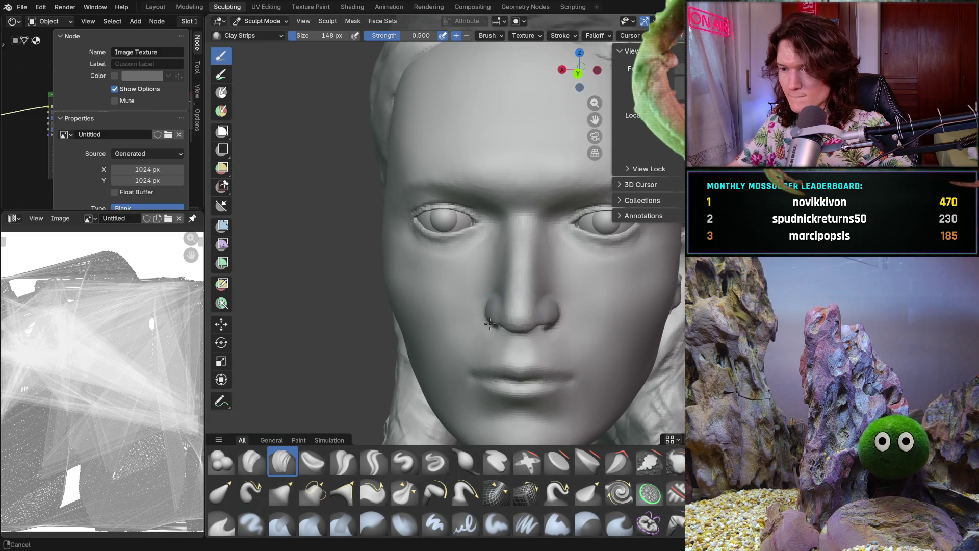
scroll(521, 329, down, 3)
Sculpt the surface beside the nose bridge at the inner eye corner, checking it in three-quarter view
middle_drag(521, 329, 499, 335)
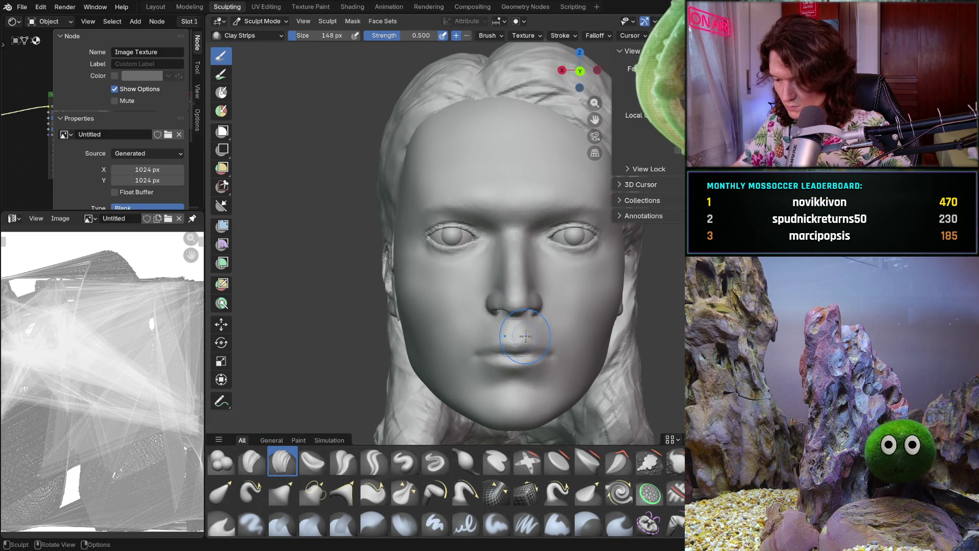
scroll(499, 335, up, 8)
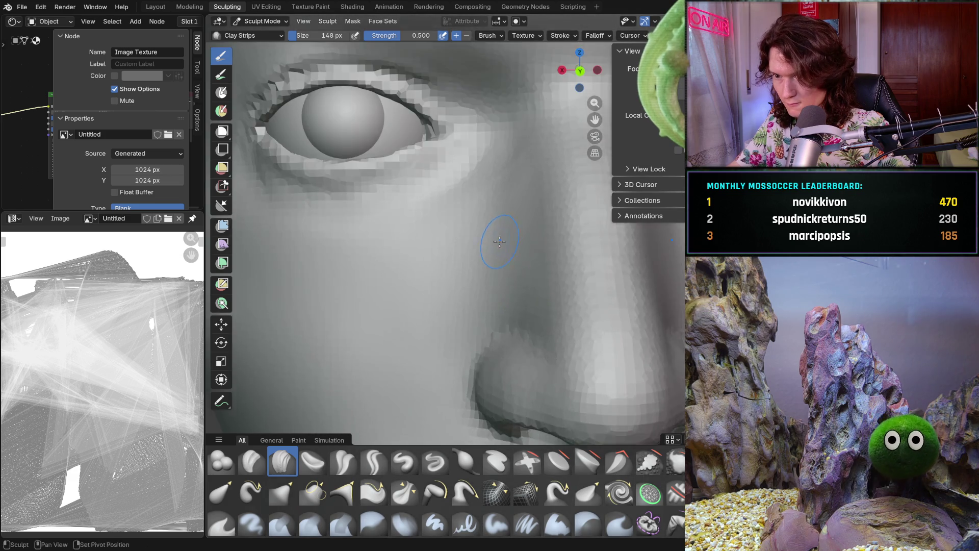
middle_drag(495, 264, 475, 264)
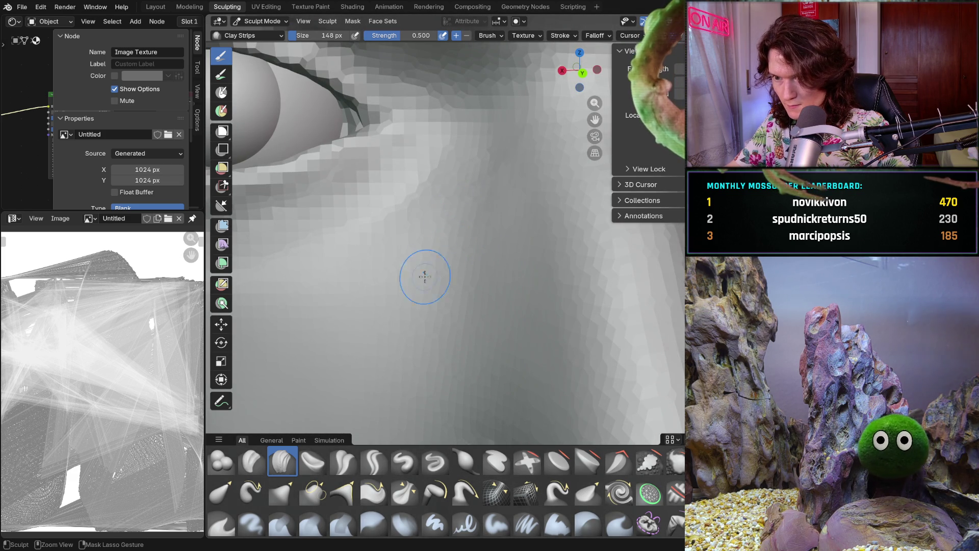
drag(482, 283, 500, 289)
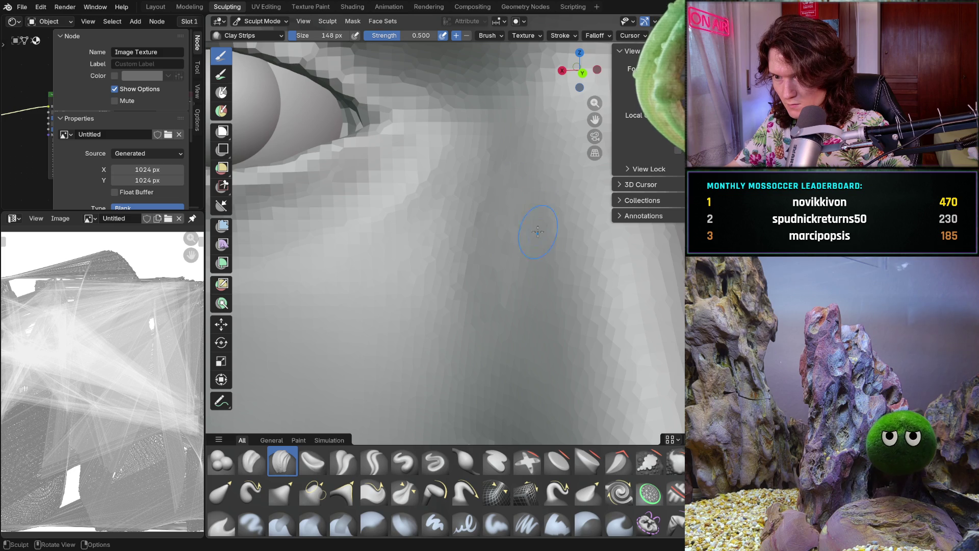
drag(548, 260, 541, 262)
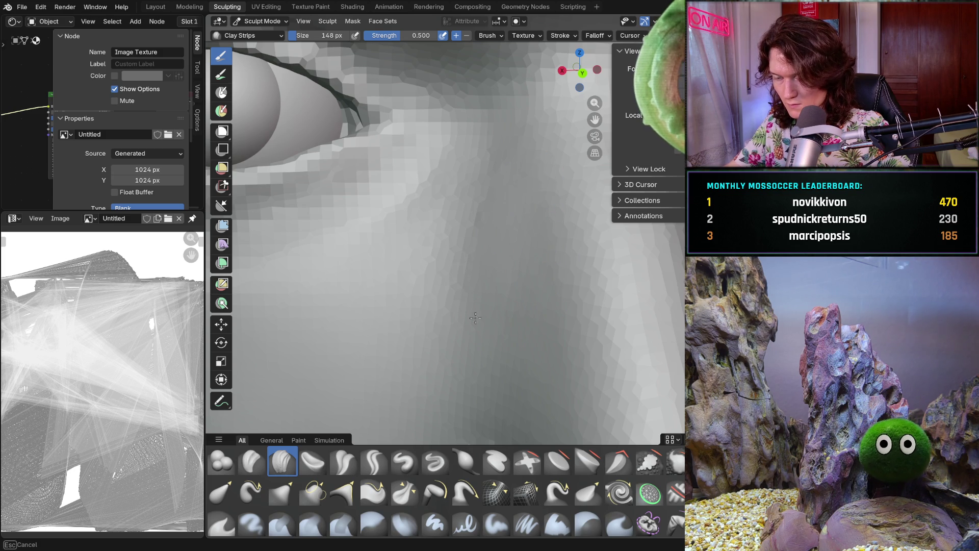
scroll(524, 270, down, 5)
middle_drag(490, 260, 429, 261)
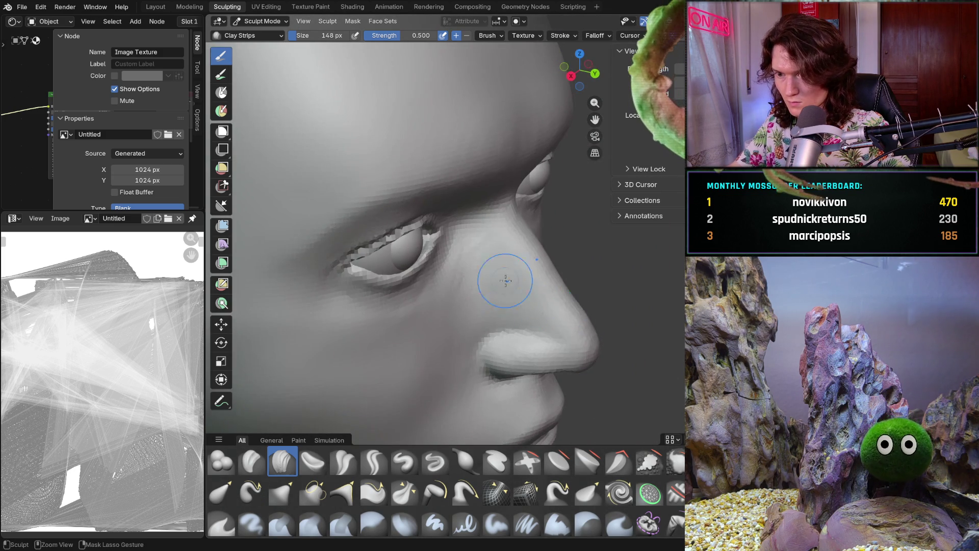
scroll(497, 283, up, 5)
scroll(484, 234, up, 4)
drag(468, 181, 497, 275)
scroll(547, 258, down, 5)
middle_drag(535, 252, 474, 260)
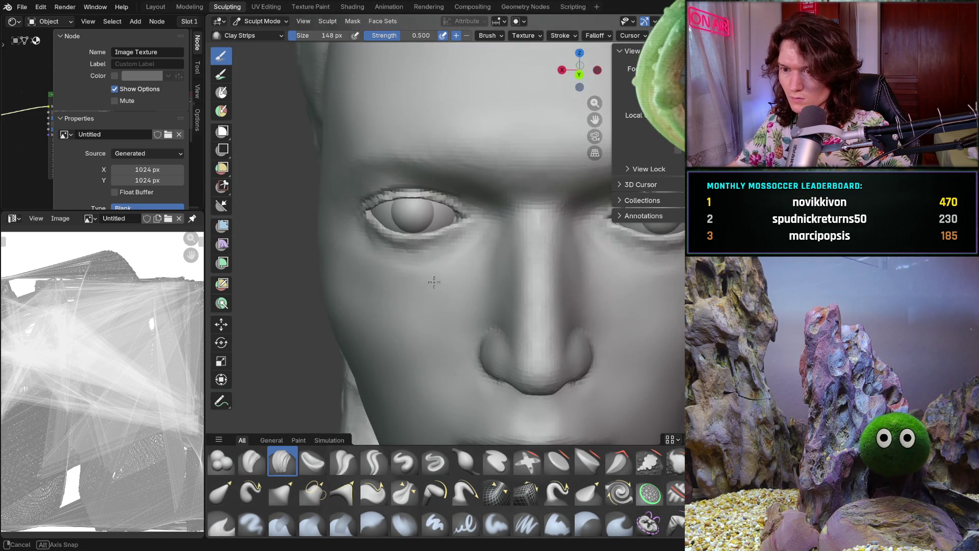
scroll(463, 279, up, 2)
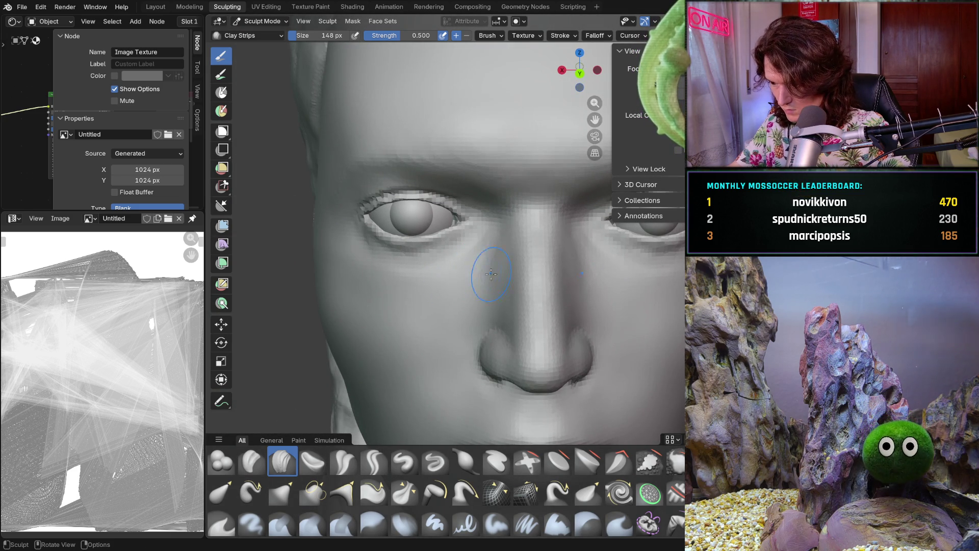
scroll(471, 268, up, 6)
scroll(475, 261, up, 3)
Stroke upward across the cheek beside the nose below the inner eye corner
drag(471, 260, 501, 203)
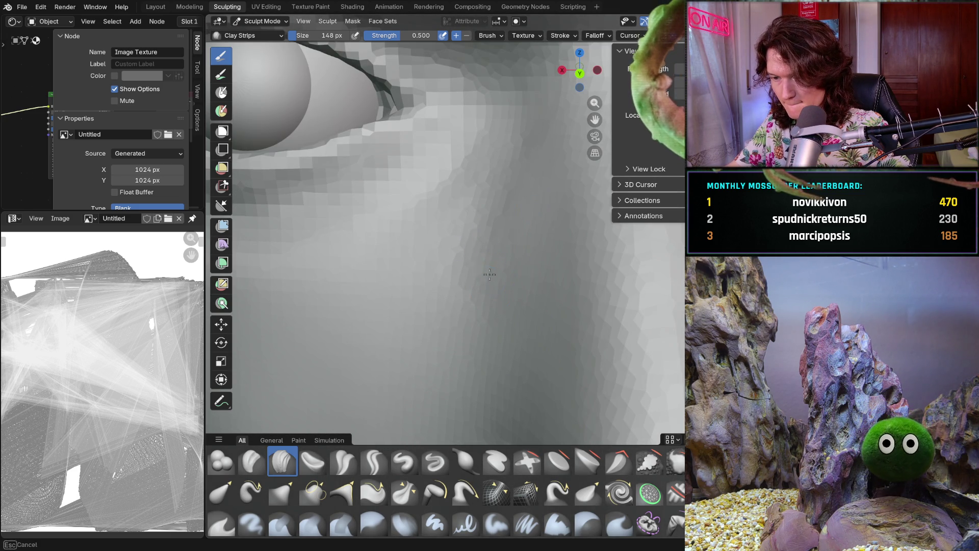
drag(461, 275, 471, 244)
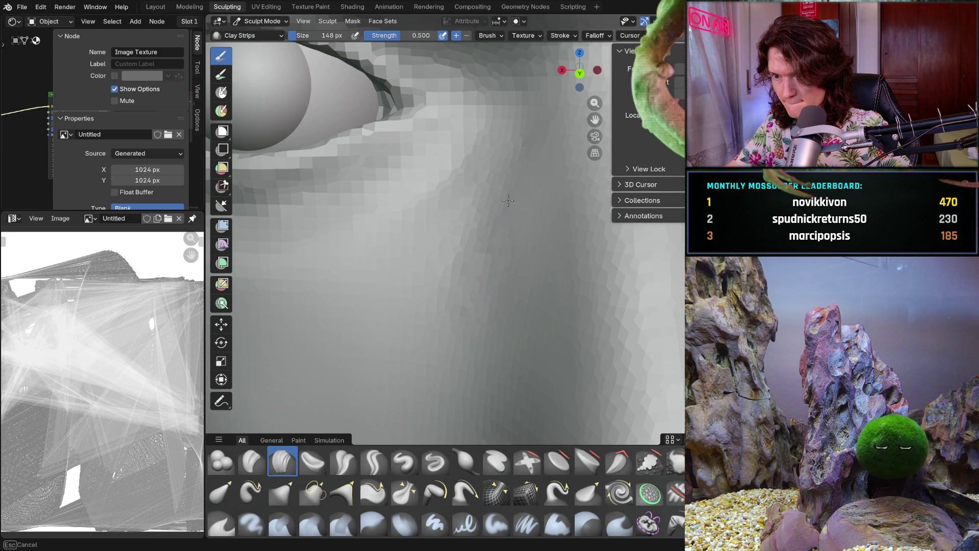
drag(498, 200, 499, 195)
middle_drag(498, 194, 495, 242)
drag(462, 338, 467, 316)
drag(515, 286, 535, 207)
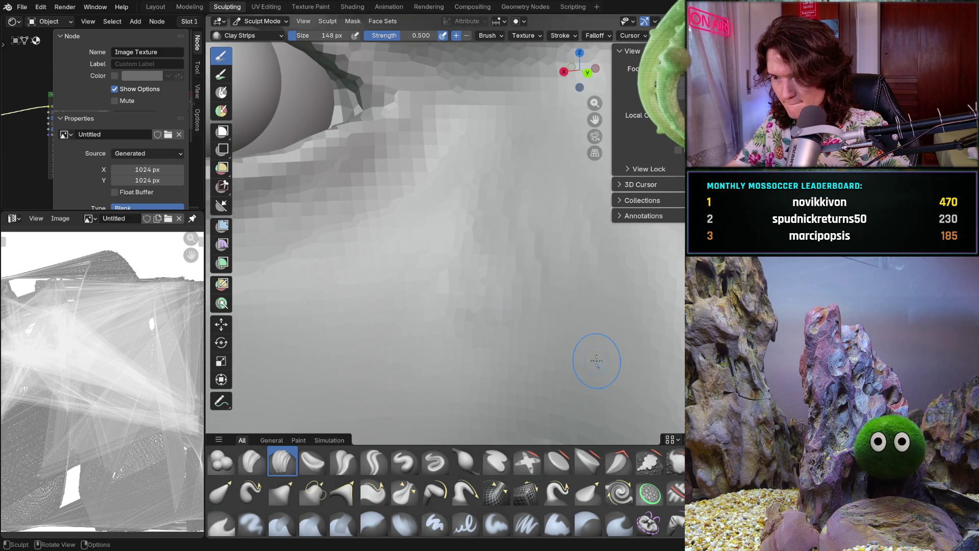
scroll(592, 344, down, 5)
scroll(536, 322, down, 5)
middle_drag(534, 309, 490, 291)
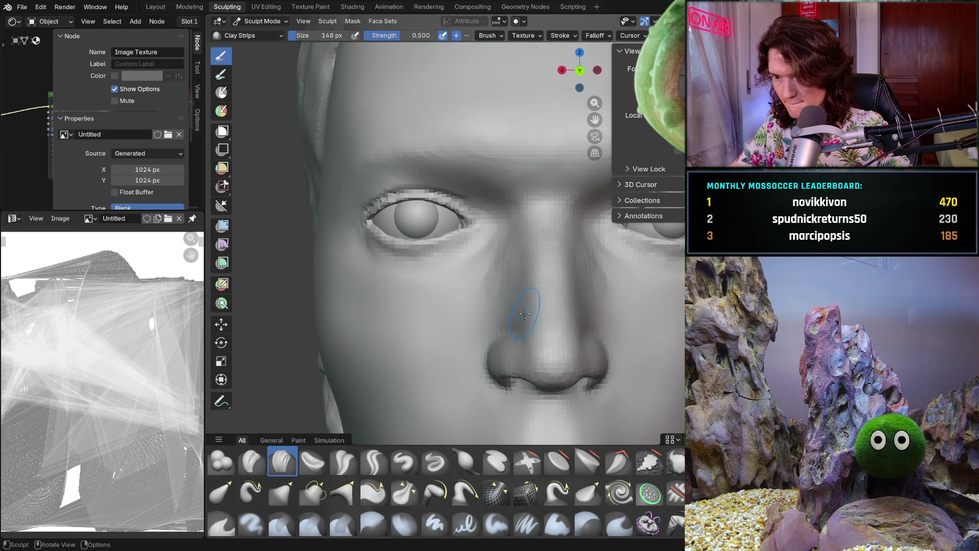
scroll(513, 264, up, 5)
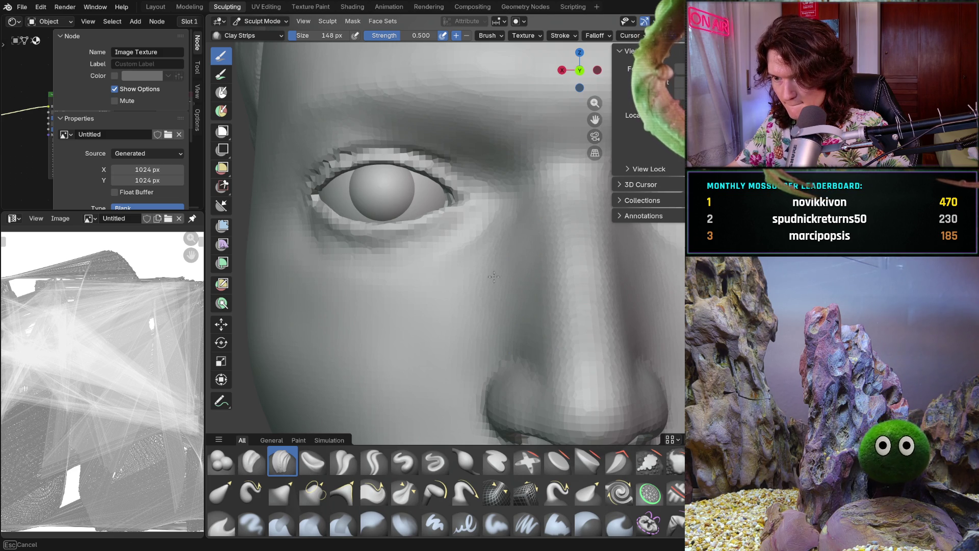
drag(520, 232, 495, 283)
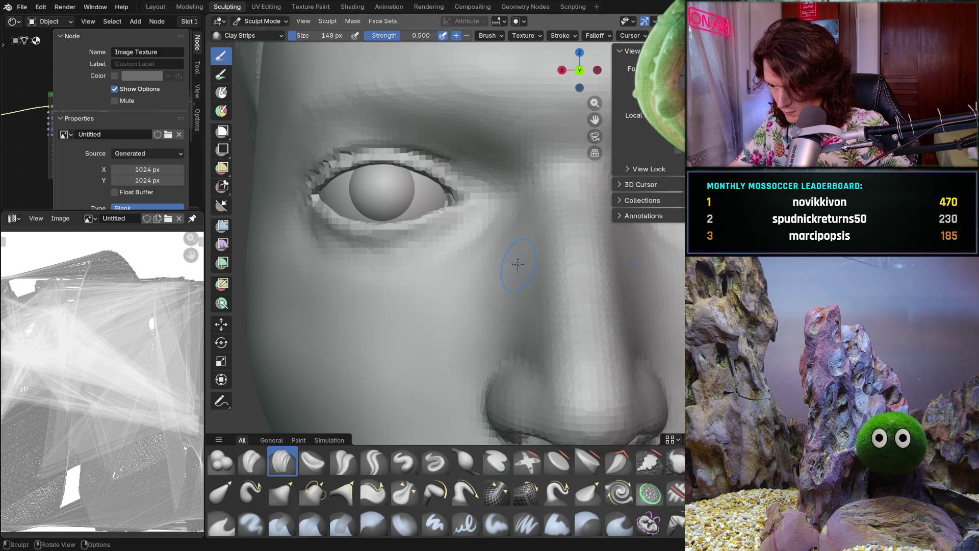
scroll(495, 283, down, 5)
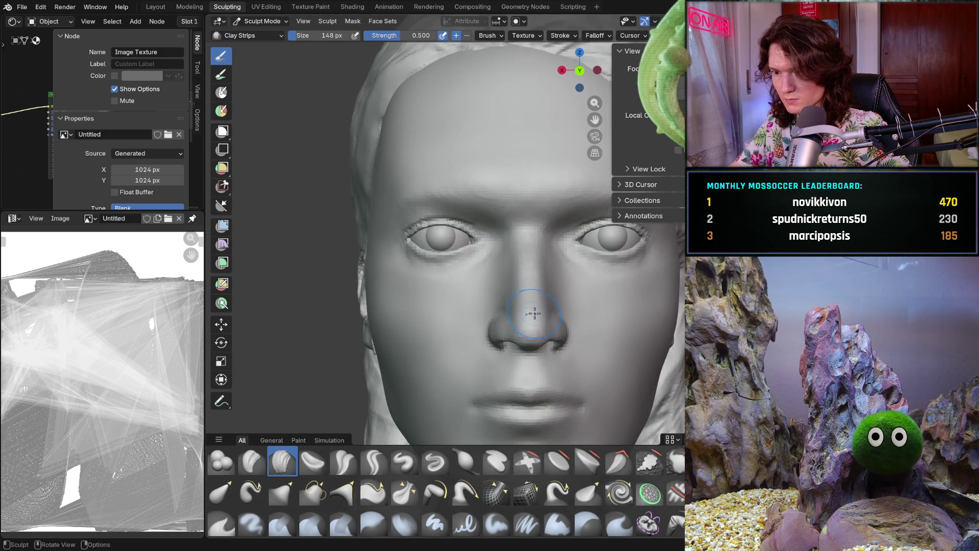
Sculpt beside the nose bridge and check the head in profile and from the front
middle_drag(528, 298, 523, 298)
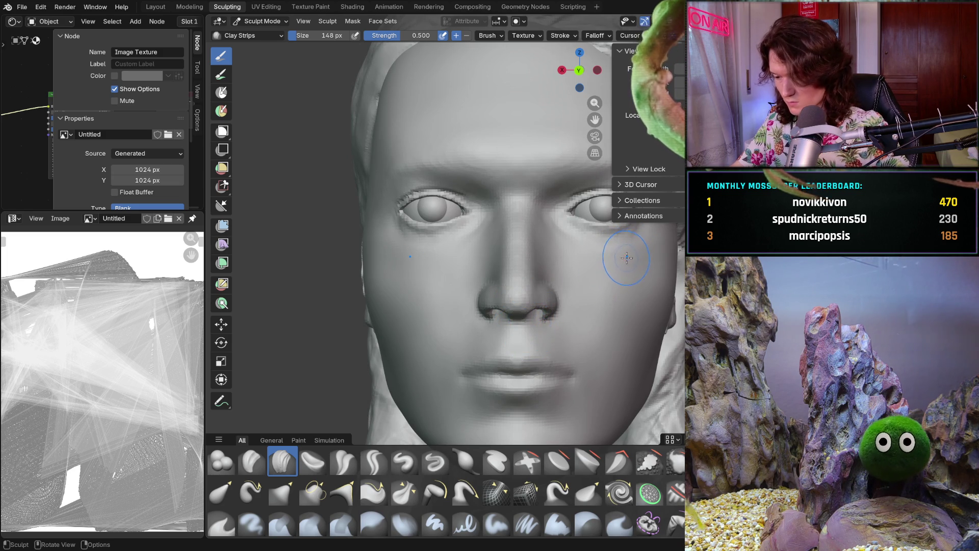
scroll(574, 282, up, 3)
scroll(566, 268, up, 3)
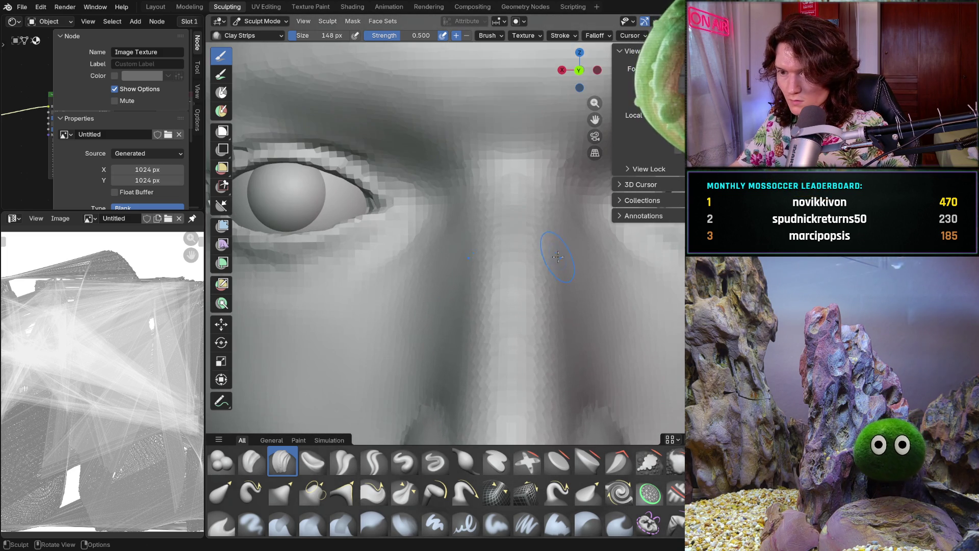
drag(553, 273, 561, 272)
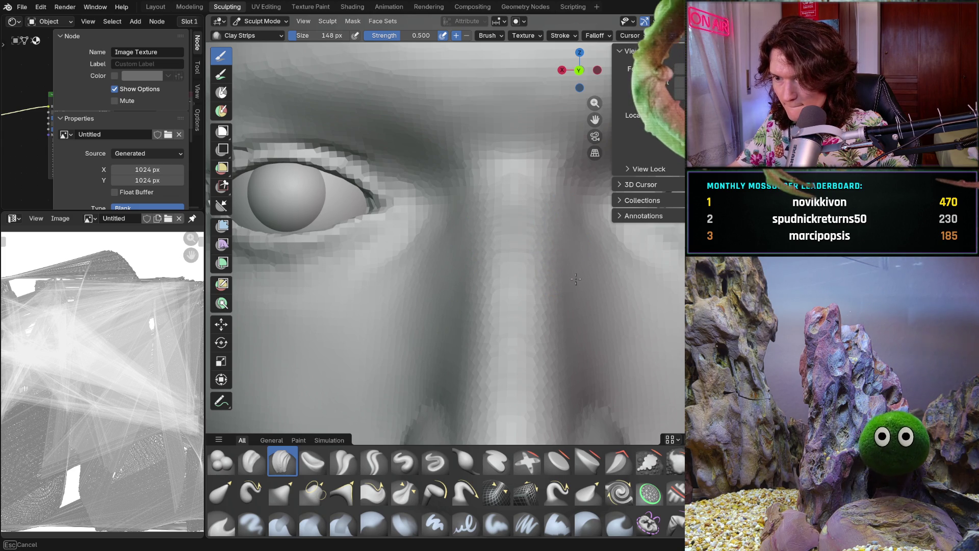
scroll(578, 259, down, 5)
middle_drag(567, 306, 568, 323)
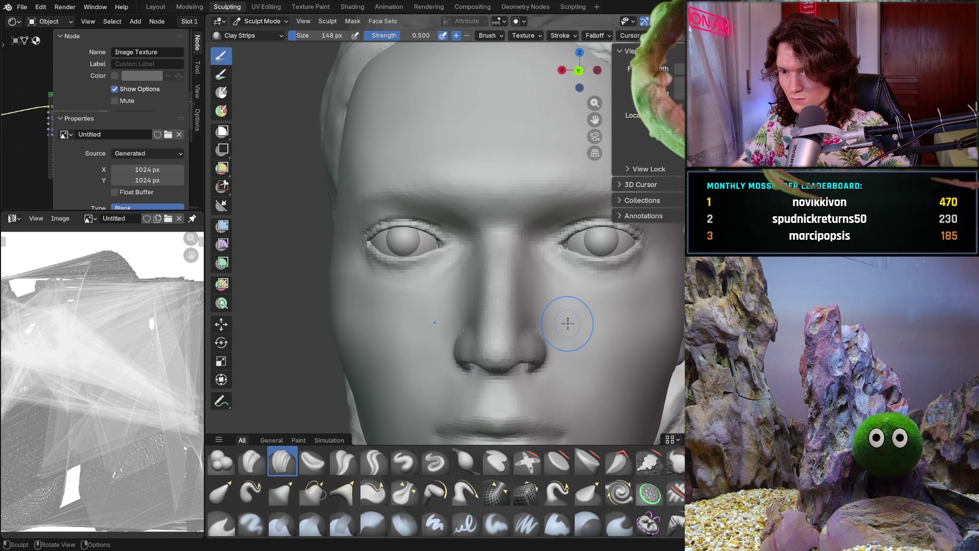
scroll(559, 290, up, 5)
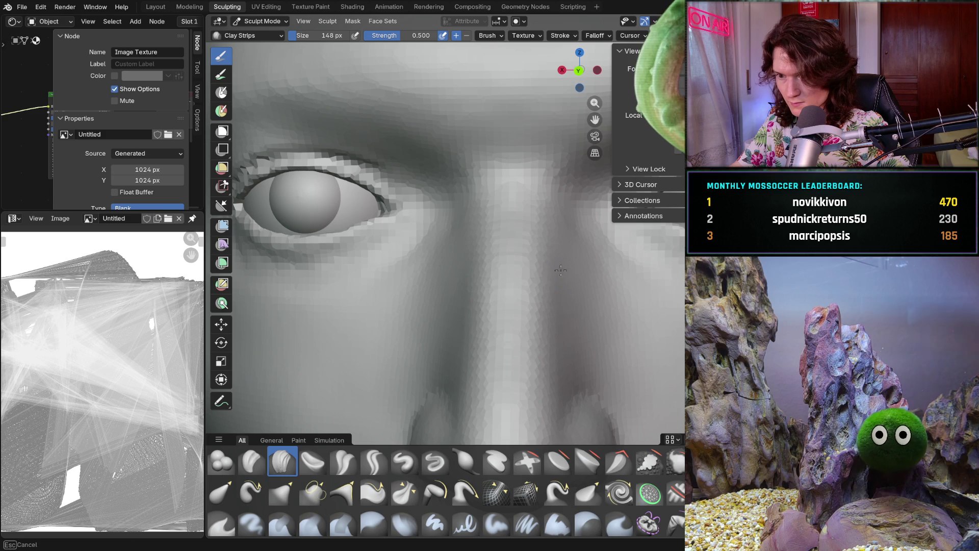
scroll(560, 277, down, 5)
mouse_move(560, 299)
middle_down()
mouse_move(428, 299)
mouse_move(459, 298)
middle_up()
scroll(610, 300, down, 4)
middle_drag(610, 300, 474, 300)
scroll(570, 314, up, 5)
mouse_move(570, 314)
middle_down()
mouse_move(459, 314)
mouse_move(562, 317)
middle_up()
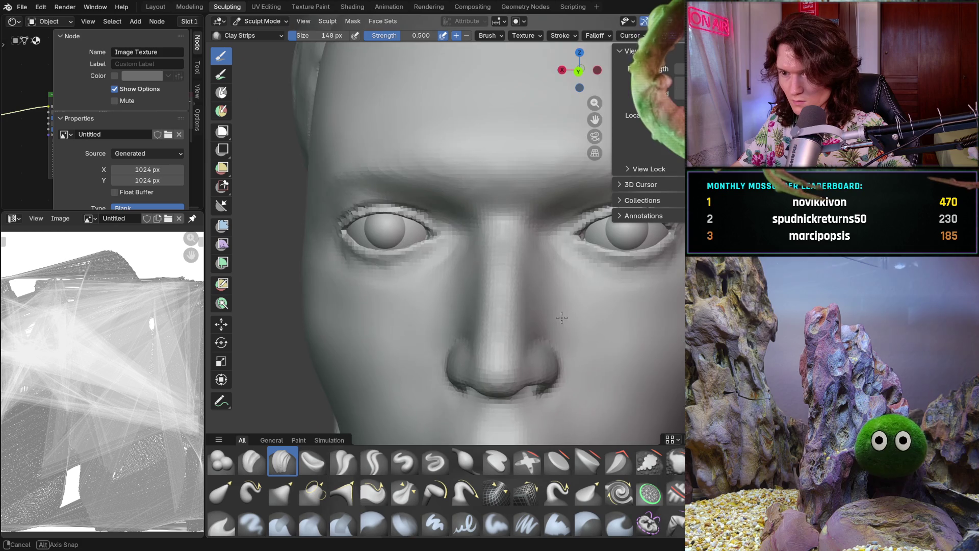
scroll(563, 317, down, 4)
middle_drag(490, 321, 521, 352)
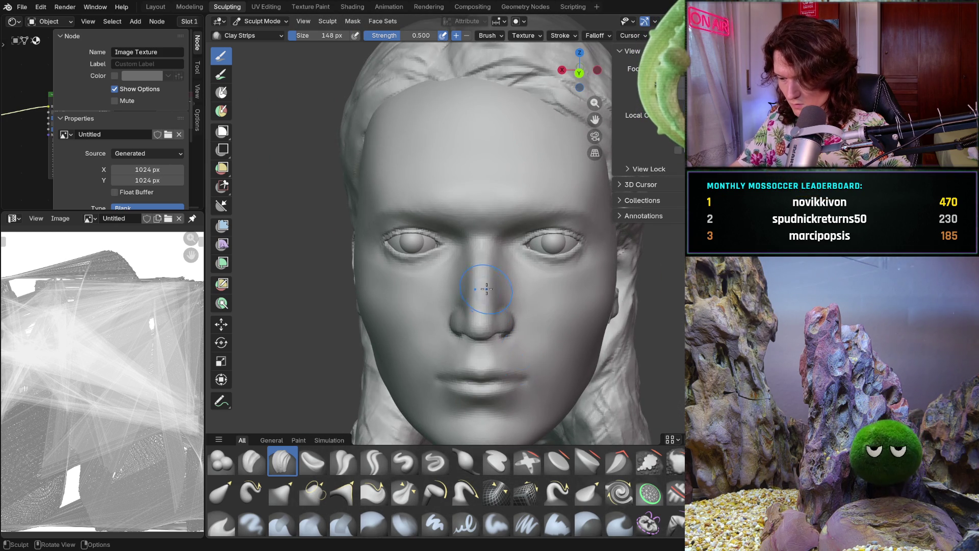
scroll(487, 287, up, 2)
scroll(486, 286, up, 3)
Sculpt the nose bridge up close and save the sculpt file with Ctrl+S
ctrl+middle_drag(490, 291, 520, 264)
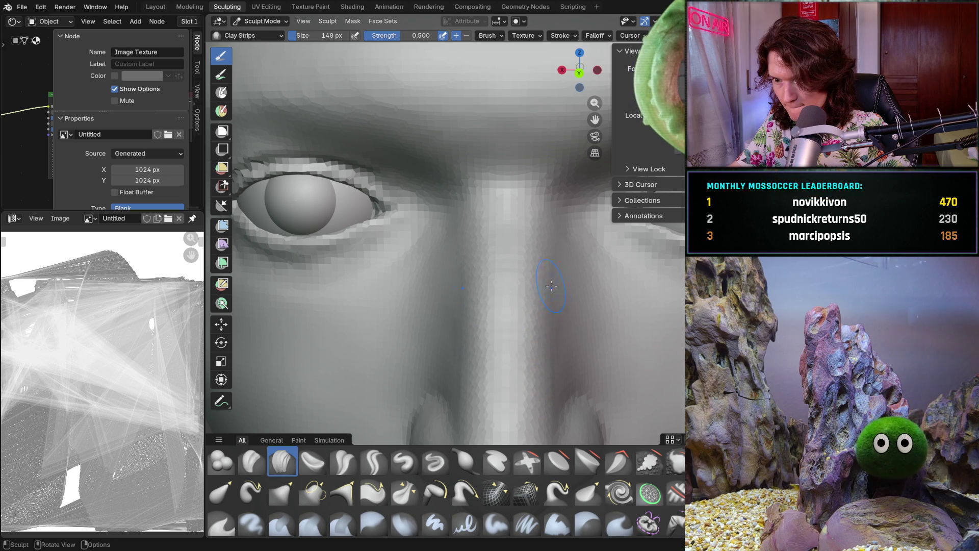
middle_drag(555, 287, 545, 290)
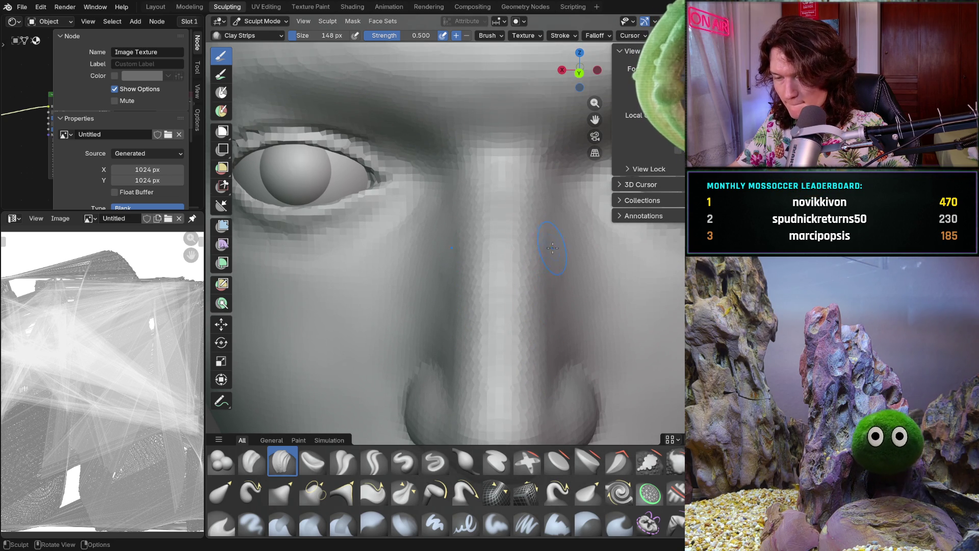
key(ctrl+s)
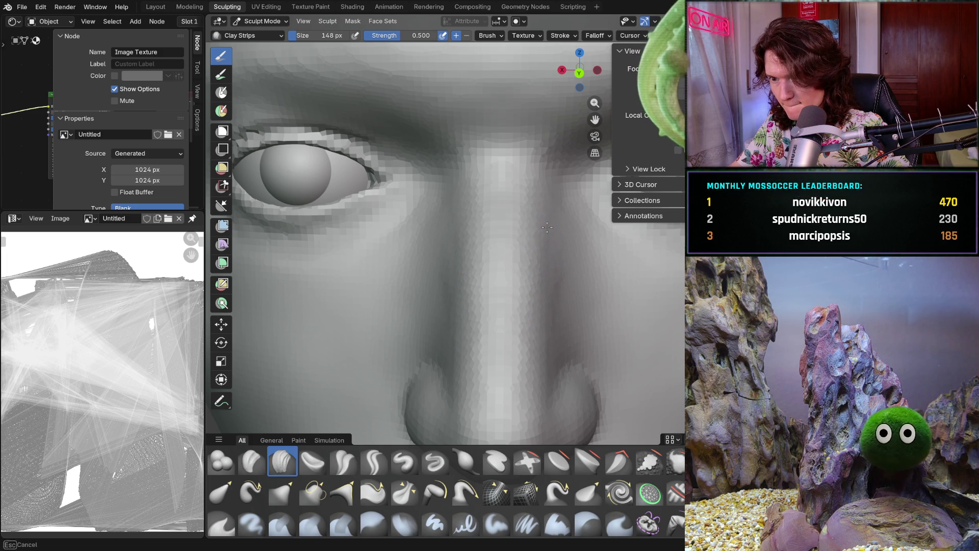
middle_drag(569, 206, 542, 313)
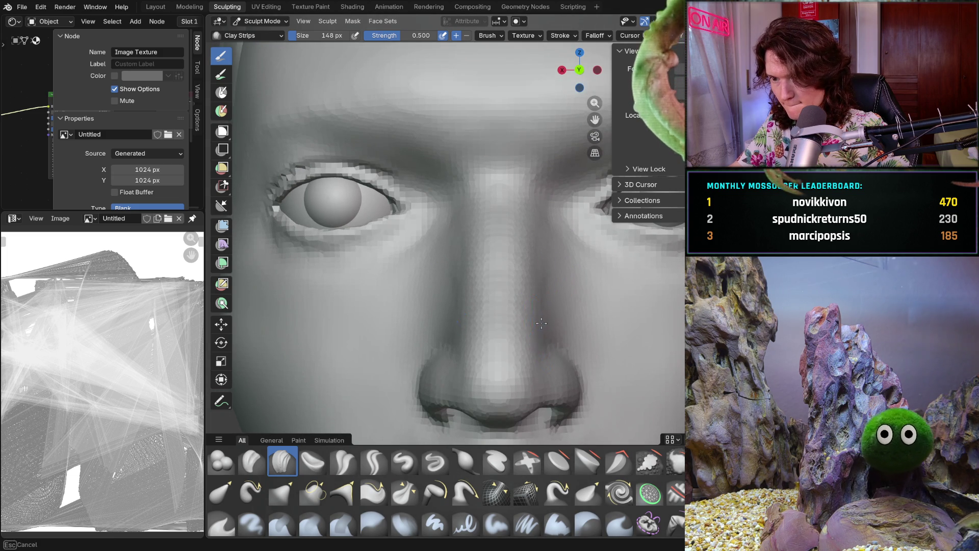
middle_drag(543, 265, 537, 290)
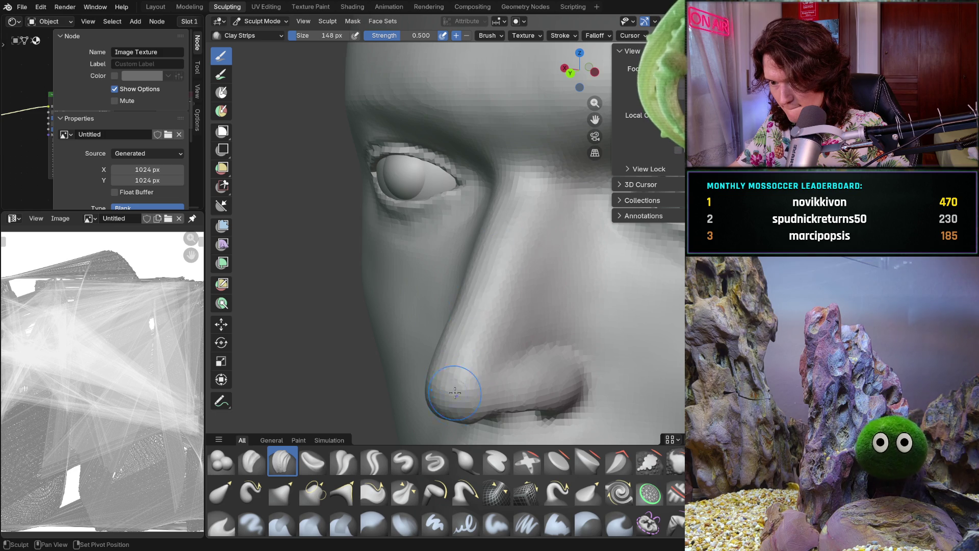
mouse_move(454, 400)
middle_down()
mouse_move(560, 258)
mouse_move(434, 210)
middle_up()
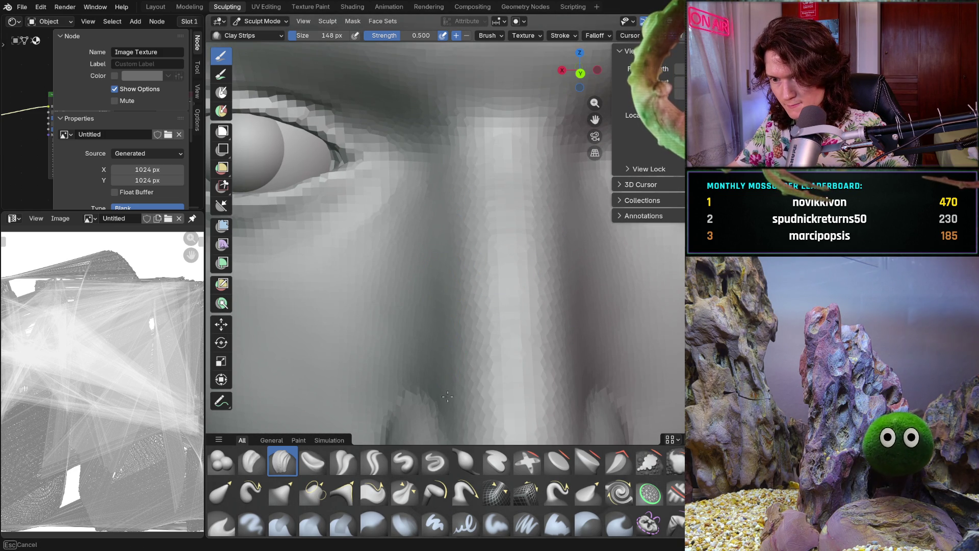
scroll(447, 381, down, 5)
mouse_move(448, 360)
middle_down()
mouse_move(476, 310)
mouse_move(489, 325)
middle_up()
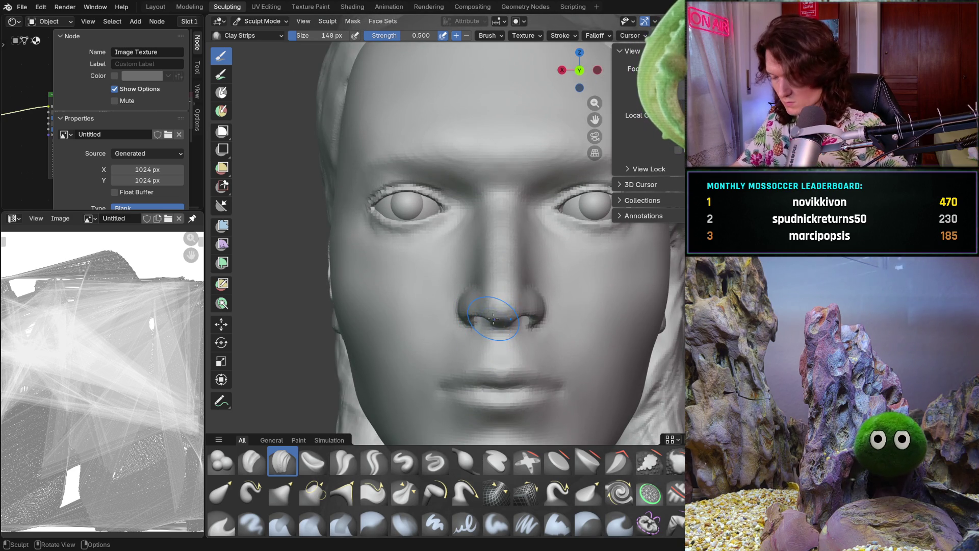
Shape the right side of the nose bridge toward the tip with several strokes
middle_drag(494, 270, 501, 297)
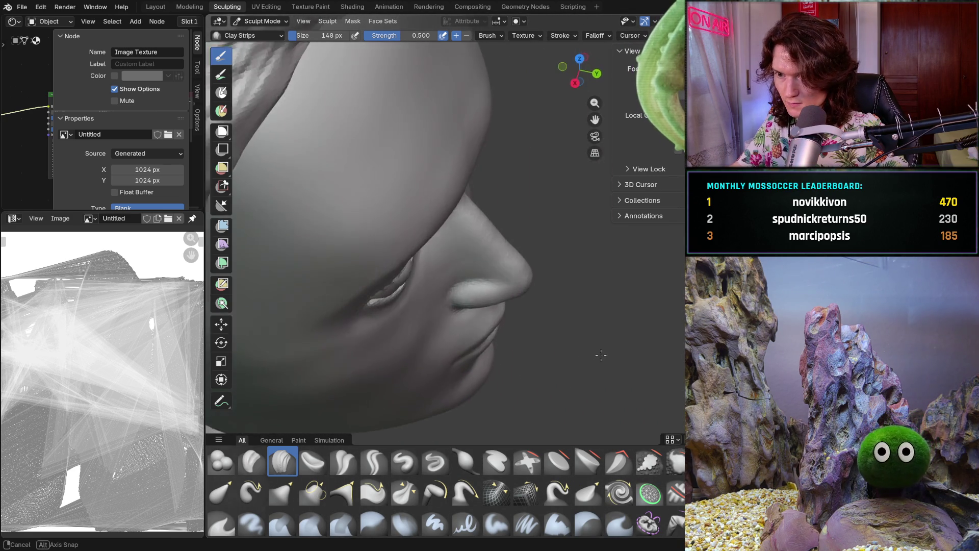
scroll(501, 297, down, 2)
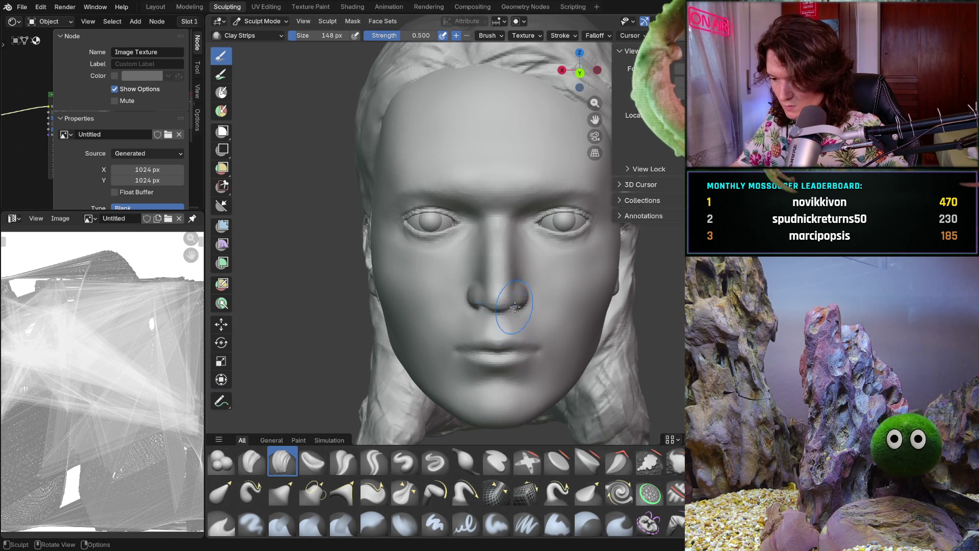
middle_drag(569, 273, 559, 284)
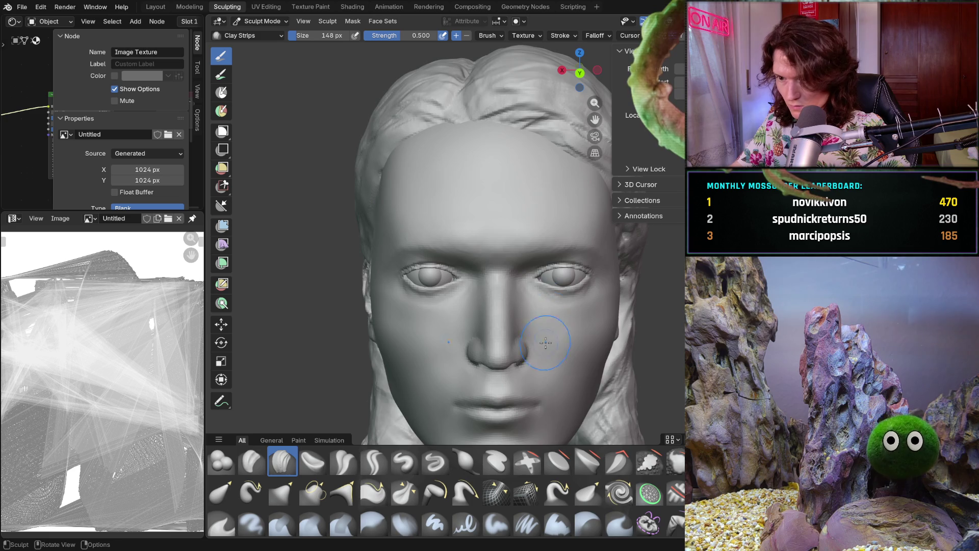
scroll(535, 306, up, 3)
mouse_move(536, 321)
middle_down()
mouse_move(527, 339)
mouse_move(528, 322)
middle_up()
scroll(528, 321, up, 4)
scroll(535, 291, up, 2)
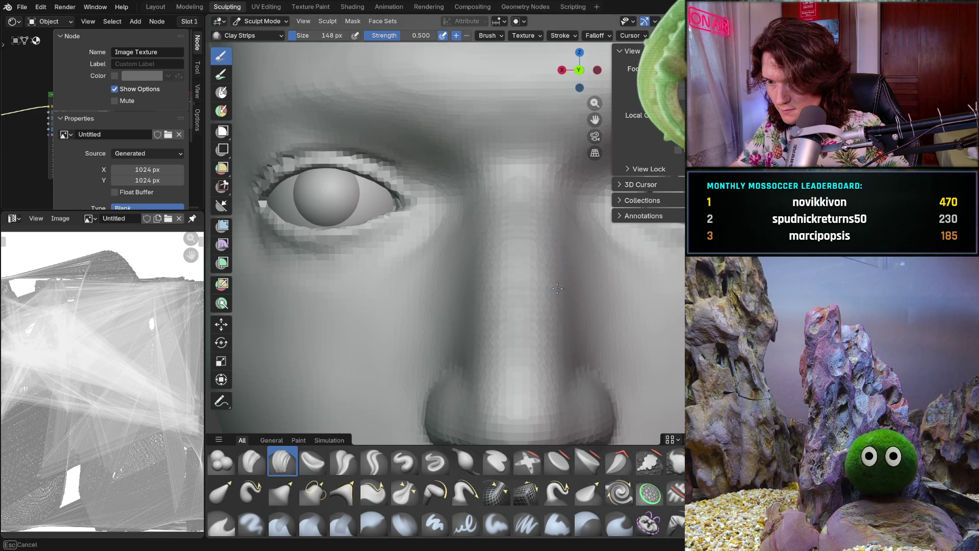
drag(540, 388, 541, 382)
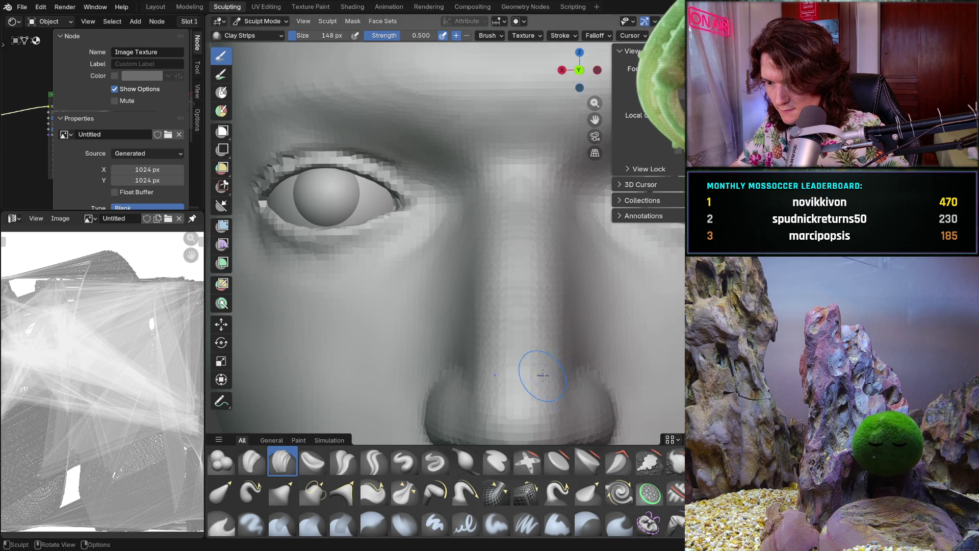
drag(561, 289, 562, 247)
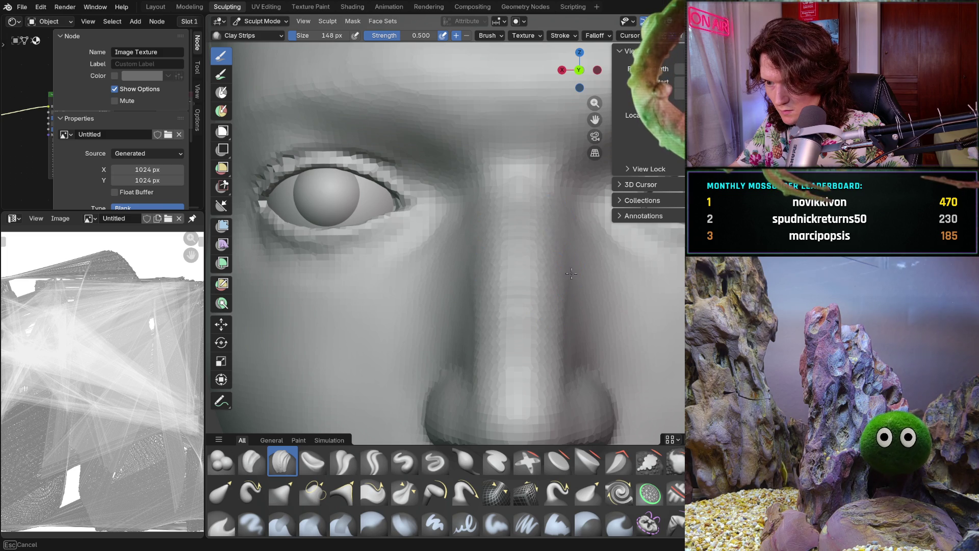
drag(572, 286, 590, 280)
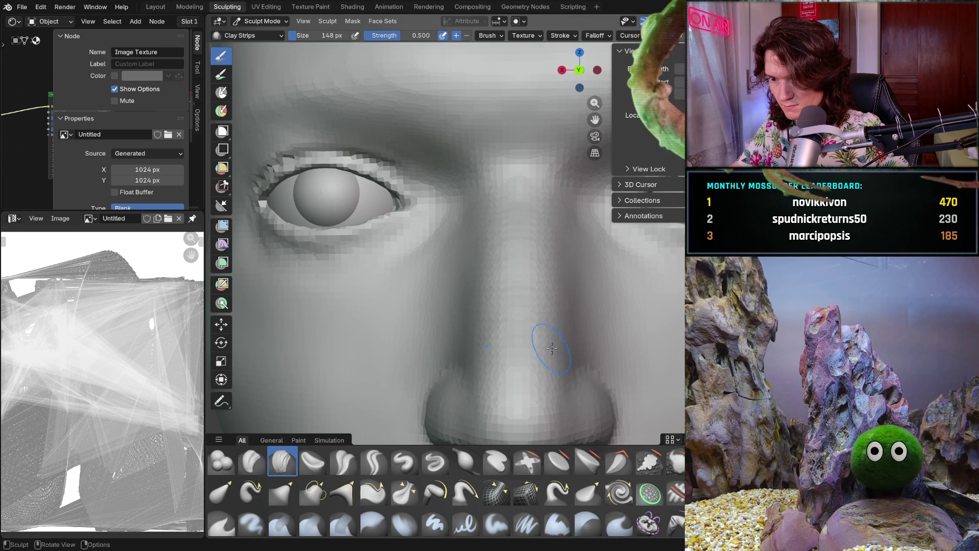
drag(561, 374, 559, 204)
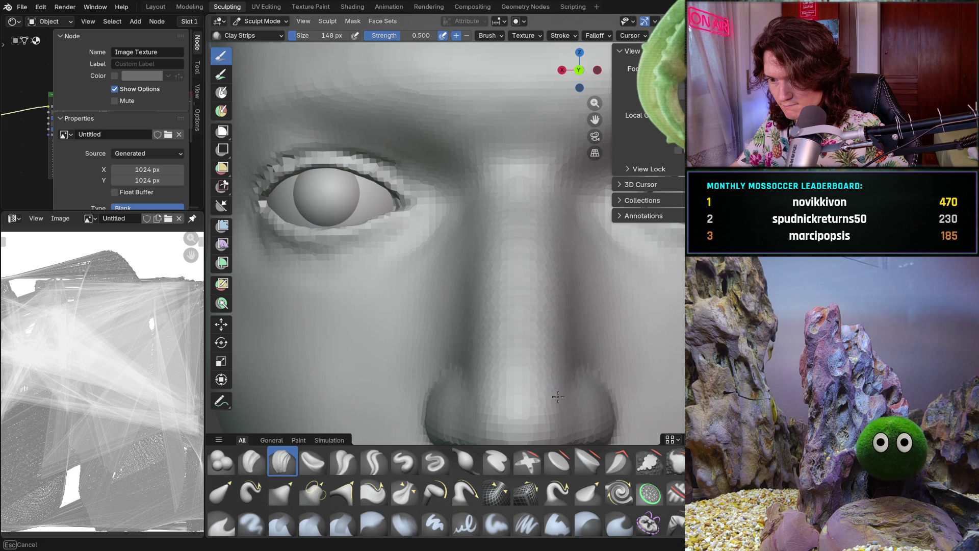
scroll(580, 351, down, 3)
middle_drag(582, 314, 519, 331)
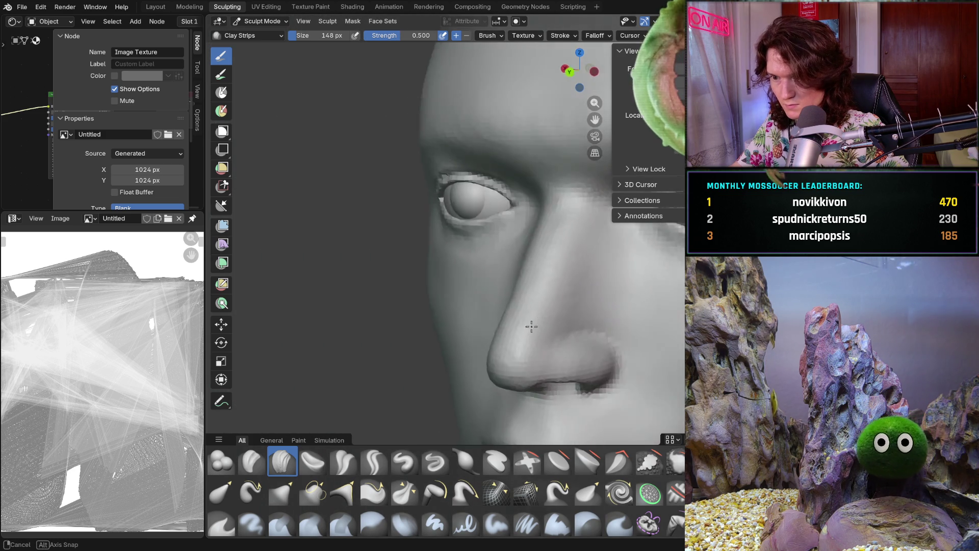
Stroke the nose side and move to a close view from beneath the nose
drag(568, 305, 569, 304)
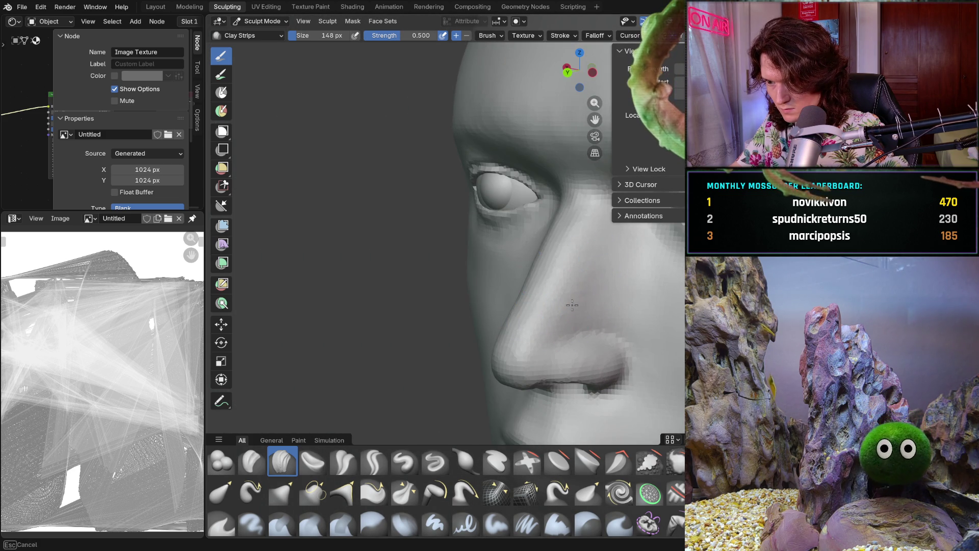
mouse_move(568, 305)
middle_down()
mouse_move(599, 208)
mouse_move(679, 272)
mouse_move(550, 291)
middle_up()
scroll(552, 292, up, 4)
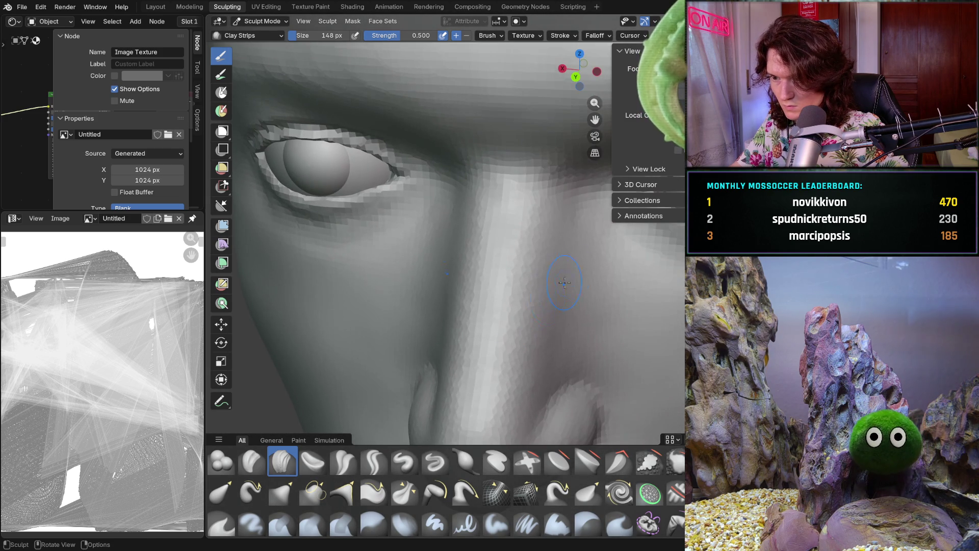
scroll(572, 350, down, 6)
mouse_move(572, 322)
middle_down()
mouse_move(573, 278)
mouse_move(558, 291)
middle_up()
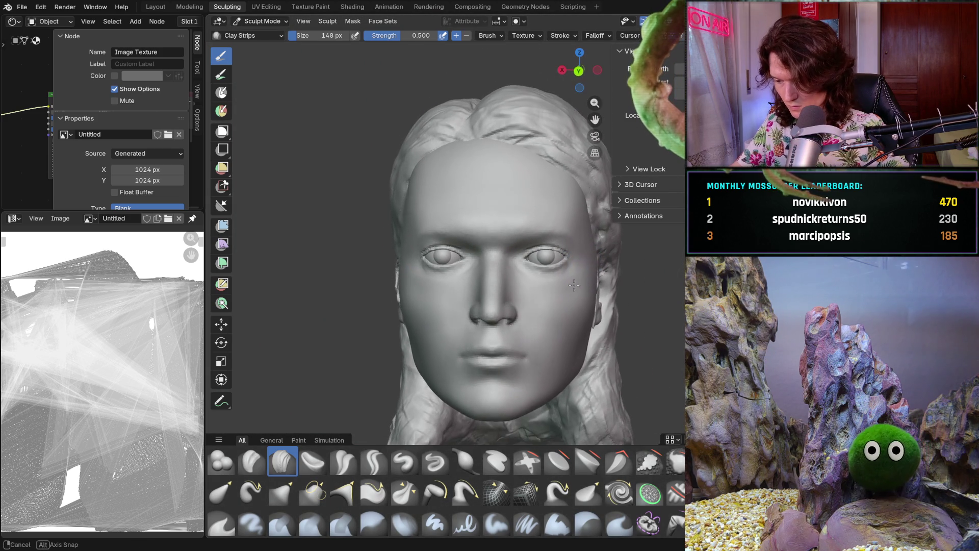
scroll(510, 301, up, 3)
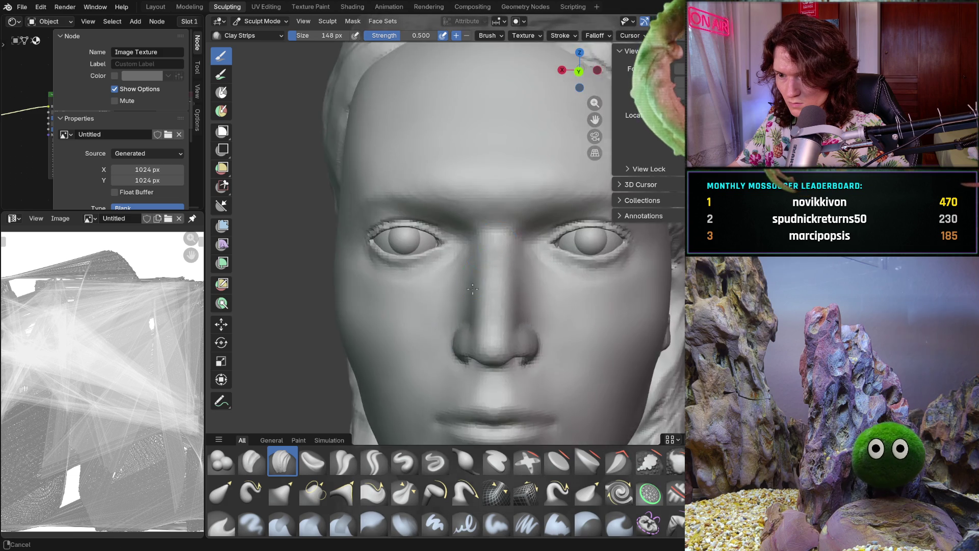
scroll(489, 275, up, 3)
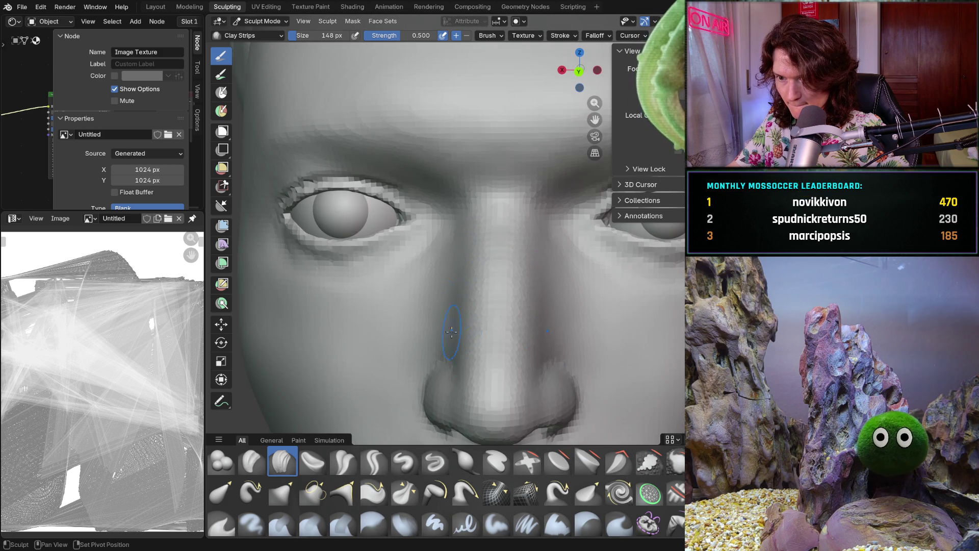
middle_drag(456, 348, 498, 306)
scroll(436, 298, up, 4)
mouse_move(436, 298)
middle_down()
mouse_move(478, 369)
mouse_move(459, 336)
mouse_move(470, 289)
middle_up()
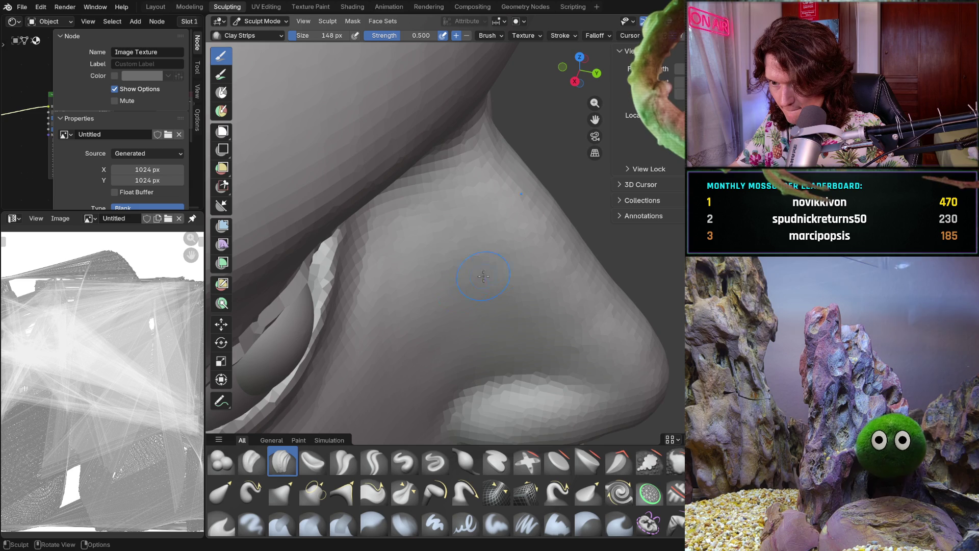
Shape the upper and lower nose side down to the nostril from below
drag(456, 341, 472, 354)
drag(546, 349, 572, 346)
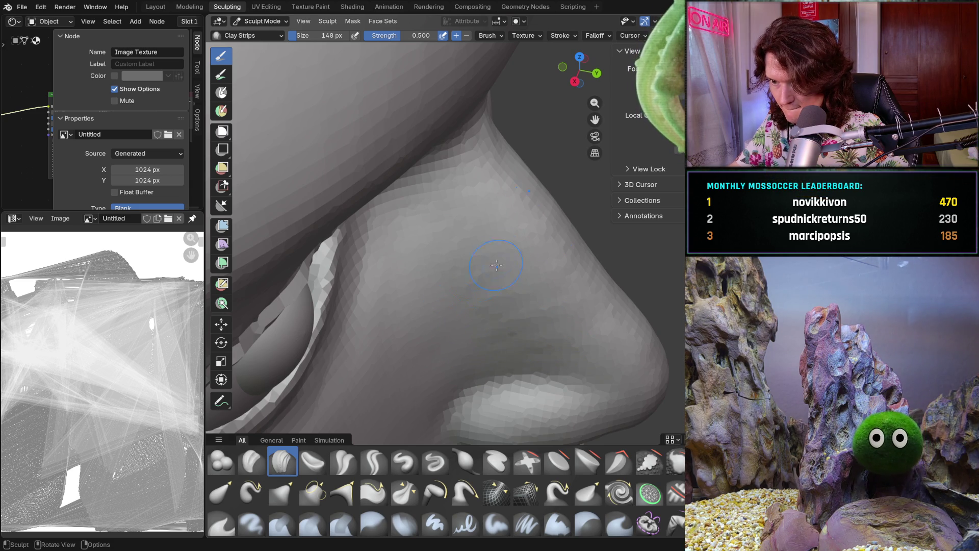
drag(448, 232, 425, 246)
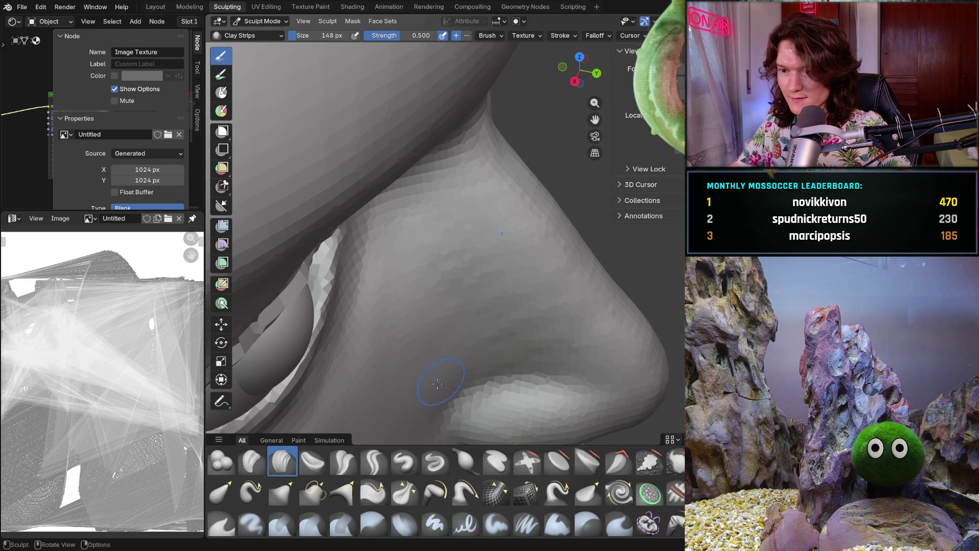
middle_drag(477, 339, 528, 308)
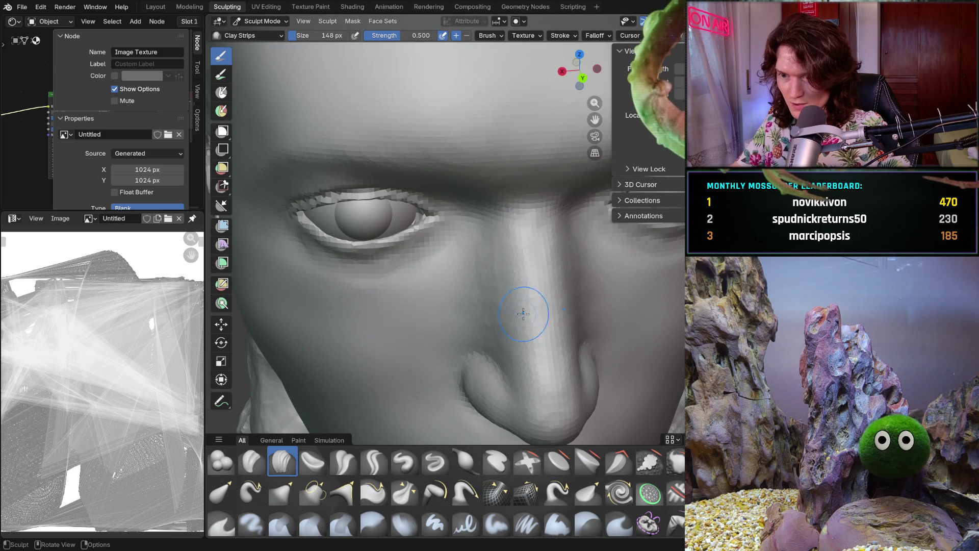
Orbit back to a straight-on front close-up of the nose
middle_drag(479, 336, 462, 312)
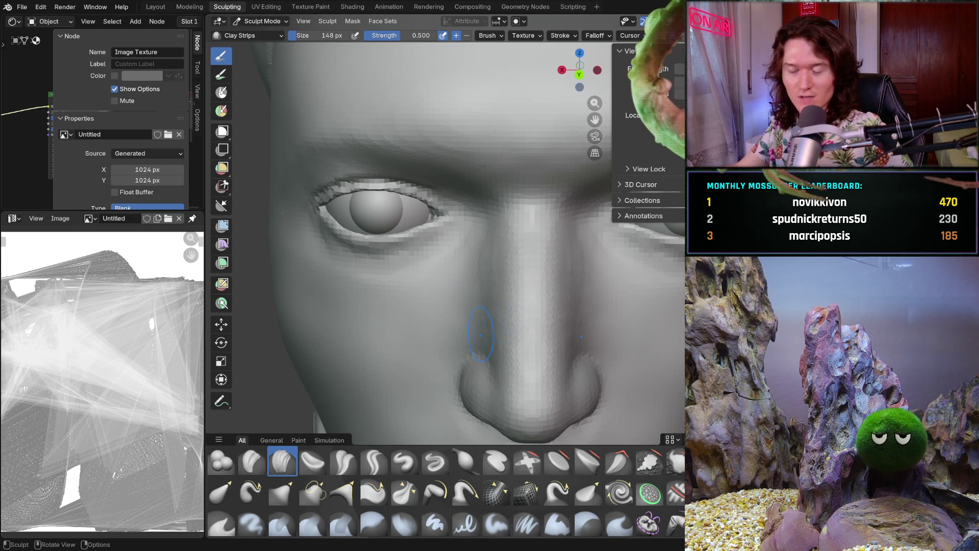
middle_drag(510, 327, 517, 314)
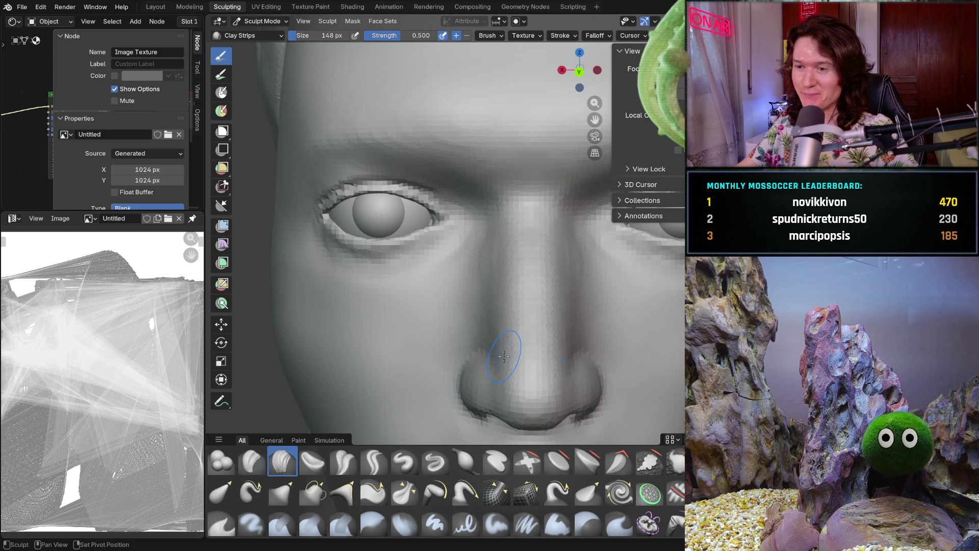
scroll(528, 331, up, 2)
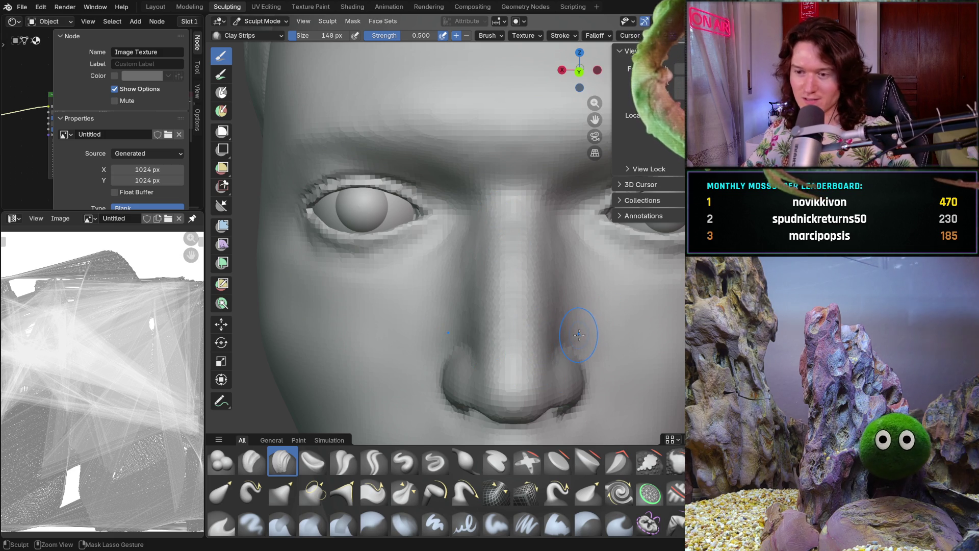
middle_drag(589, 320, 556, 289)
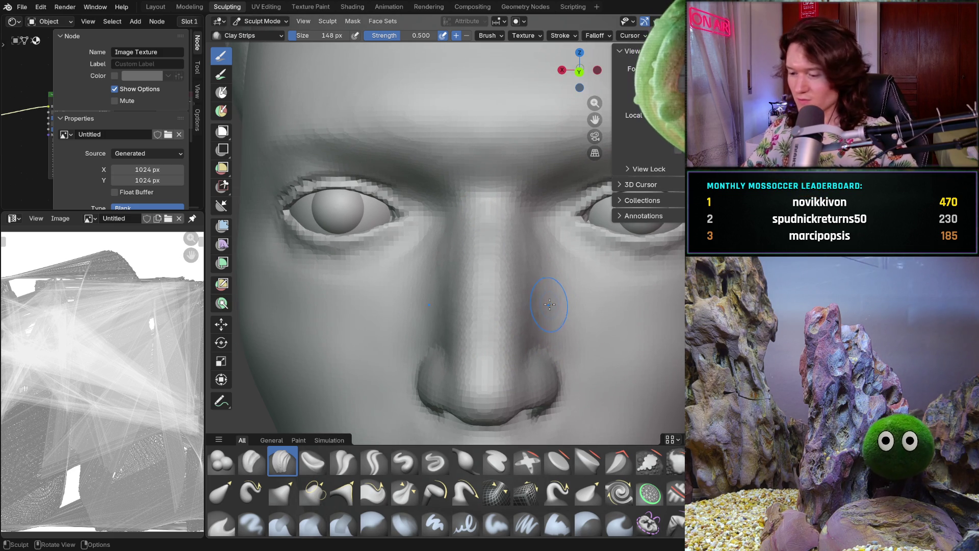
scroll(543, 299, up, 1)
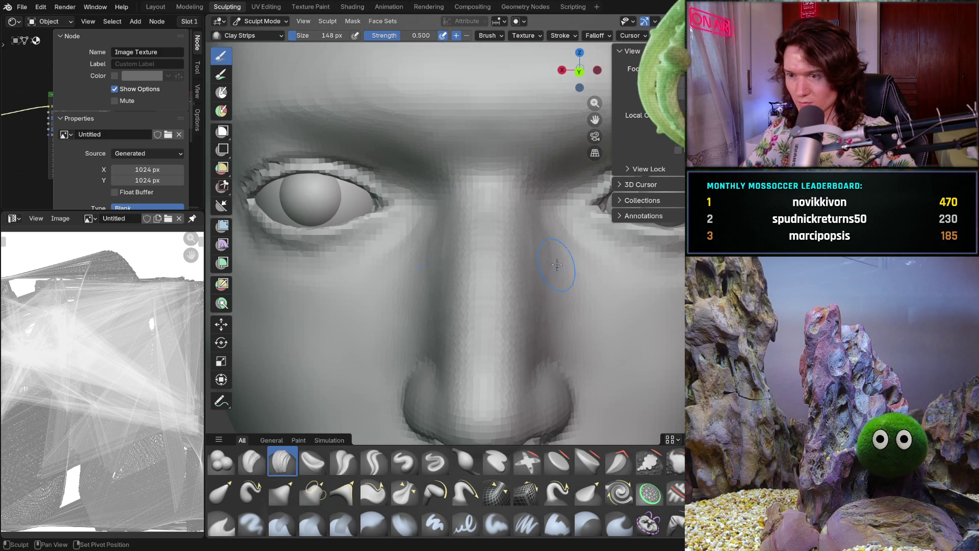
middle_drag(551, 239, 497, 291)
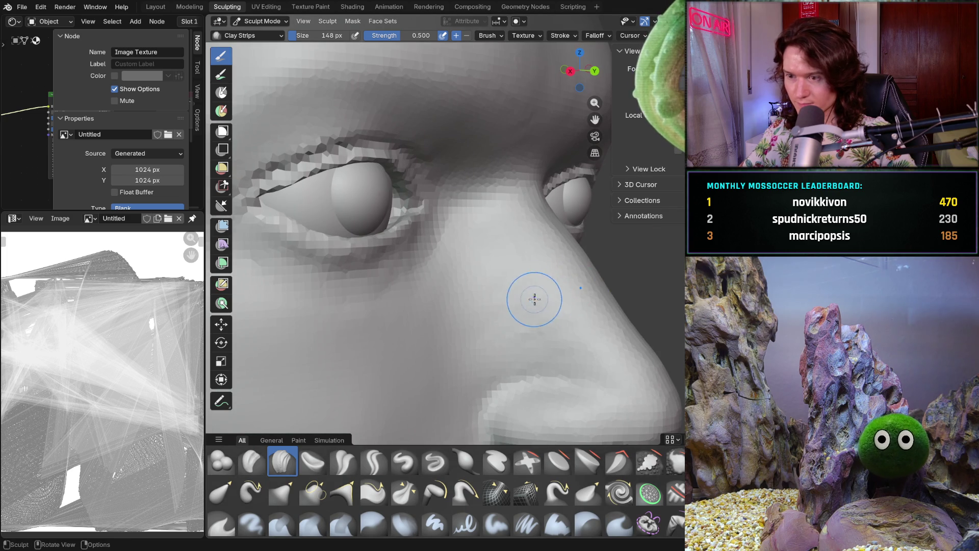
scroll(490, 352, up, 2)
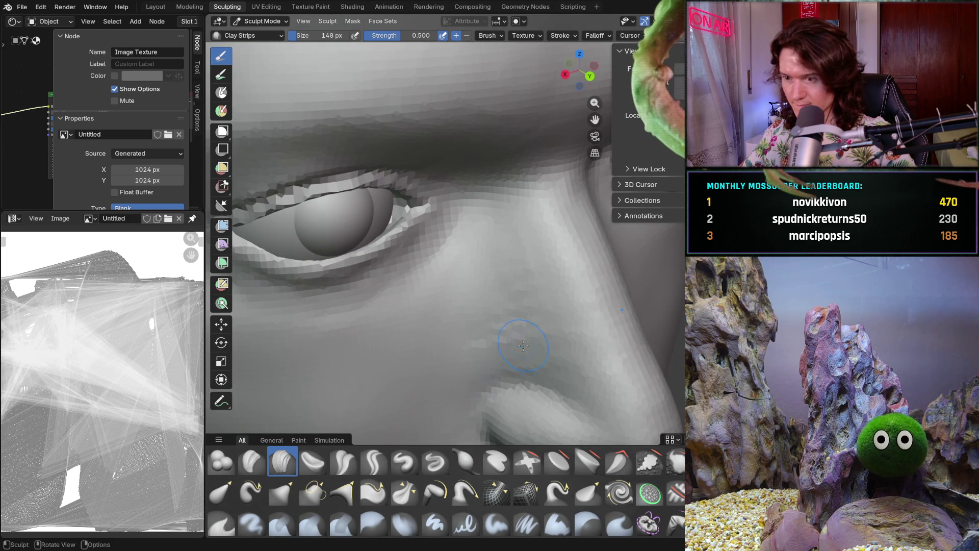
mouse_move(503, 295)
middle_down()
mouse_move(562, 364)
mouse_move(483, 355)
middle_up()
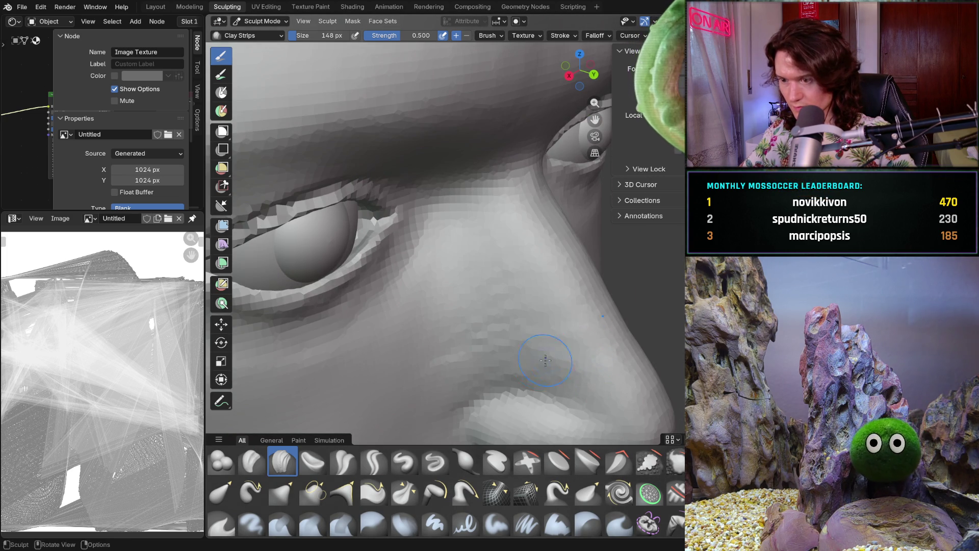
mouse_move(514, 253)
middle_down()
mouse_move(544, 332)
mouse_move(498, 296)
mouse_move(505, 283)
middle_up()
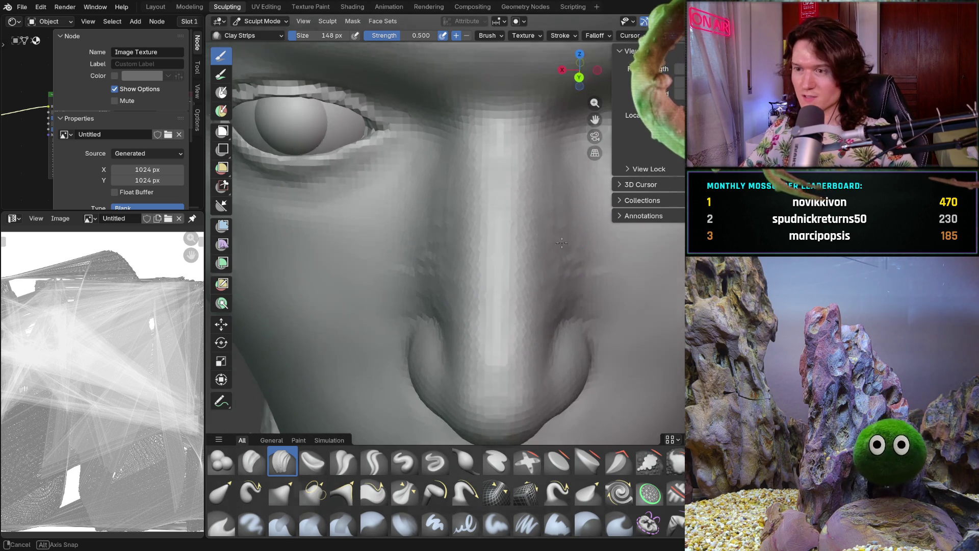
Sculpt a Clay Strips stroke along the side of the nose near the eye
middle_drag(533, 310, 562, 247)
drag(562, 246, 561, 285)
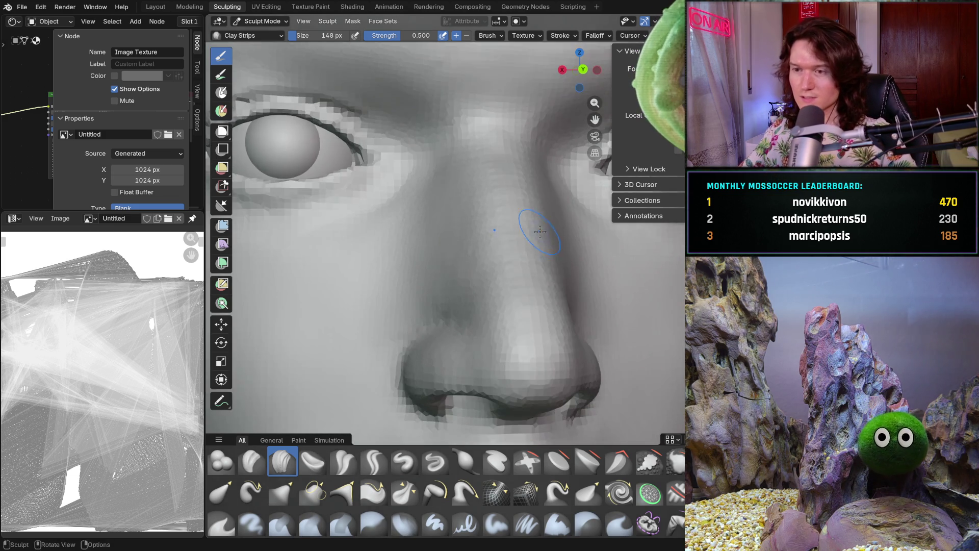
scroll(535, 291, down, 4)
mouse_move(477, 287)
middle_down()
mouse_move(505, 291)
mouse_move(473, 296)
middle_up()
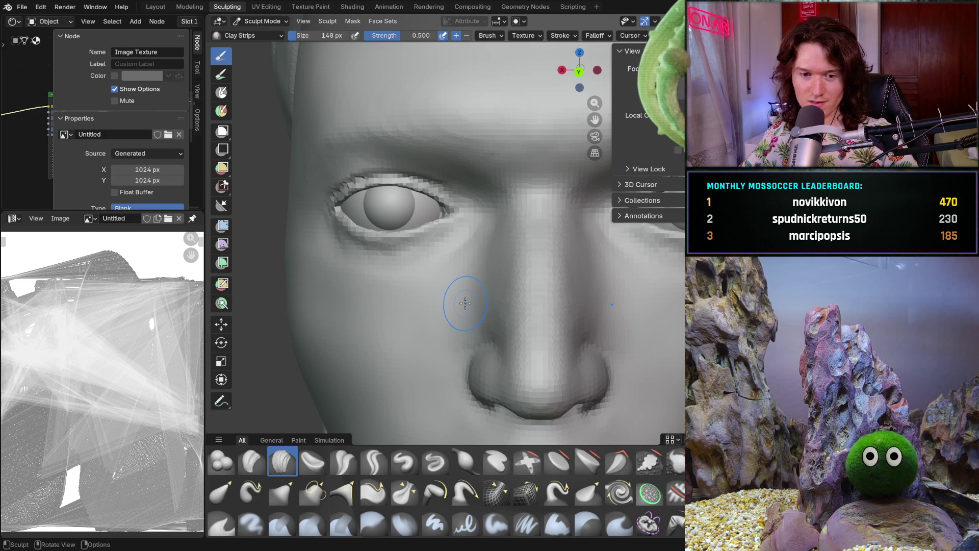
scroll(504, 307, down, 2)
scroll(490, 303, up, 4)
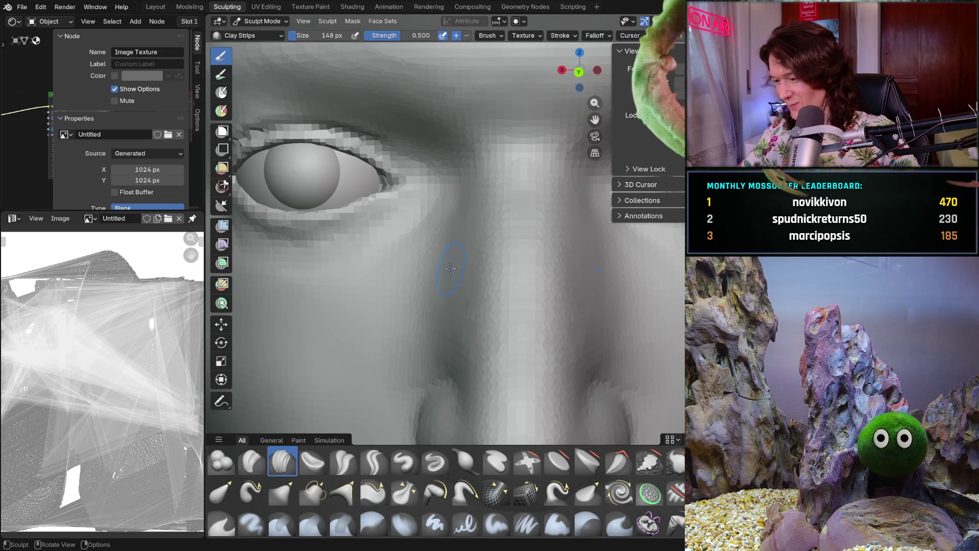
middle_drag(458, 268, 474, 259)
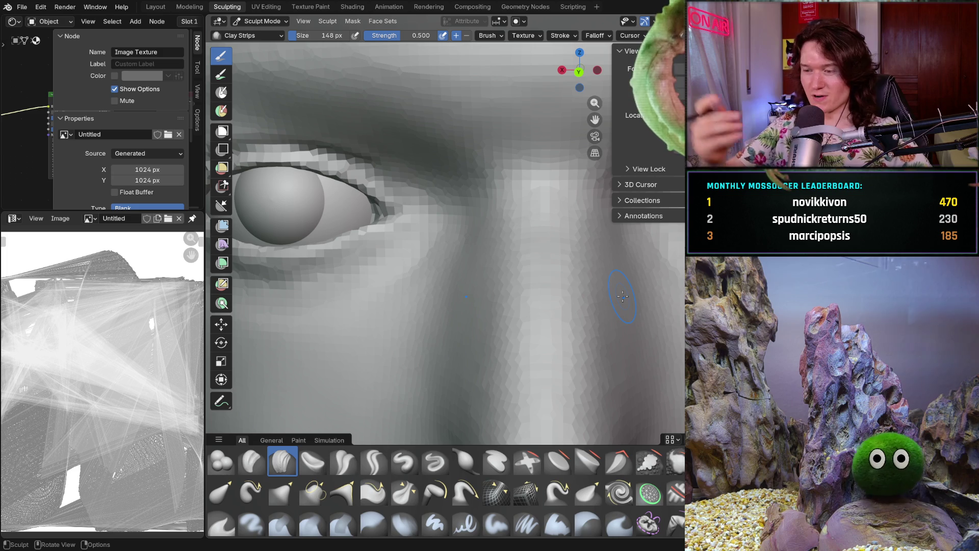
Add strokes beside the nose bridge, then return to a front view of the whole face
ctrl+middle_drag(622, 296, 442, 333)
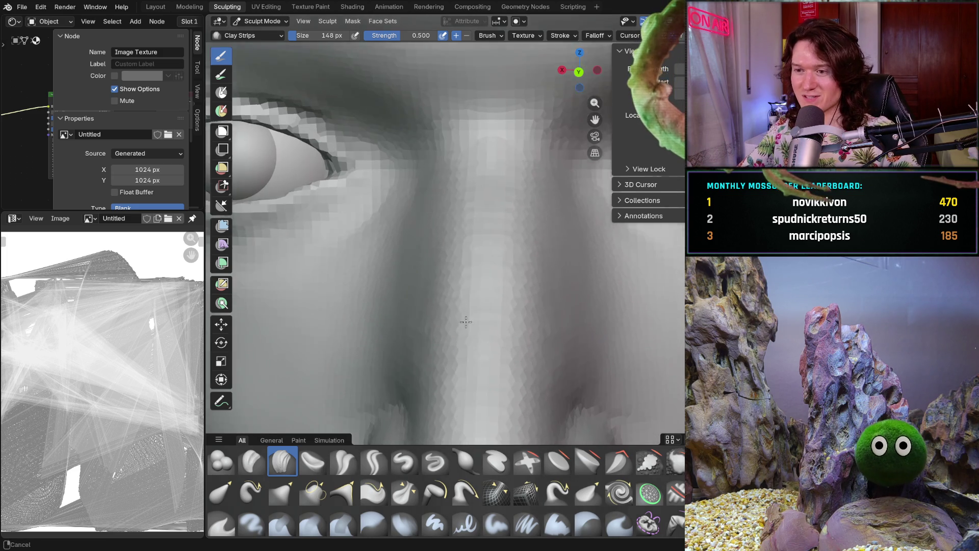
scroll(442, 333, down, 3)
scroll(445, 314, up, 3)
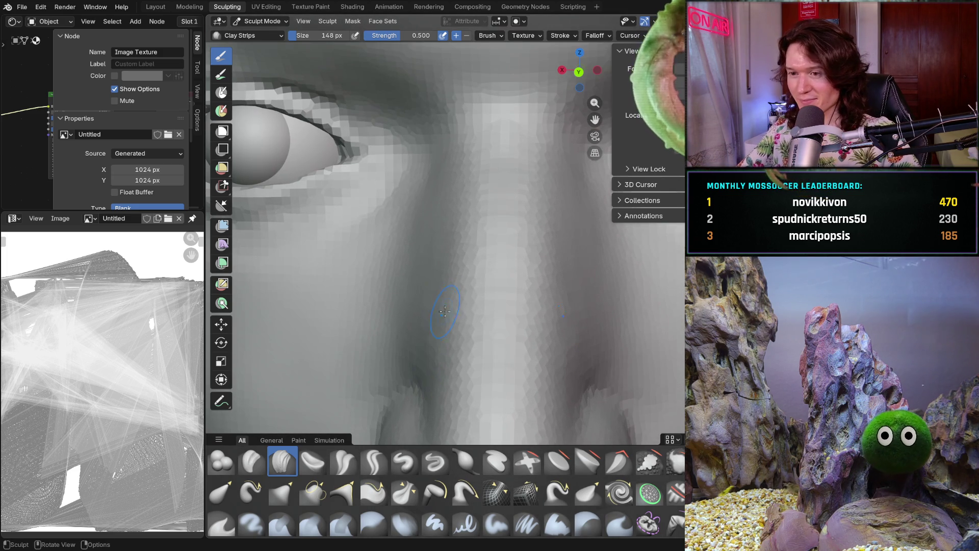
drag(423, 312, 404, 354)
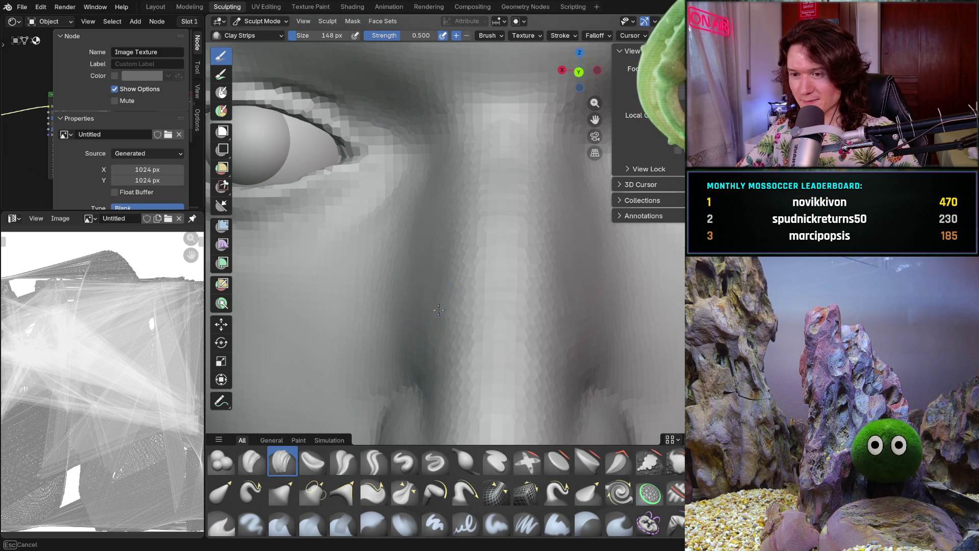
mouse_move(418, 318)
shift+middle_down()
mouse_move(428, 356)
mouse_move(432, 345)
shift+middle_up()
drag(426, 370, 436, 306)
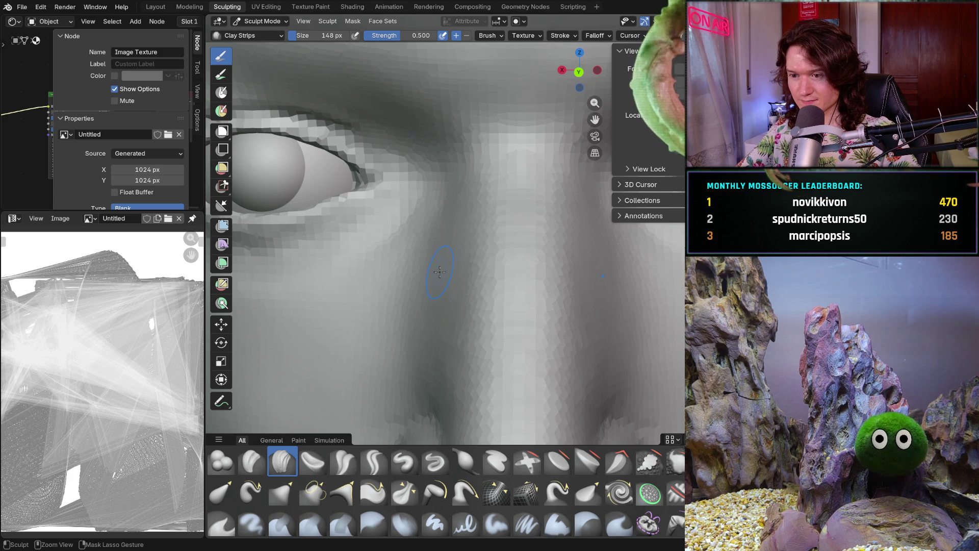
scroll(434, 313, down, 5)
scroll(434, 322, down, 4)
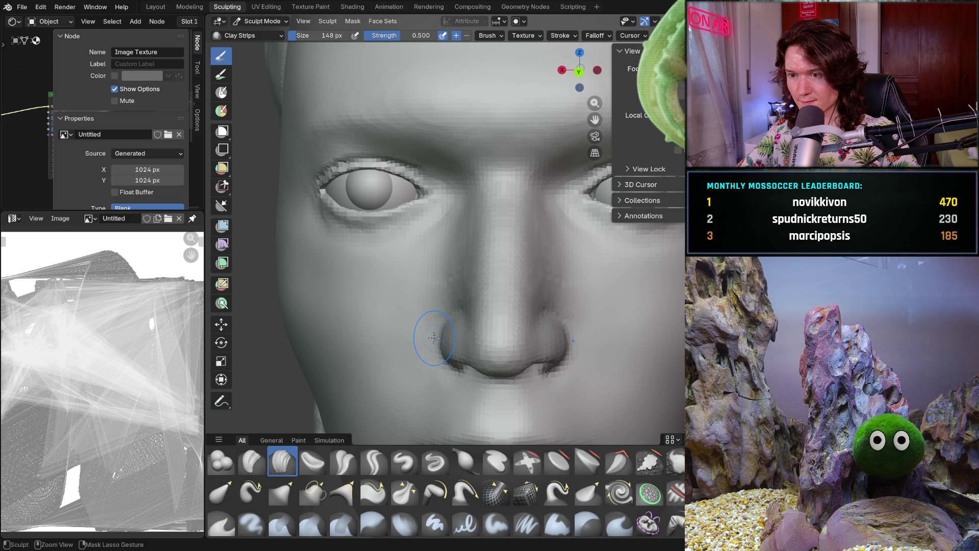
scroll(433, 322, up, 2)
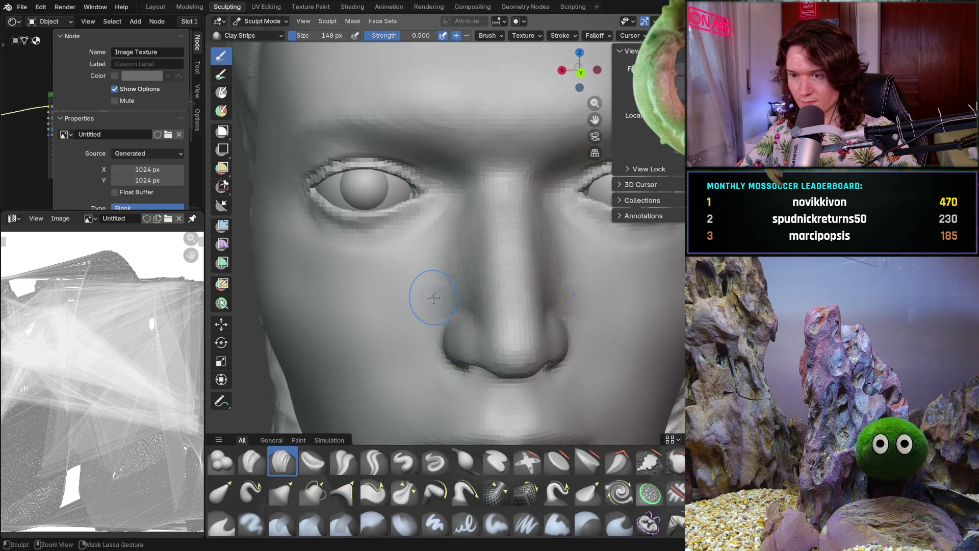
scroll(444, 290, up, 4)
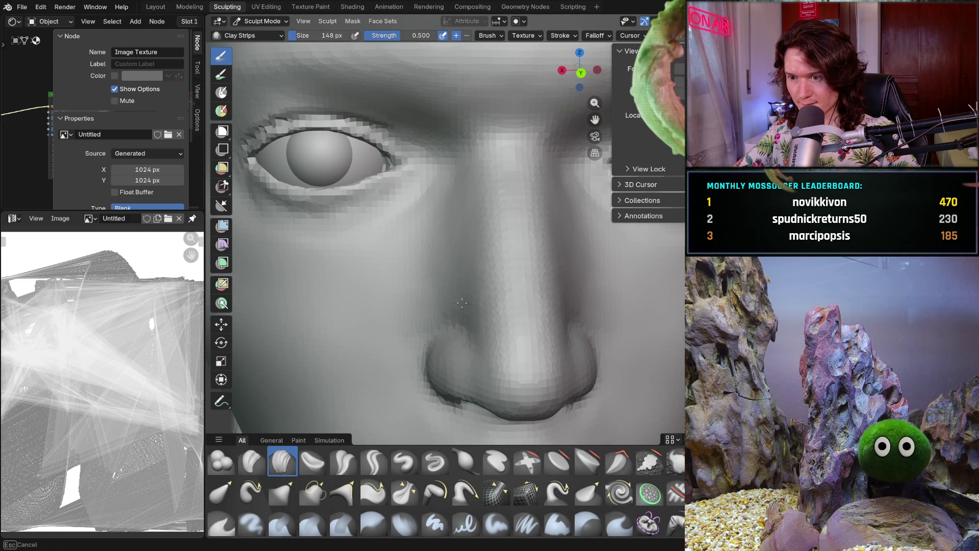
middle_drag(476, 304, 470, 273)
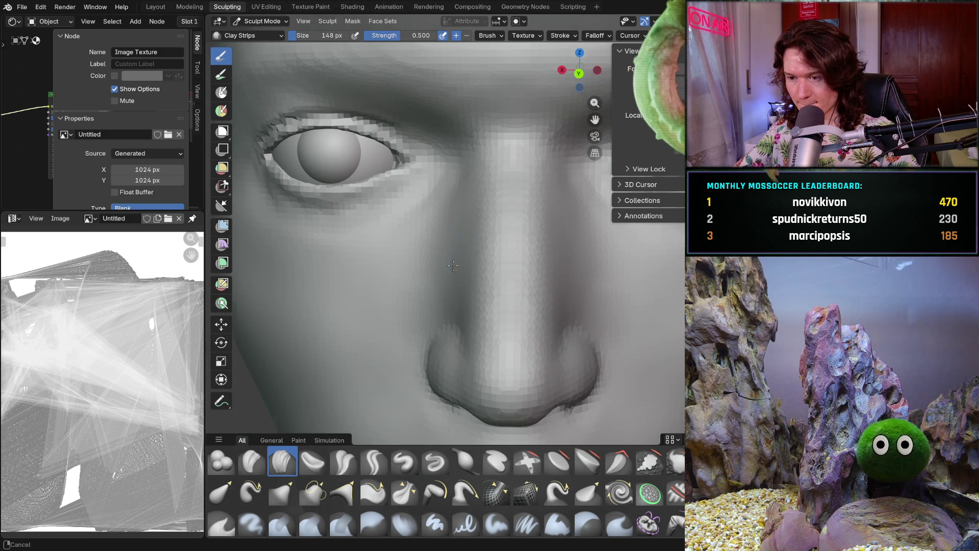
scroll(457, 243, down, 5)
mouse_move(439, 283)
middle_down()
mouse_move(446, 304)
mouse_move(461, 285)
middle_up()
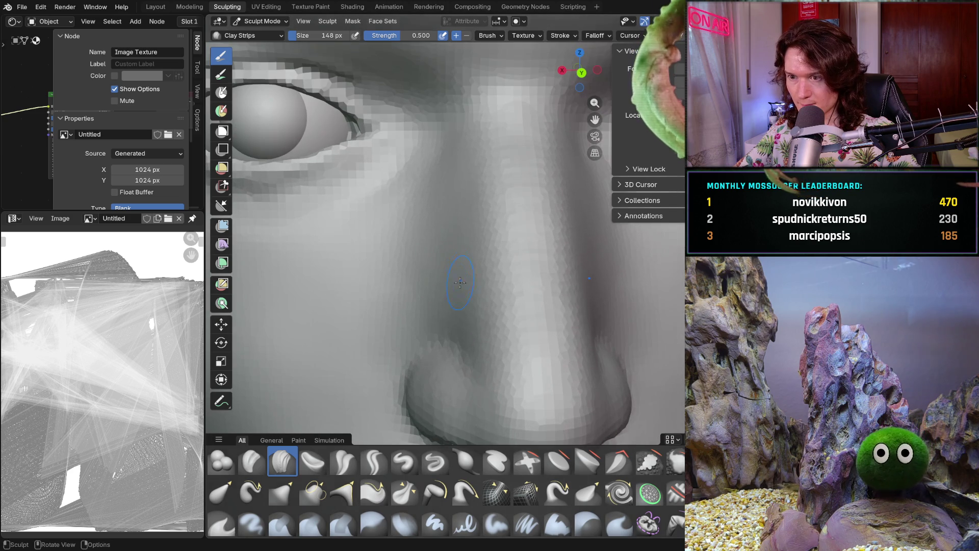
scroll(461, 285, down, 6)
mouse_move(460, 287)
middle_down()
mouse_move(446, 292)
mouse_move(455, 275)
middle_up()
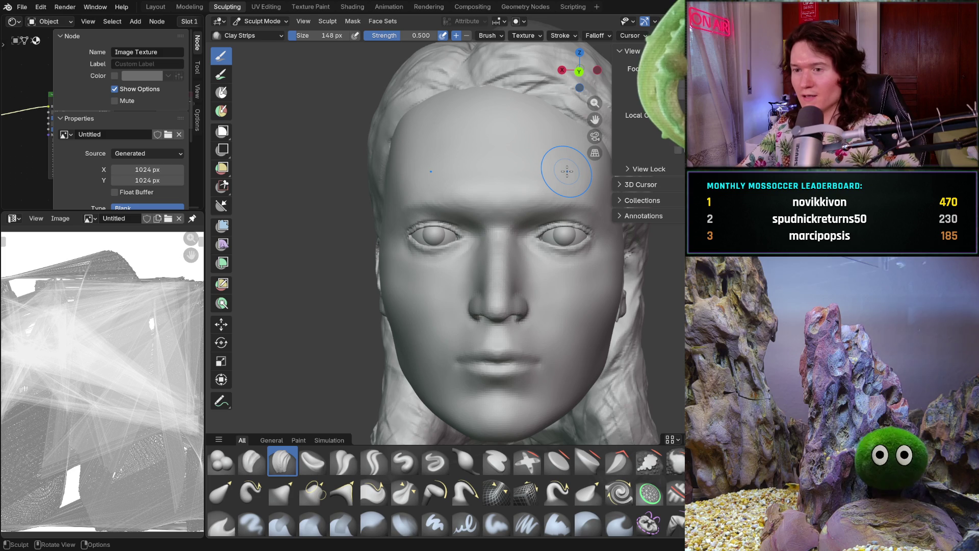
Set the sculpt brush radius to 228 px and turn on viewport overlays with scene statistics
middle_drag(529, 336, 507, 343)
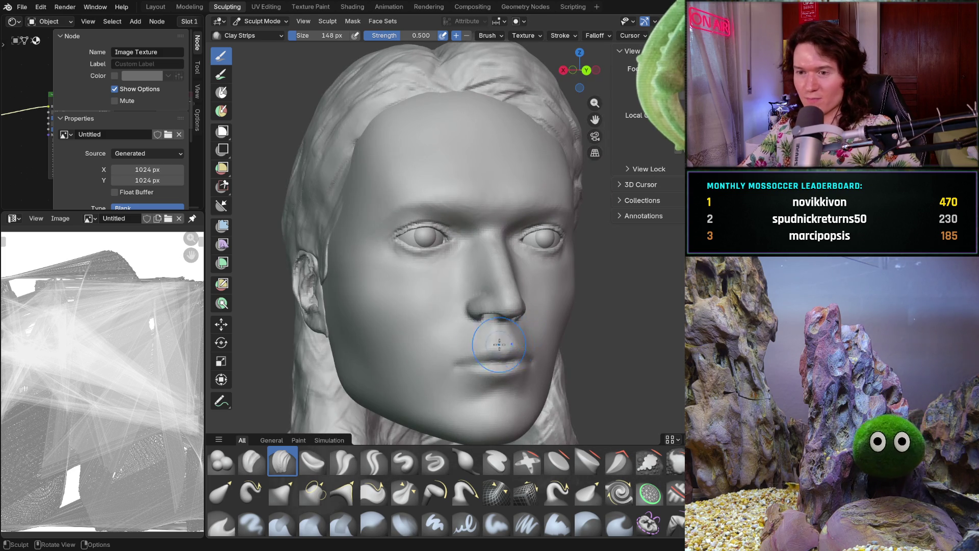
mouse_move(432, 352)
middle_down()
mouse_move(459, 344)
mouse_move(404, 310)
mouse_move(468, 297)
mouse_move(541, 342)
mouse_move(466, 336)
middle_up()
key(f)
click(403, 310)
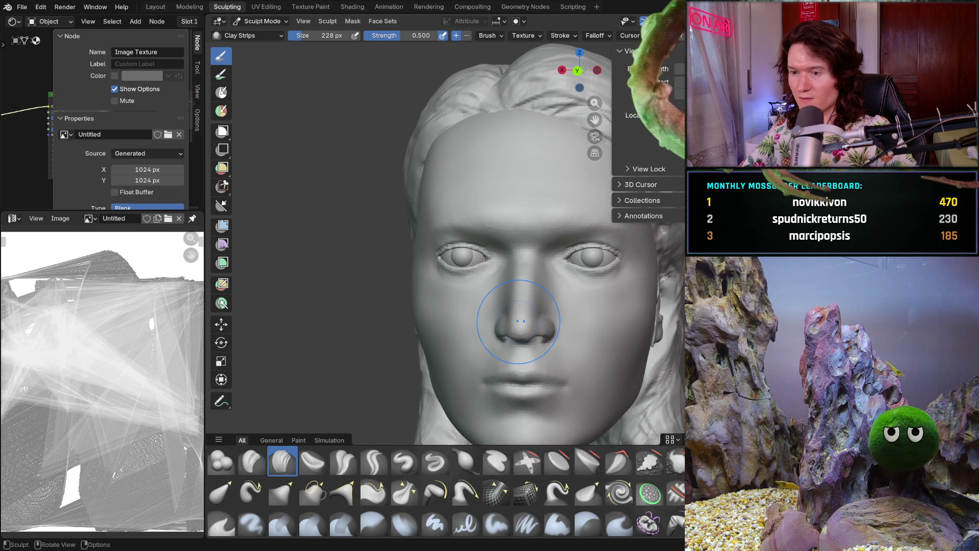
scroll(447, 298, down, 3)
mouse_move(451, 302)
middle_down()
mouse_move(468, 324)
mouse_move(528, 354)
mouse_move(503, 360)
middle_up()
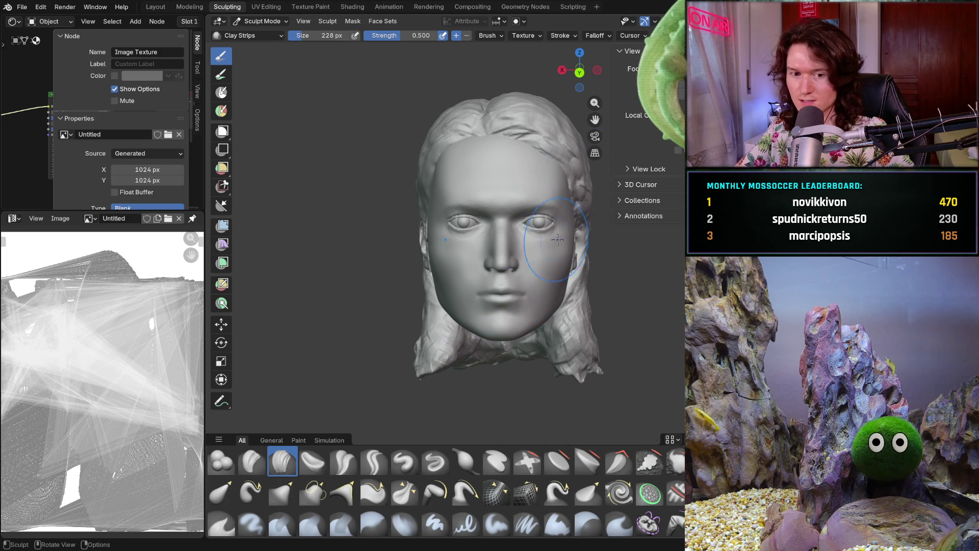
key(alt+shift+z)
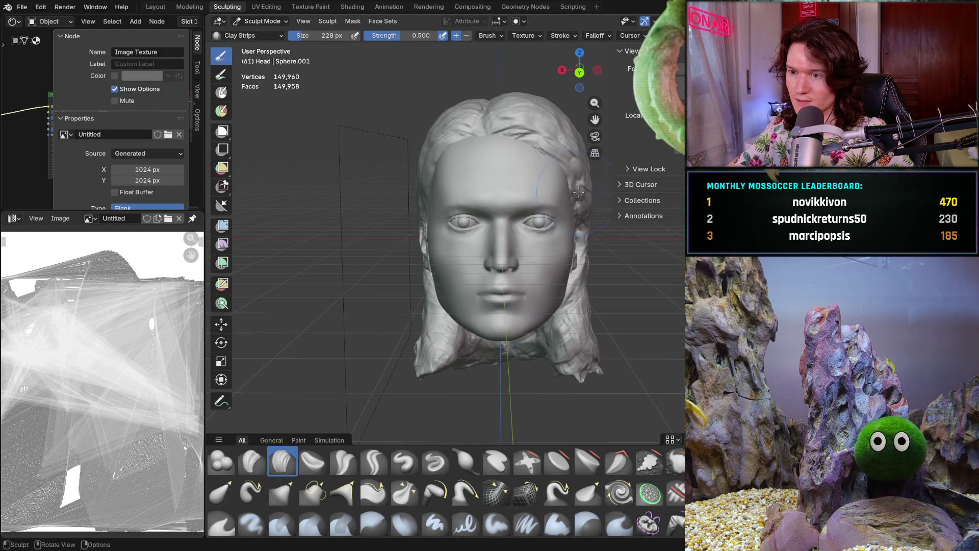
Rough in a mask over the eyes, mouth and cheeks with the Mask brush, then clear it
key(m)
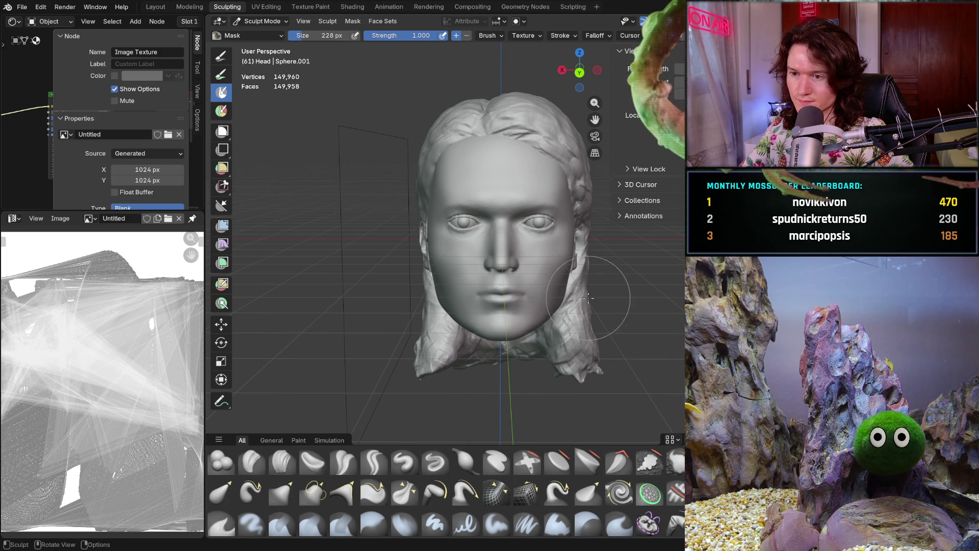
scroll(505, 230, up, 2)
mouse_move(459, 203)
mouse_down()
mouse_move(517, 198)
mouse_move(505, 252)
mouse_move(466, 199)
mouse_move(497, 161)
mouse_move(441, 215)
mouse_move(429, 245)
mouse_move(489, 291)
mouse_move(535, 306)
mouse_move(474, 337)
mouse_move(527, 333)
mouse_up()
mouse_move(558, 292)
mouse_down()
mouse_move(461, 280)
mouse_move(432, 252)
mouse_up()
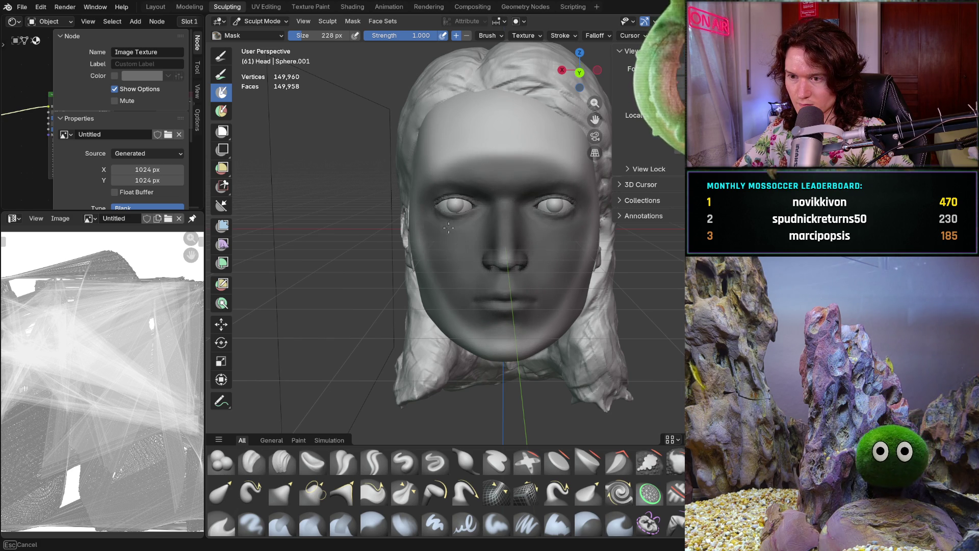
drag(460, 222, 490, 260)
scroll(490, 223, up, 2)
scroll(491, 222, up, 1)
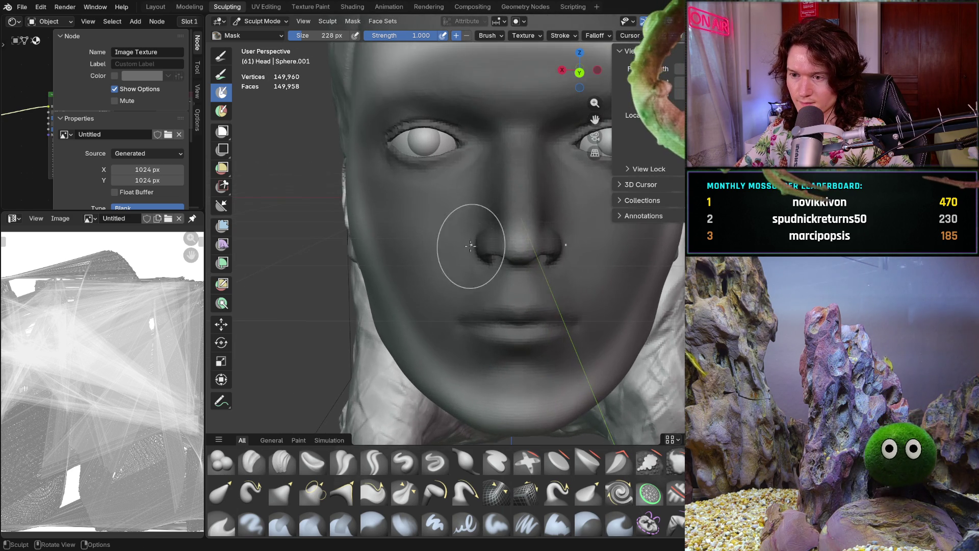
key(alt+m)
scroll(487, 258, up, 1)
Mask the eye sockets, nose bridge, cheeks and lips from the front
mouse_move(455, 145)
mouse_down()
mouse_move(413, 153)
mouse_move(437, 199)
mouse_move(445, 166)
mouse_move(475, 215)
mouse_up()
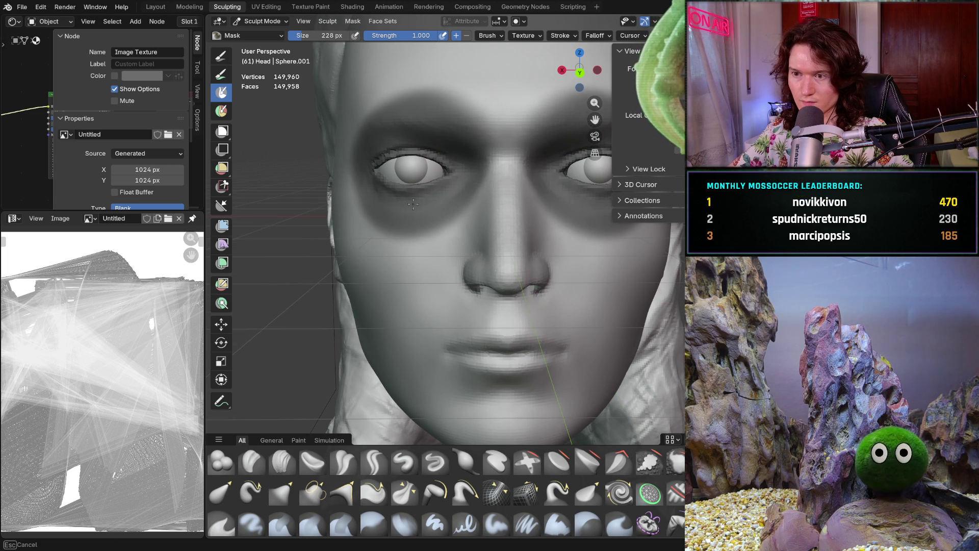
drag(506, 100, 506, 230)
mouse_move(505, 107)
mouse_down()
mouse_move(517, 236)
mouse_move(505, 313)
mouse_up()
mouse_move(505, 245)
mouse_down()
mouse_move(436, 306)
mouse_move(408, 207)
mouse_move(398, 306)
mouse_up()
mouse_move(398, 238)
mouse_down()
mouse_move(413, 314)
mouse_move(551, 329)
mouse_up()
mouse_move(490, 306)
mouse_down()
mouse_move(527, 330)
mouse_move(460, 360)
mouse_move(566, 359)
mouse_up()
mouse_move(444, 345)
mouse_down()
mouse_move(551, 357)
mouse_move(603, 237)
mouse_up()
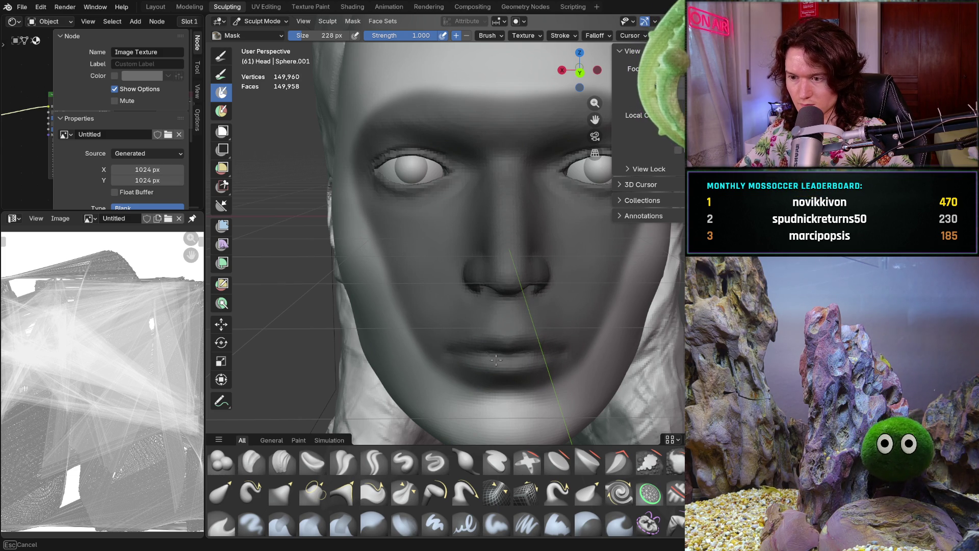
scroll(540, 253, down, 3)
scroll(535, 253, down, 2)
From a side view, mask along the left brow and down the nose onto the cheek
mouse_move(527, 299)
middle_down()
mouse_move(517, 256)
mouse_move(475, 229)
middle_up()
scroll(459, 222, up, 2)
scroll(457, 219, up, 2)
scroll(456, 219, up, 1)
drag(459, 214, 420, 318)
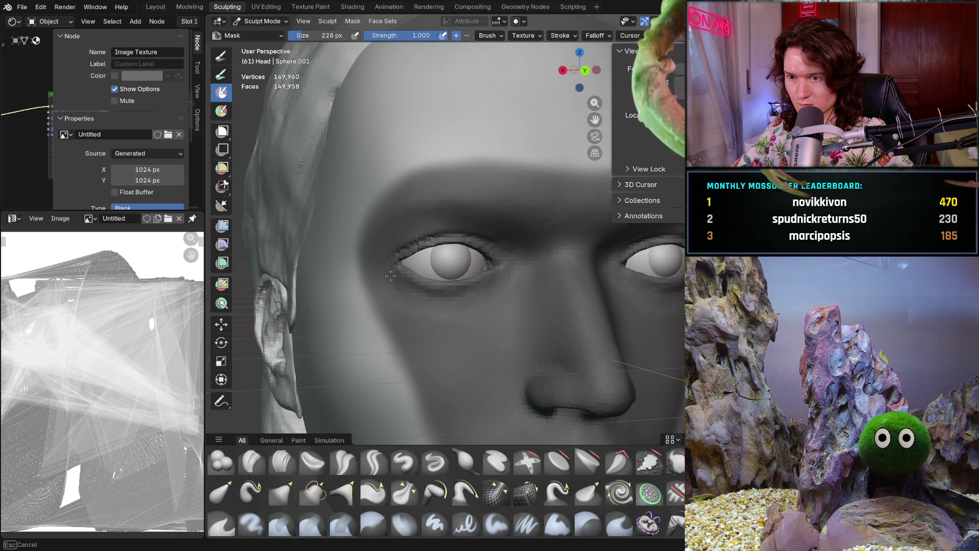
drag(375, 229, 475, 165)
mouse_move(566, 222)
middle_down()
mouse_move(459, 221)
mouse_move(507, 245)
mouse_move(429, 230)
middle_up()
scroll(506, 245, down, 4)
scroll(398, 245, up, 5)
mouse_move(383, 249)
mouse_down()
mouse_move(322, 260)
mouse_move(325, 295)
mouse_move(355, 307)
mouse_up()
mouse_move(309, 222)
mouse_down()
mouse_move(314, 276)
mouse_move(375, 367)
mouse_up()
Mask along the jaw and chin, then return to the front view
shift+middle_drag(429, 321, 384, 192)
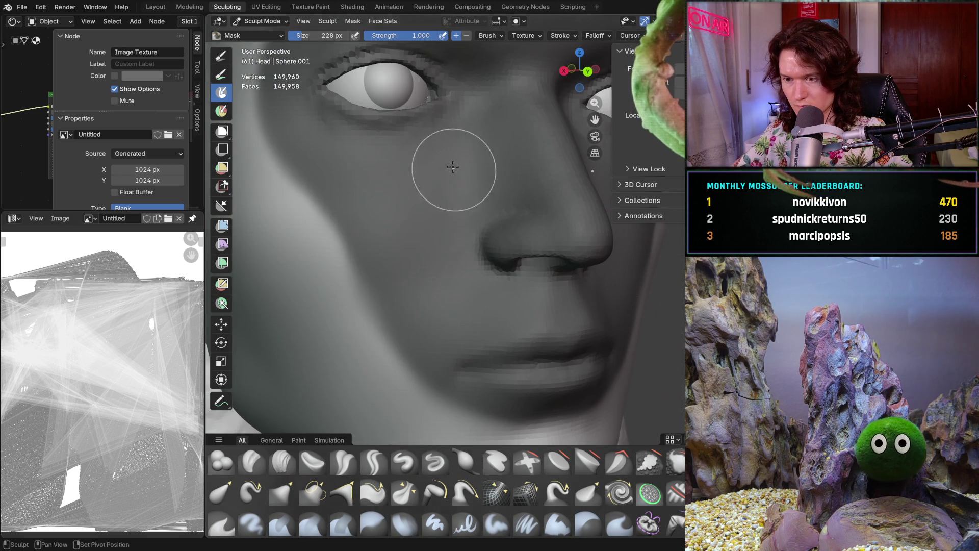
drag(420, 310, 582, 359)
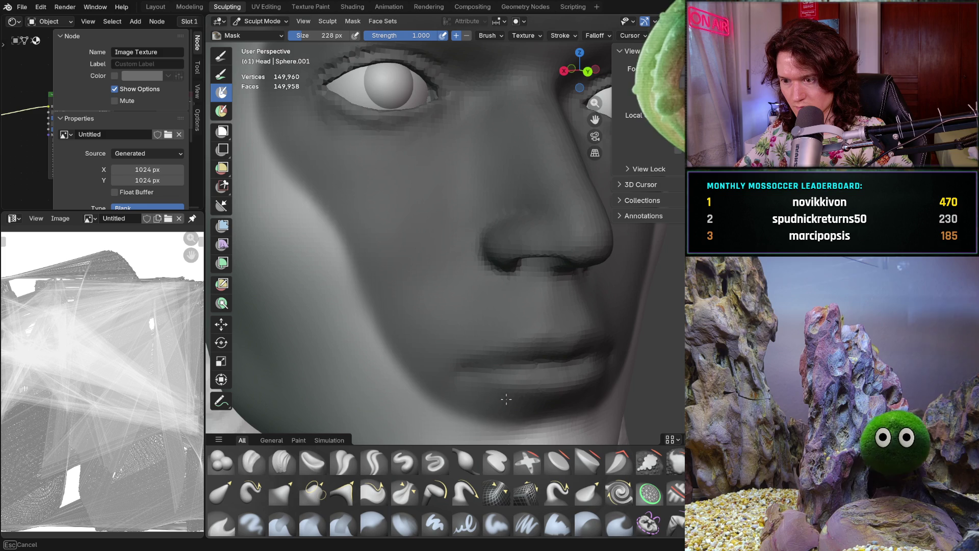
mouse_move(551, 352)
shift+middle_down()
mouse_move(497, 260)
mouse_move(526, 276)
mouse_move(527, 229)
mouse_move(490, 229)
shift+middle_up()
key(KP_1)
scroll(490, 230, up, 3)
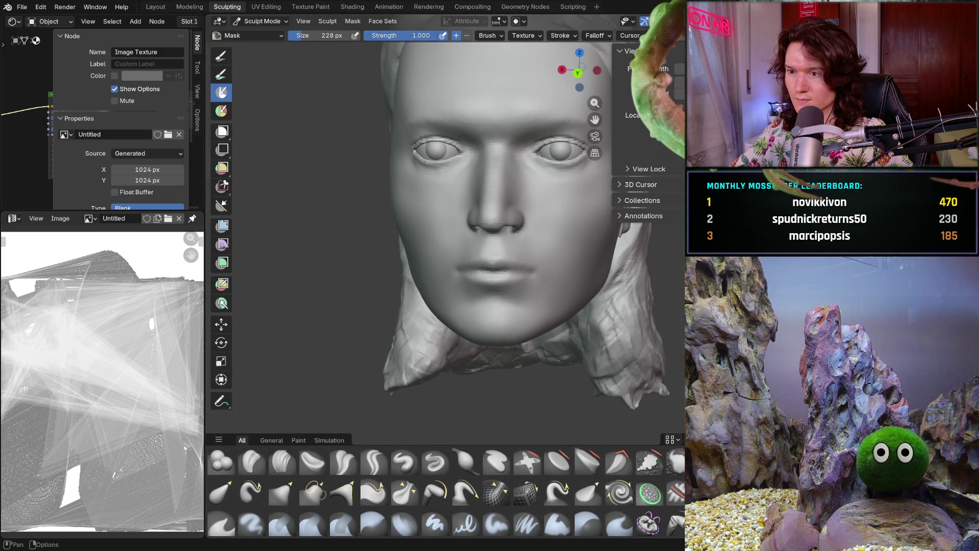
Hide the overlays so the mask shading disappears and inspect the head
key(alt+m)
middle_drag(472, 276, 472, 265)
scroll(472, 265, up, 2)
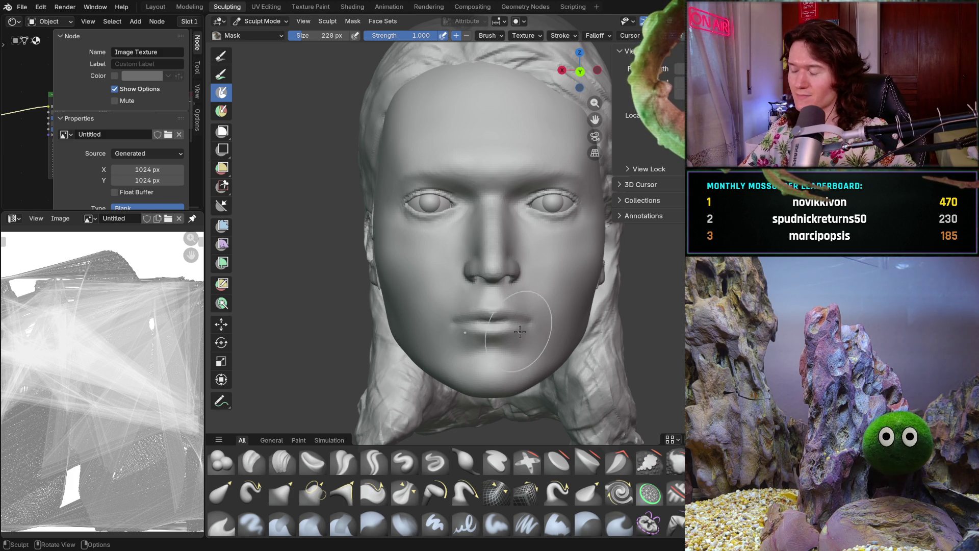
Turn overlays back on and invert the mask so only the face stays editable
middle_drag(503, 281, 490, 322)
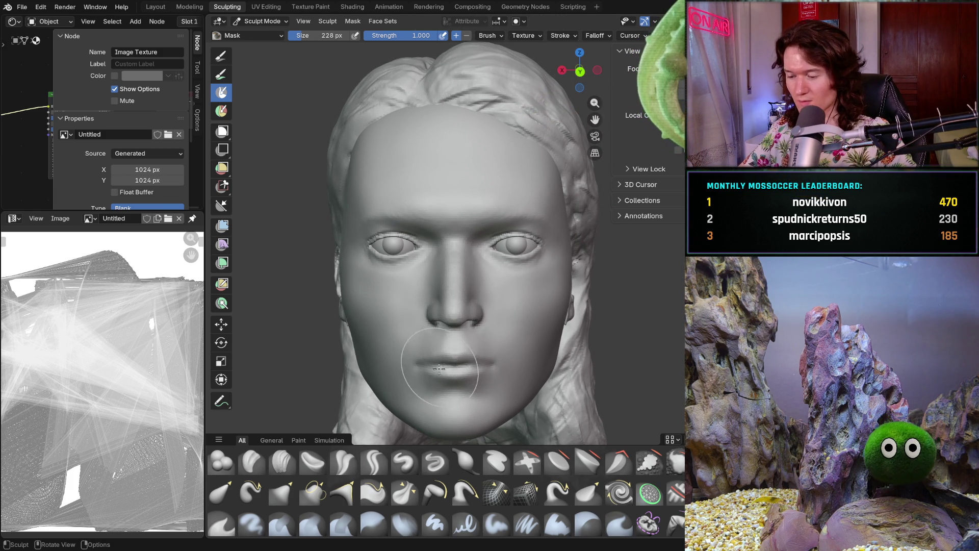
scroll(443, 373, up, 1)
scroll(429, 352, up, 1)
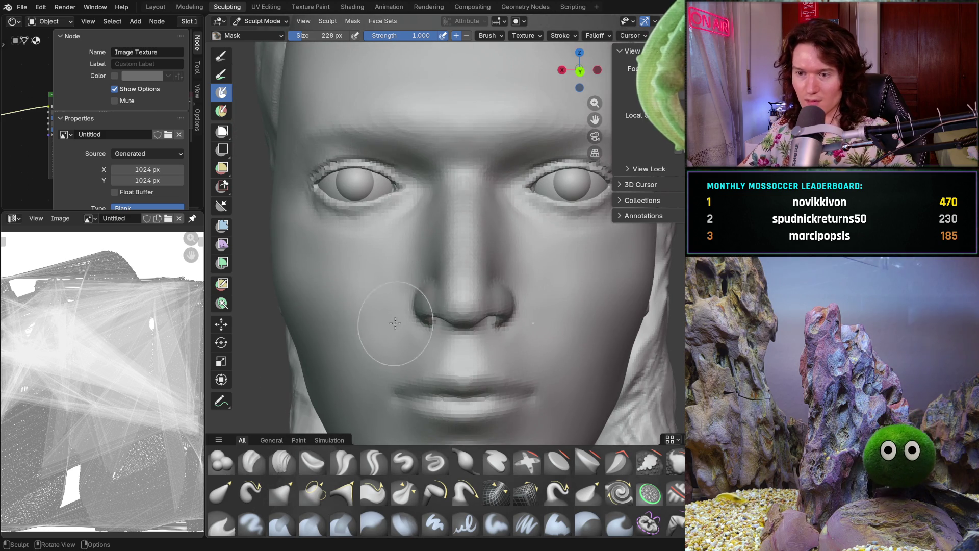
shift+middle_drag(409, 312, 410, 312)
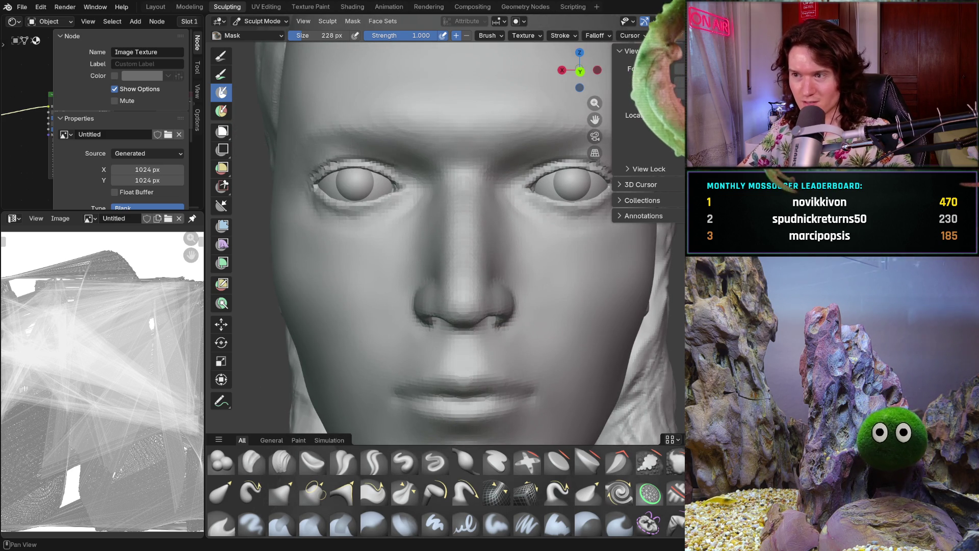
key(shift+alt+z)
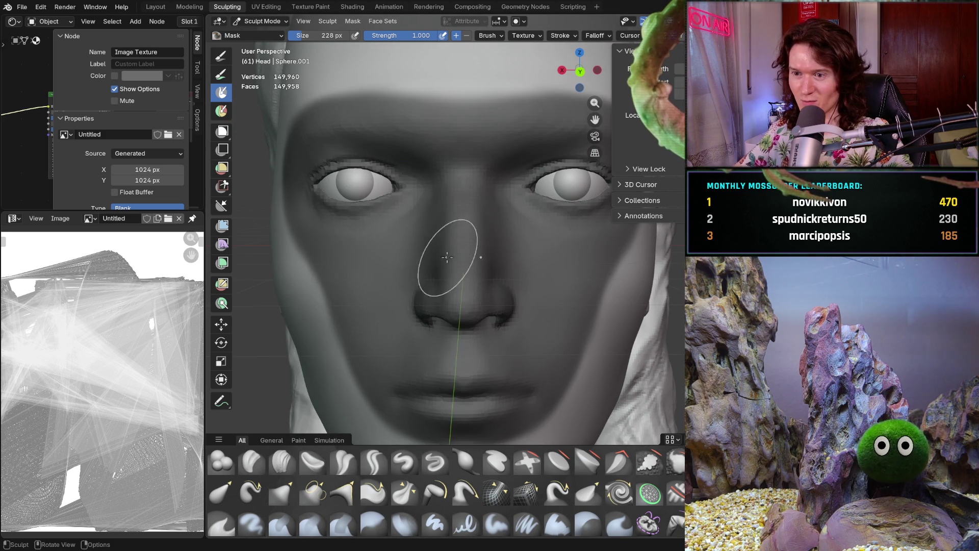
shift+middle_drag(561, 182, 562, 183)
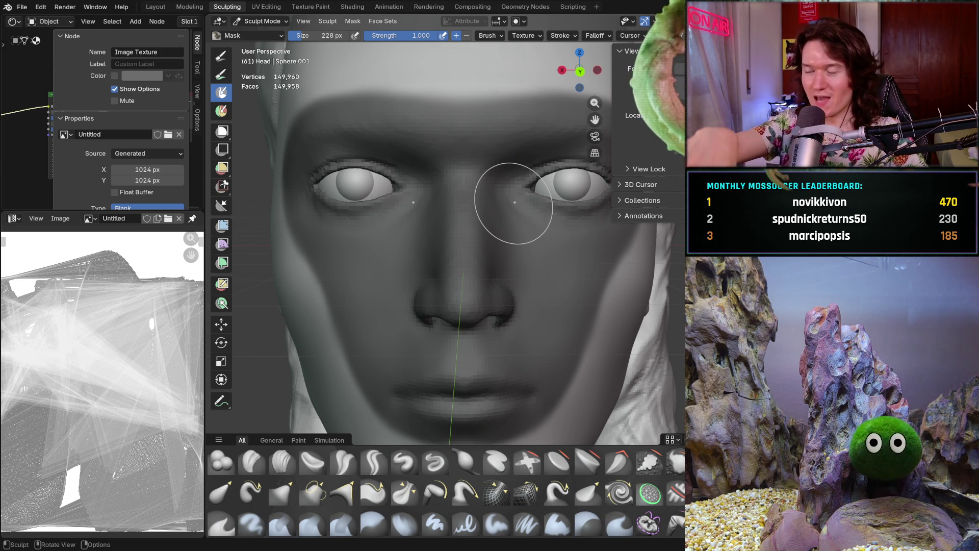
key(alt+m)
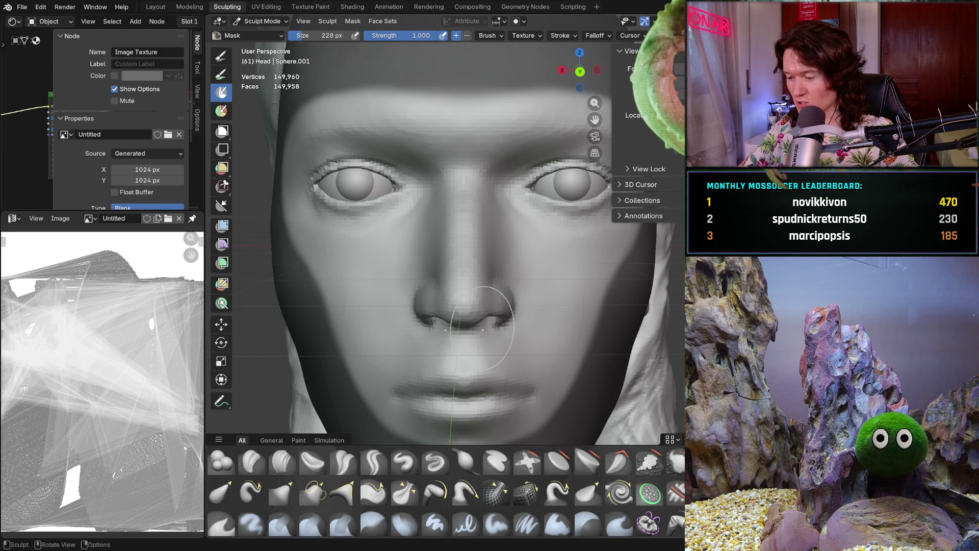
Pull the side of the nose with the Grab brush and resize it to 254 px
middle_drag(429, 352, 406, 310)
key(g)
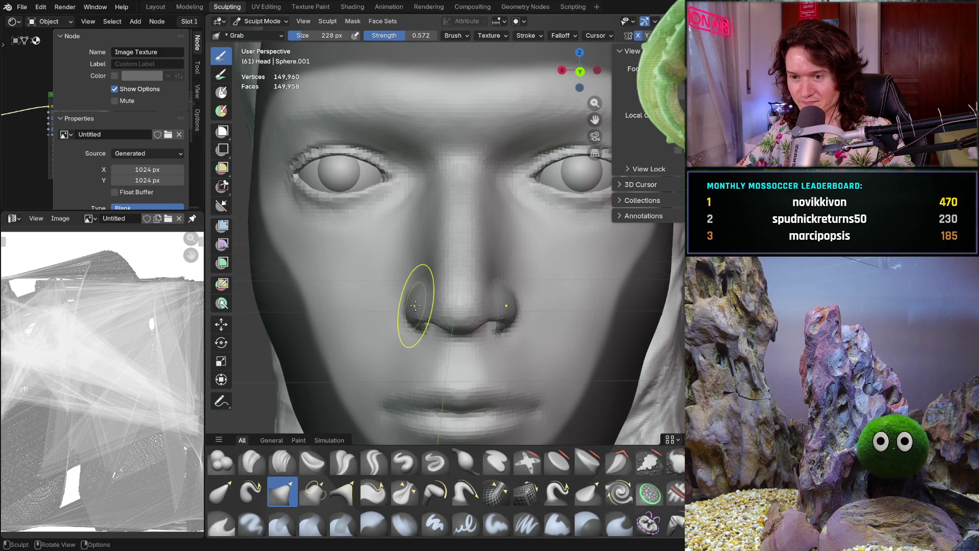
drag(403, 310, 405, 310)
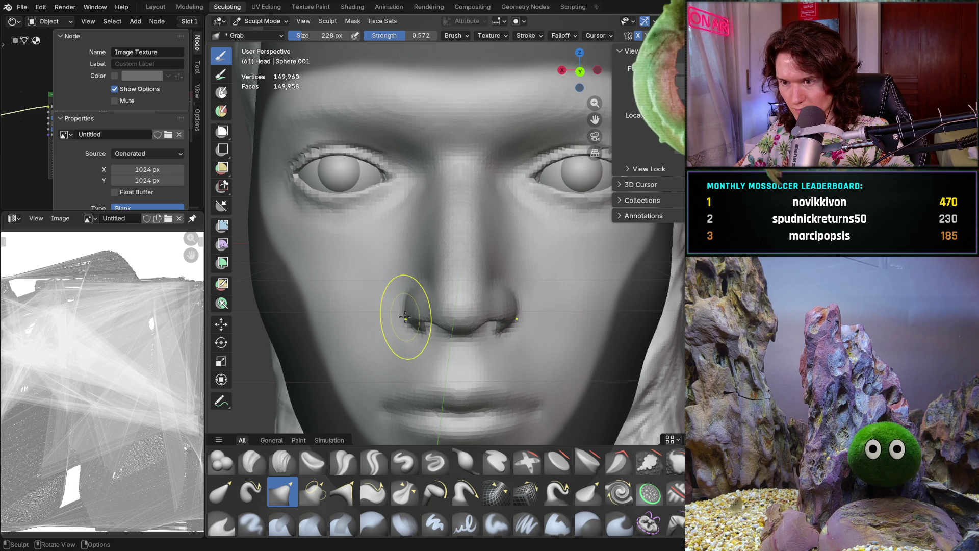
key(f)
click(408, 317)
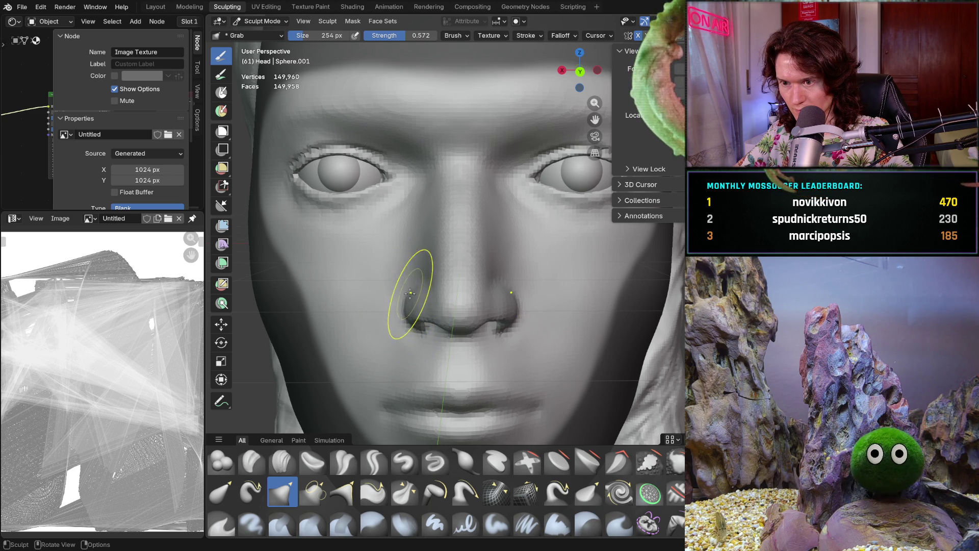
scroll(404, 354, down, 3)
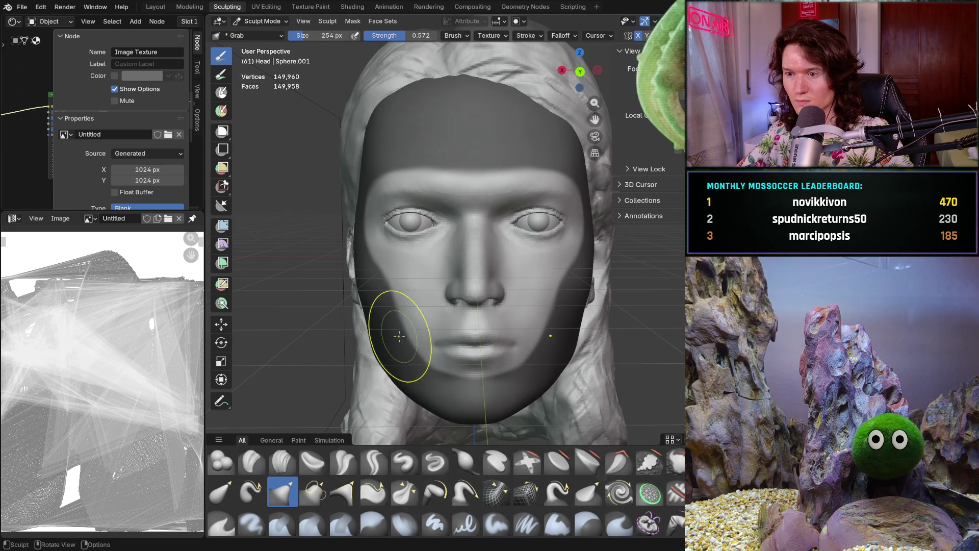
Reshape the left jaw and cheek and nudge the area beside the left nostril
drag(404, 353, 401, 357)
scroll(401, 357, up, 3)
scroll(413, 336, up, 3)
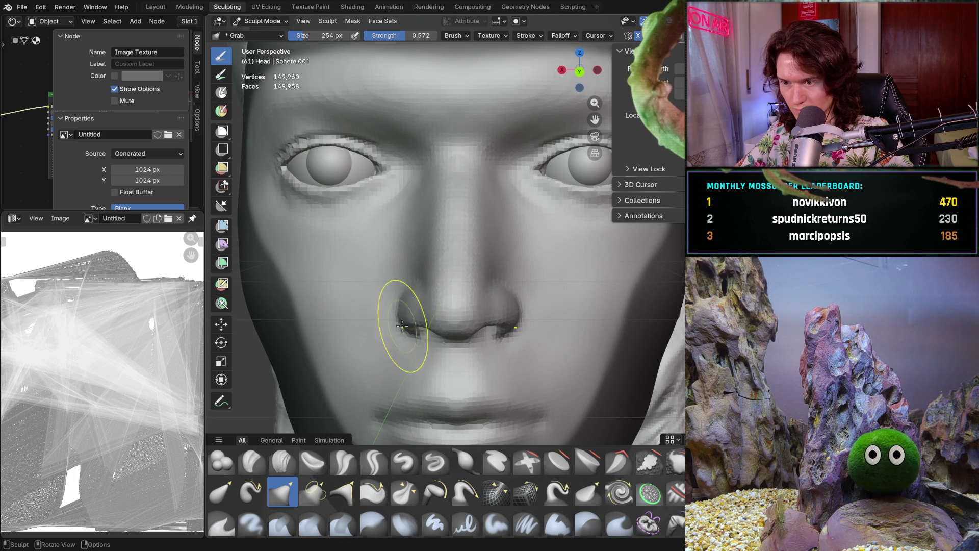
drag(407, 313, 402, 320)
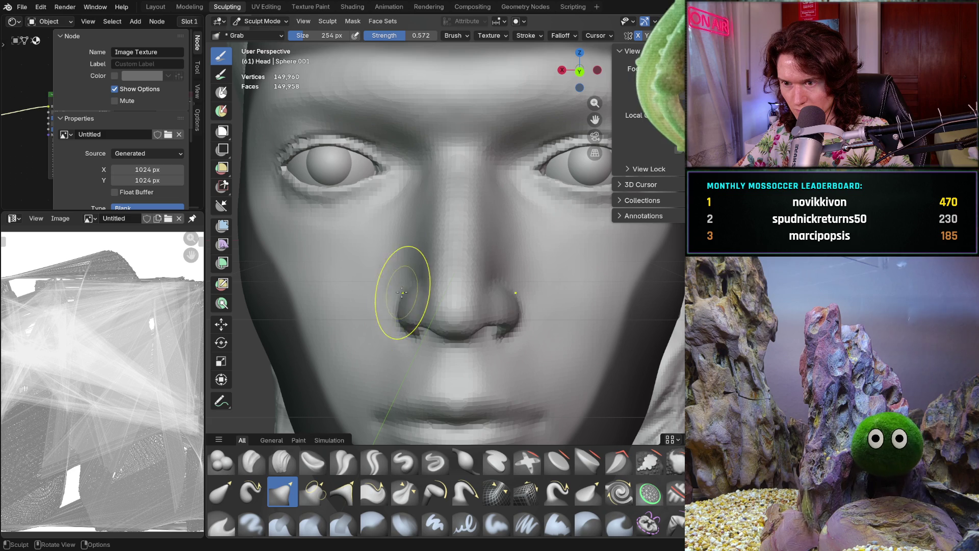
mouse_move(403, 293)
middle_down()
mouse_move(455, 335)
mouse_move(428, 344)
middle_up()
scroll(428, 344, down, 3)
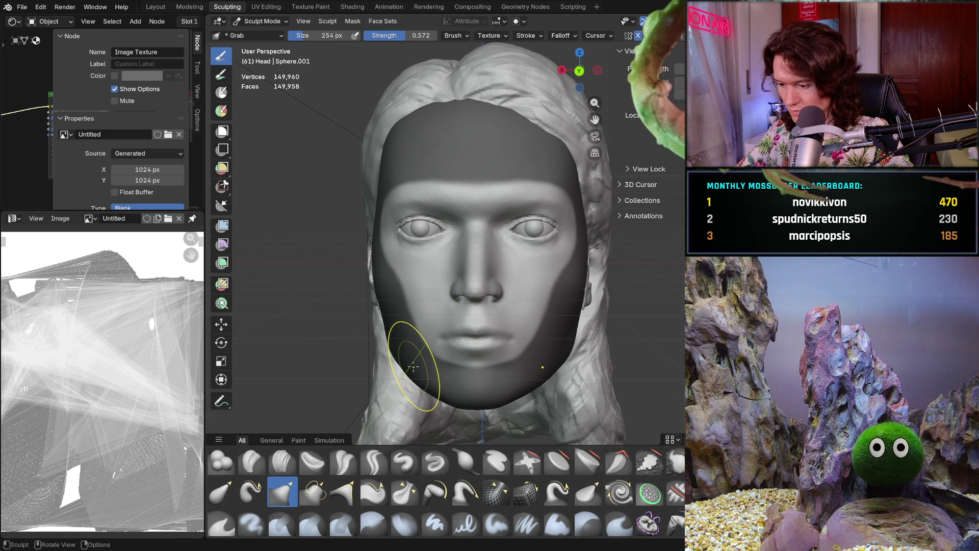
scroll(412, 359, up, 3)
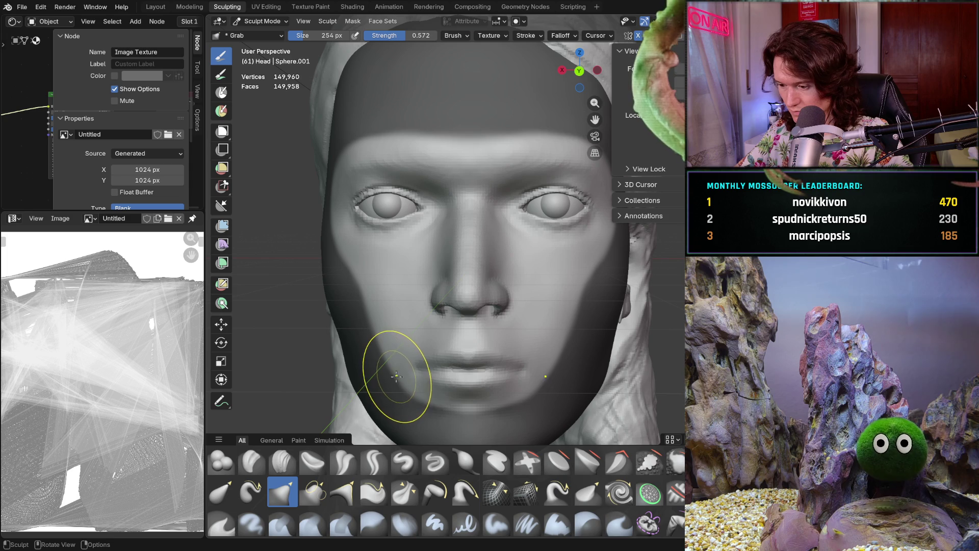
middle_drag(389, 382, 395, 344)
scroll(395, 344, up, 3)
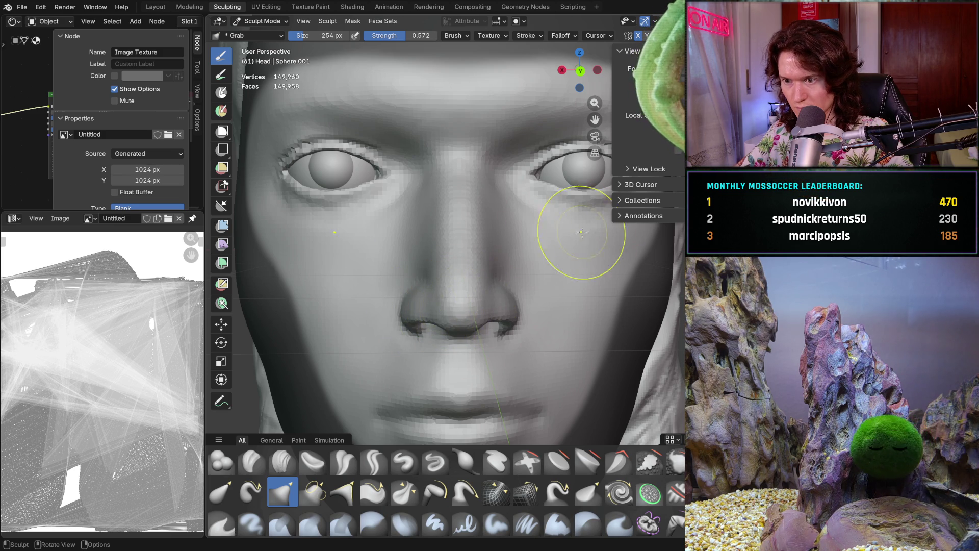
scroll(532, 251, up, 2)
scroll(531, 251, down, 4)
mouse_move(505, 275)
middle_down()
mouse_move(534, 304)
mouse_move(602, 301)
middle_up()
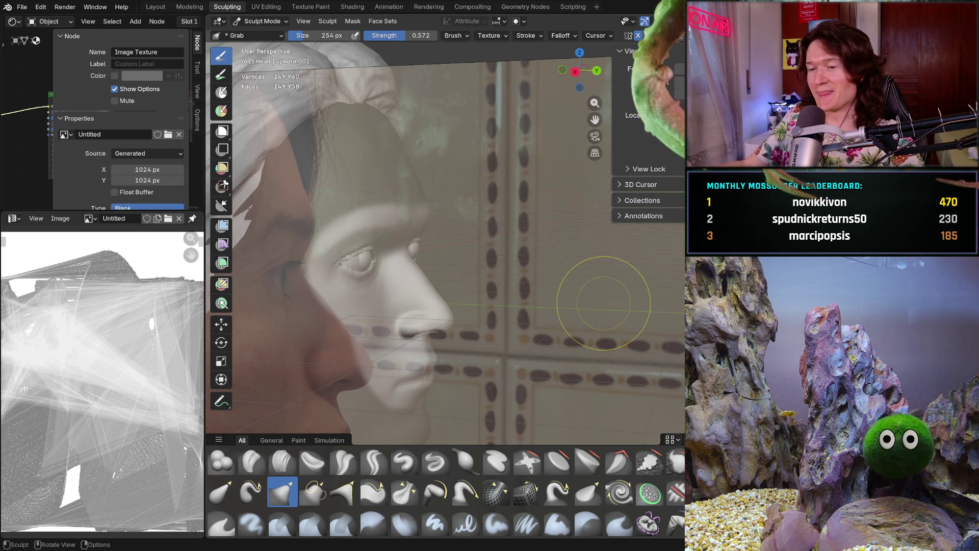
mouse_move(536, 328)
middle_down()
mouse_move(358, 343)
mouse_move(448, 339)
middle_up()
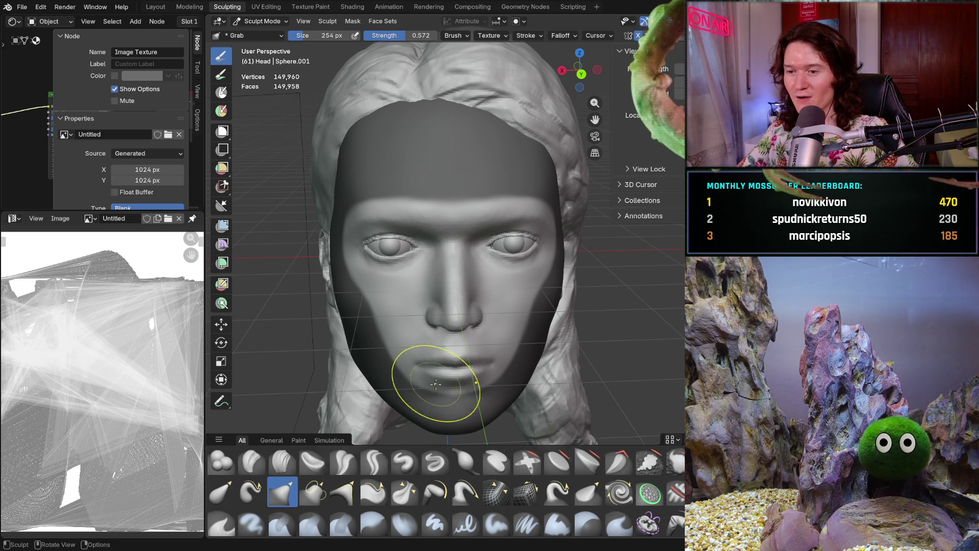
Enlarge the Grab brush to 472 px and pull the nose and mouth region upward
ctrl+middle_drag(432, 367, 425, 351)
scroll(425, 350, up, 2)
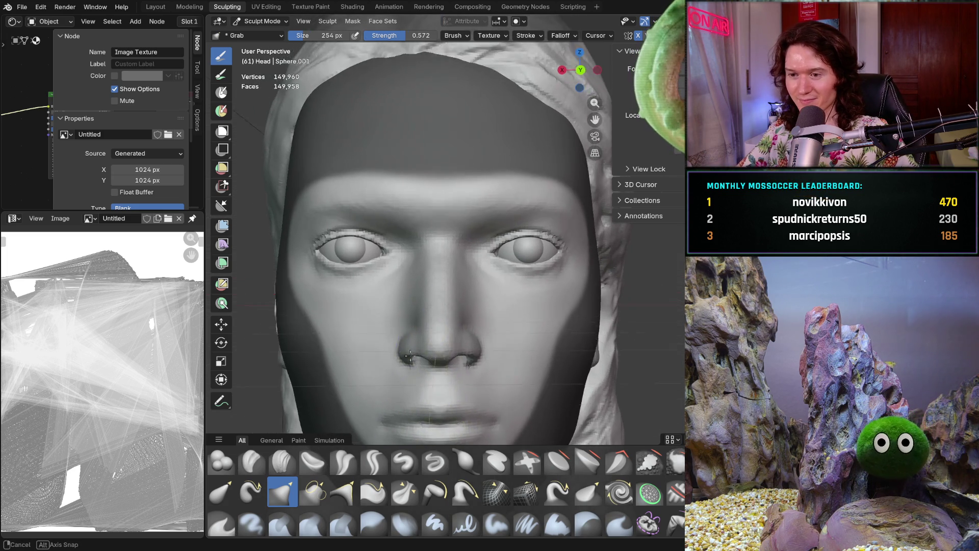
scroll(406, 337, up, 1)
scroll(383, 321, up, 1)
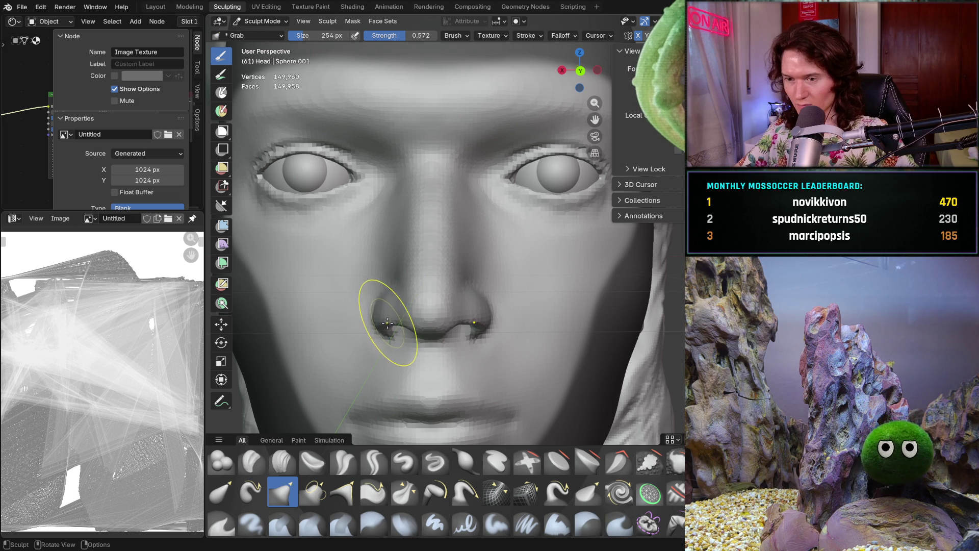
scroll(373, 324, down, 5)
middle_drag(375, 337, 398, 368)
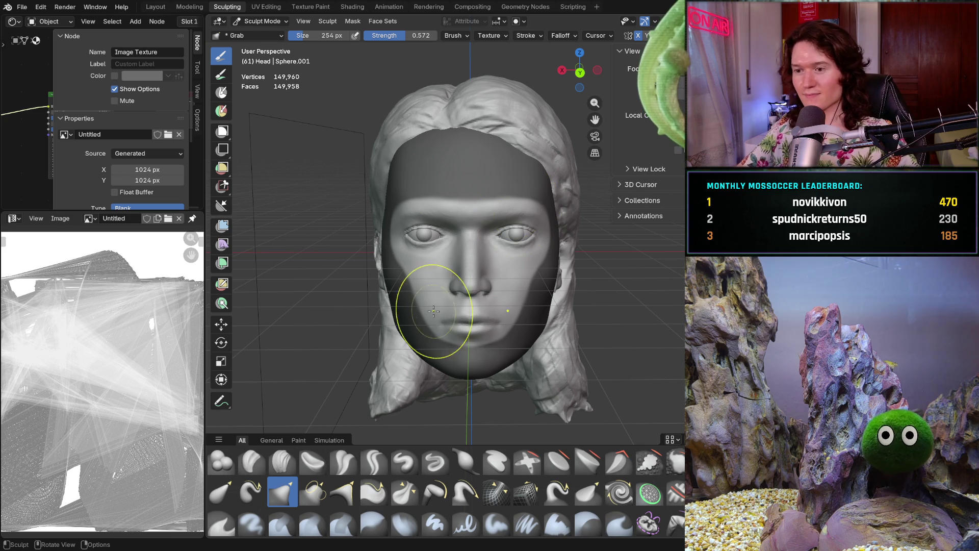
mouse_move(513, 393)
middle_down()
mouse_move(485, 350)
mouse_move(492, 339)
mouse_move(477, 329)
middle_up()
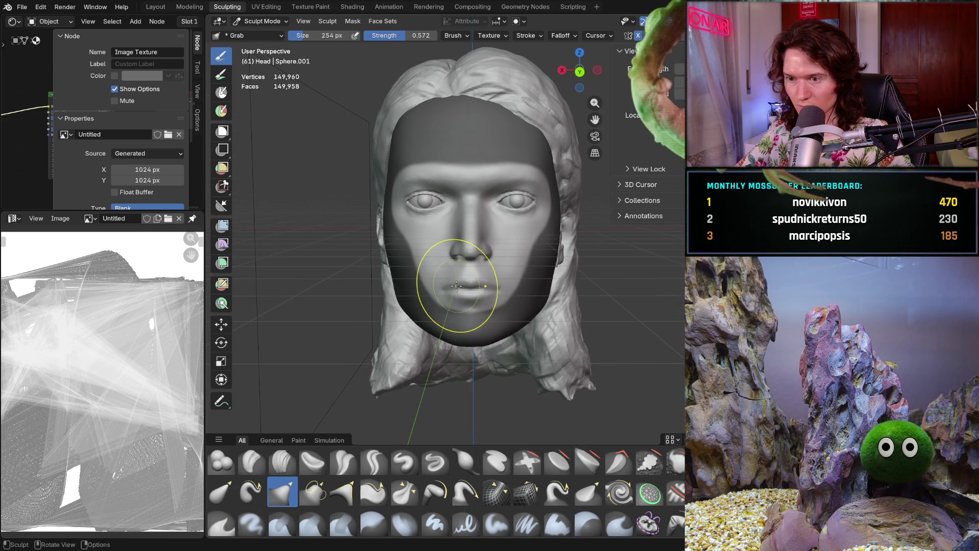
key(f)
click(474, 275)
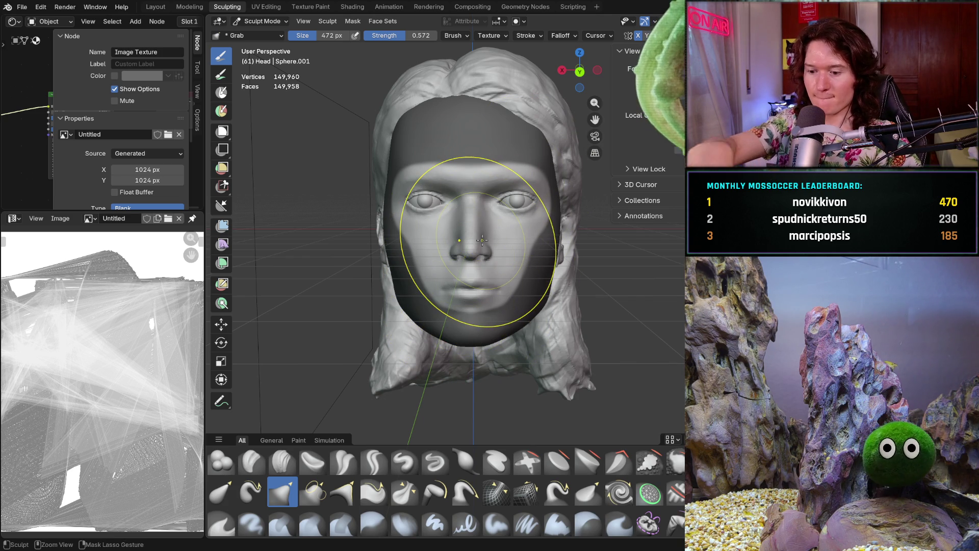
drag(466, 256, 482, 241)
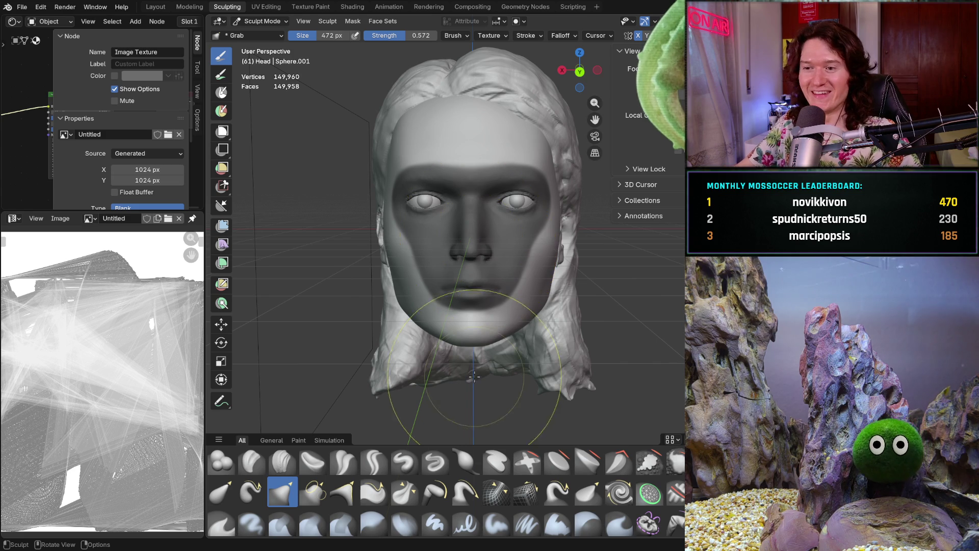
Take the Grab brush up to 754 px, then shrink it back down to 480 px
key(f)
click(434, 331)
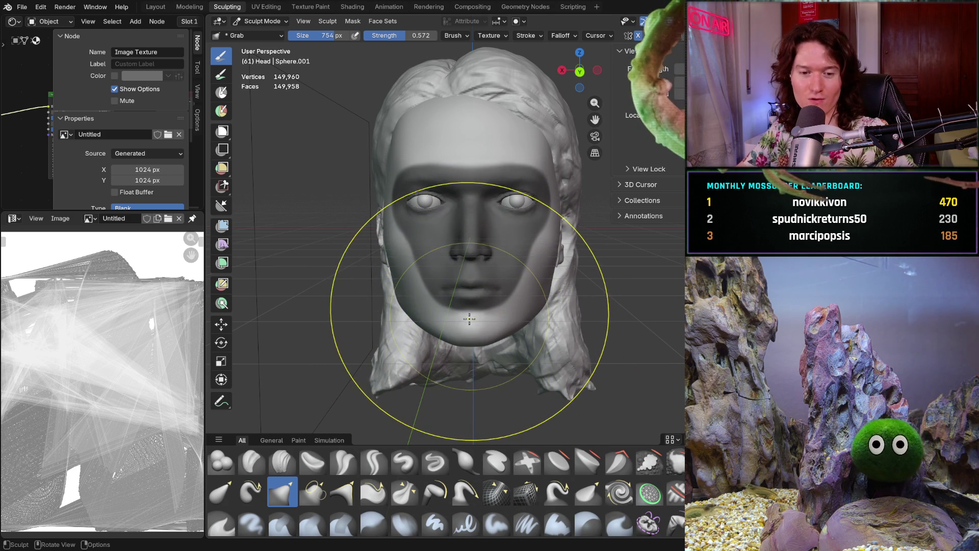
key(f)
click(434, 344)
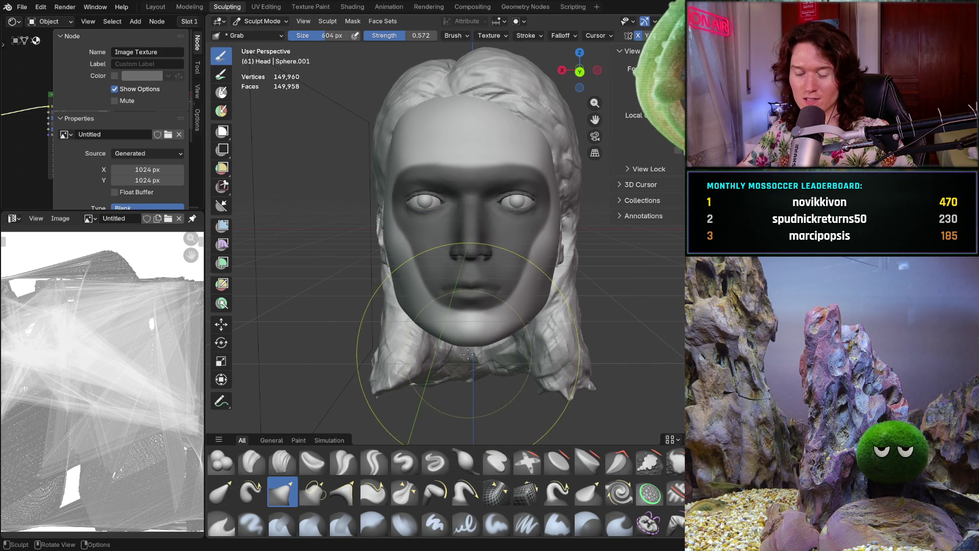
key(f)
click(454, 349)
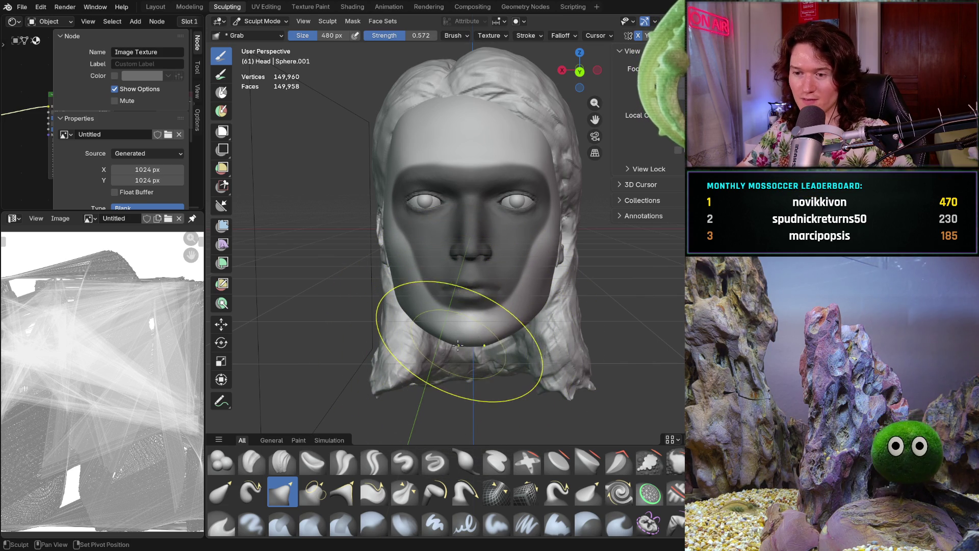
key(f)
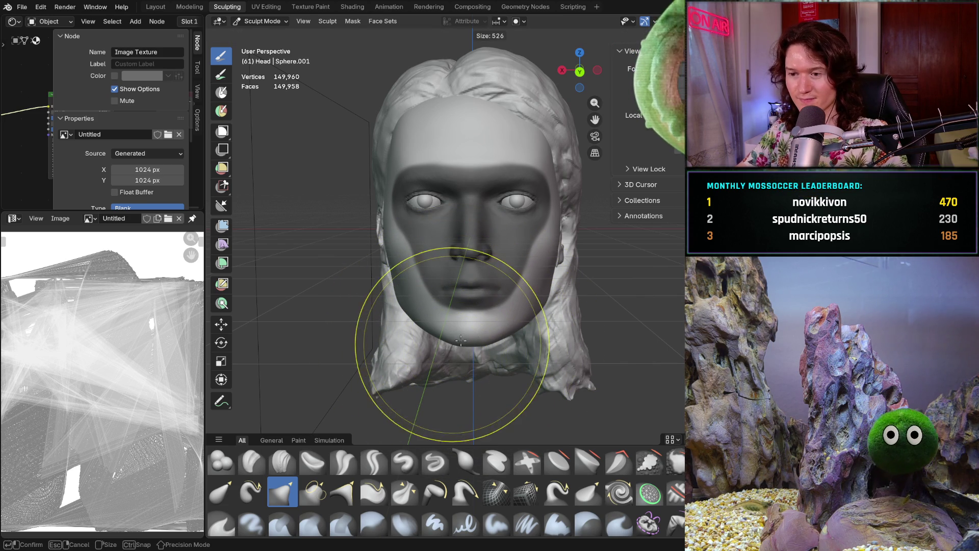
click(459, 342)
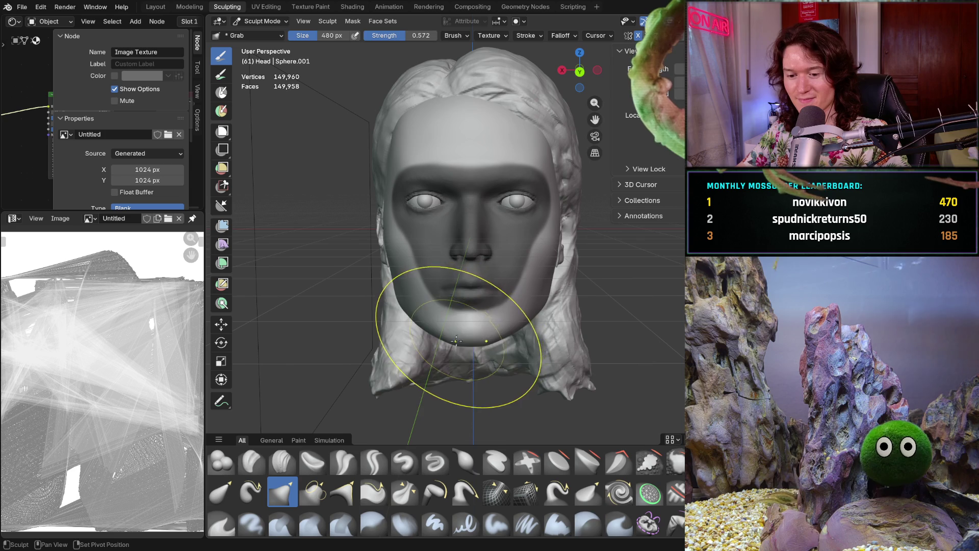
Lower the brush strength to 0.487 and pull the neck and lower hair downward
key(shift+f)
click(462, 353)
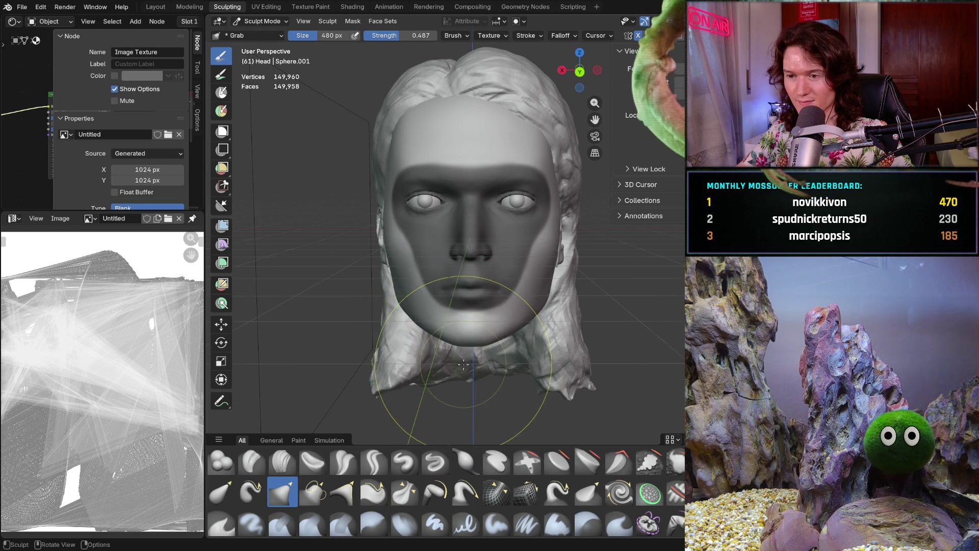
drag(461, 353, 461, 368)
key(ctrl+z)
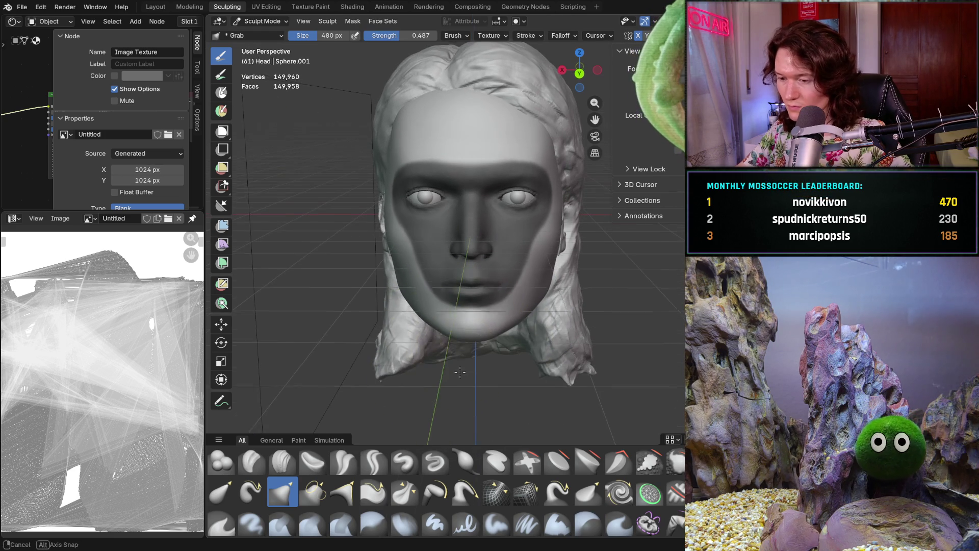
scroll(457, 352, up, 1)
drag(458, 352, 447, 360)
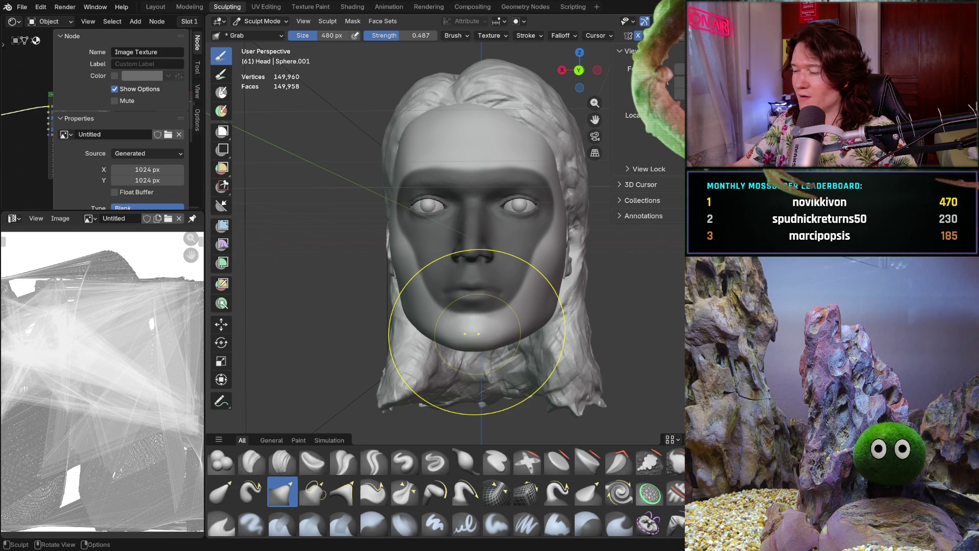
Shrink the Grab brush to 384 px and nudge the left side of the jaw
middle_drag(487, 366, 461, 318)
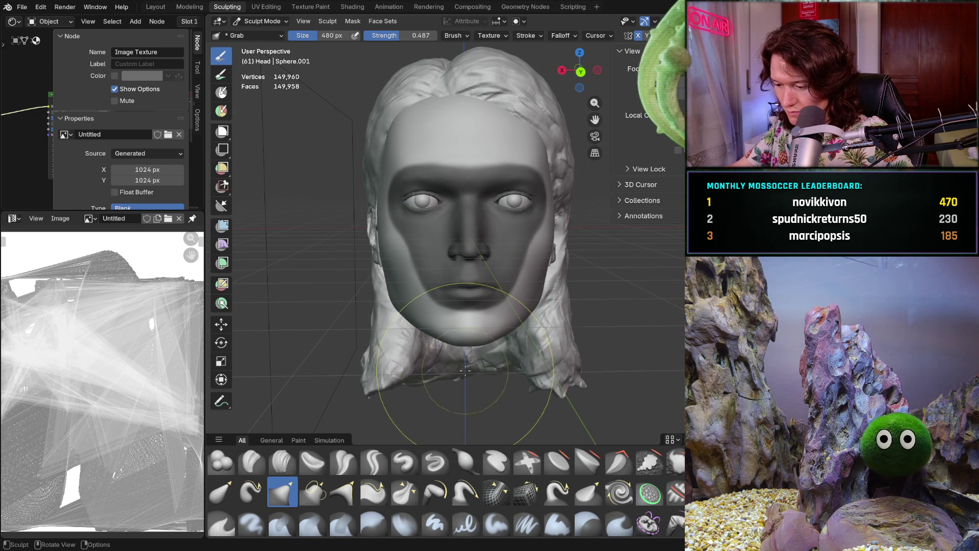
middle_drag(462, 318, 442, 383)
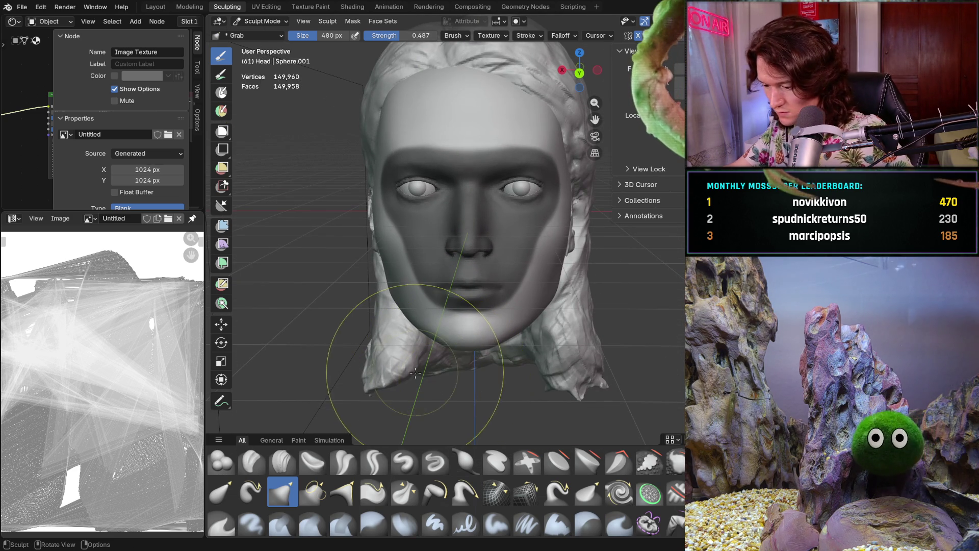
scroll(408, 340, up, 2)
key(f)
click(404, 343)
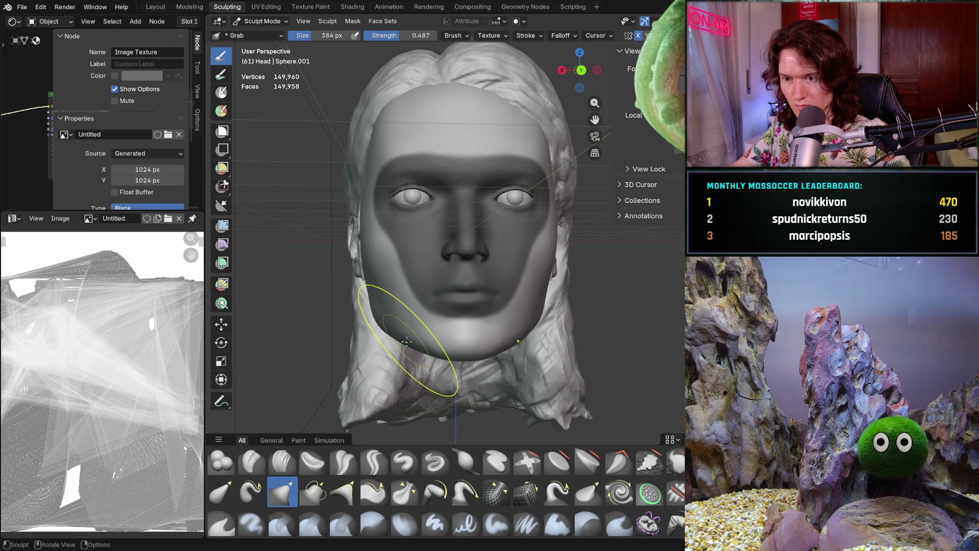
middle_drag(406, 342, 382, 359)
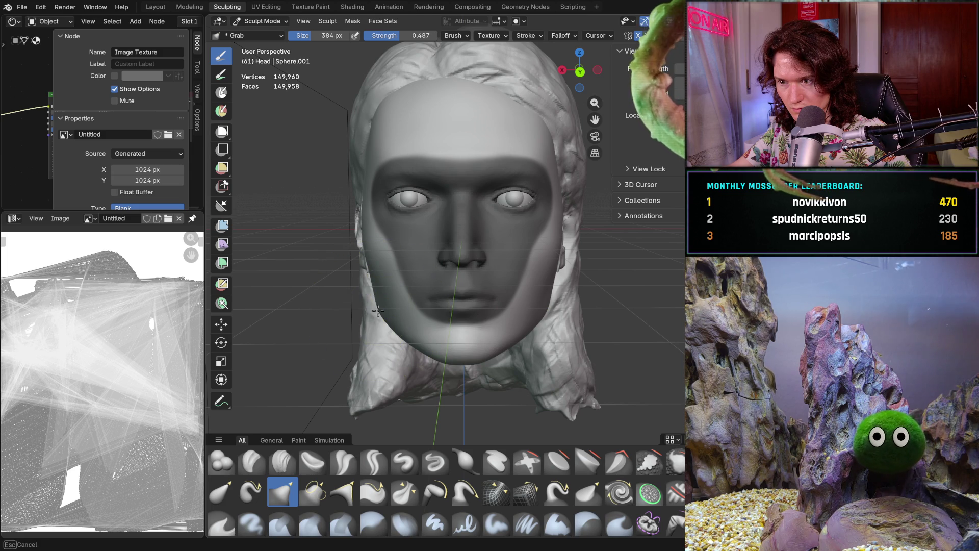
drag(377, 308, 377, 306)
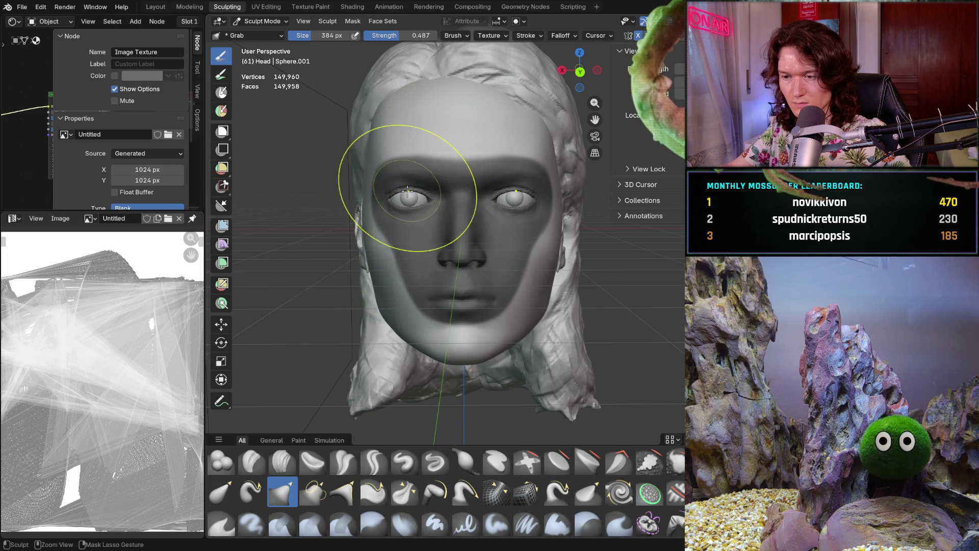
scroll(367, 279, down, 2)
Pull the top hair into a parting with the Grab brush and orbit to view it from above
middle_drag(368, 279, 404, 263)
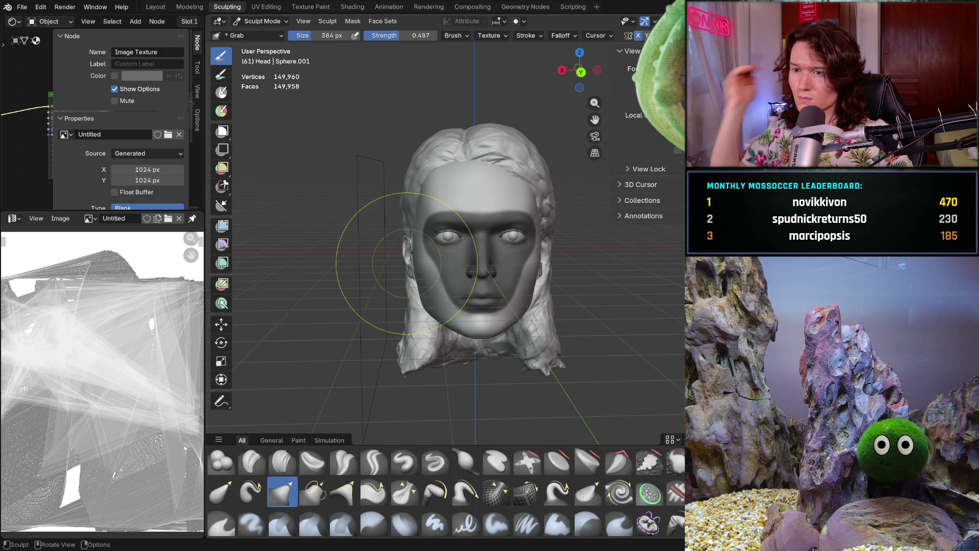
scroll(395, 260, up, 2)
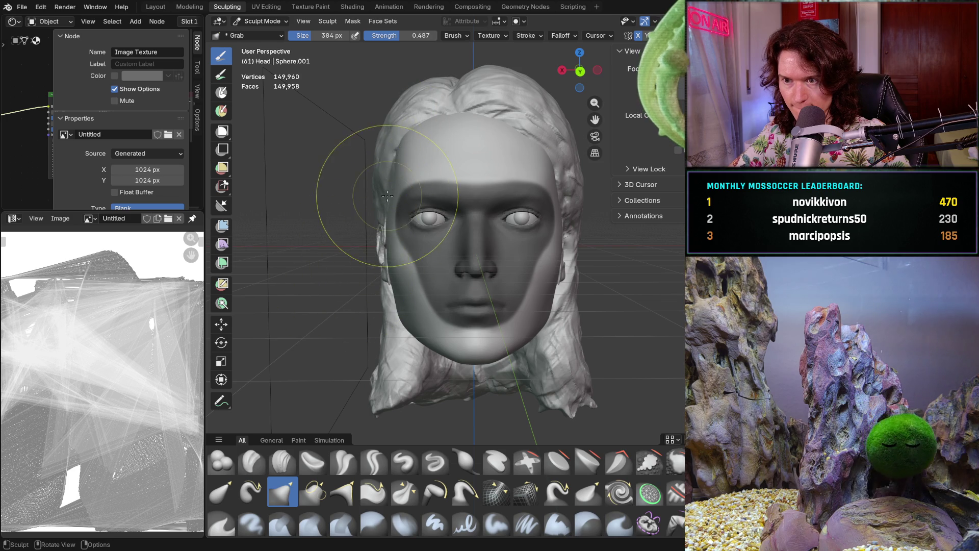
drag(460, 84, 475, 108)
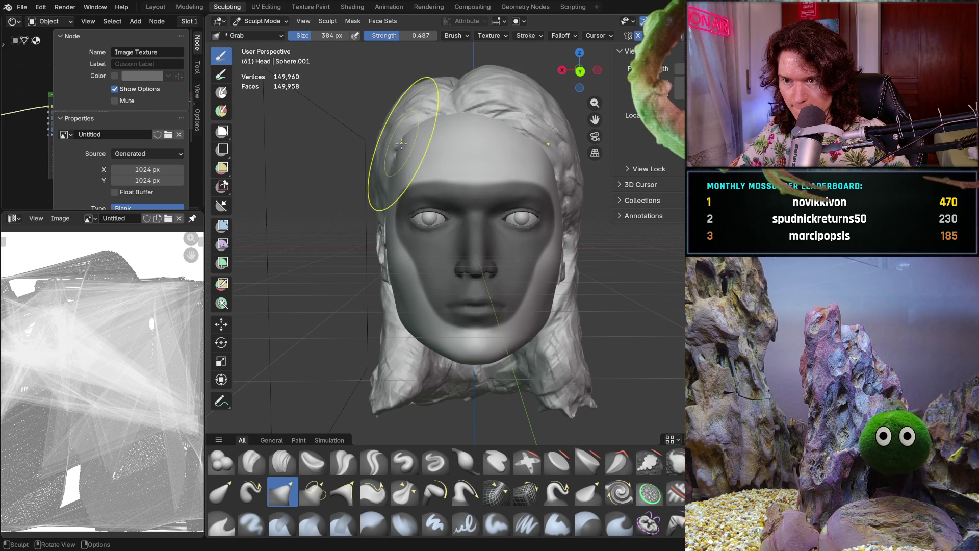
mouse_move(337, 229)
middle_down()
mouse_move(383, 239)
mouse_move(337, 230)
middle_up()
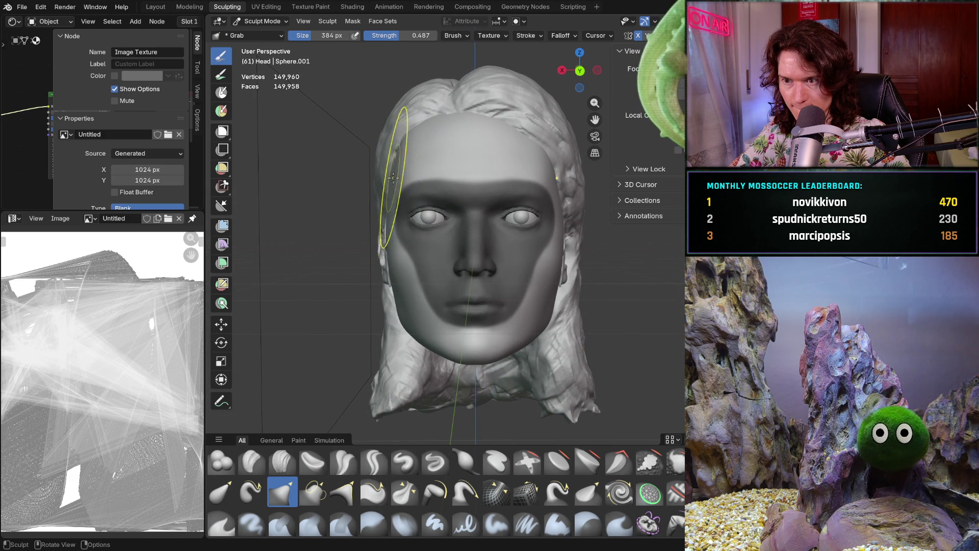
scroll(372, 218, down, 3)
middle_drag(371, 230, 383, 260)
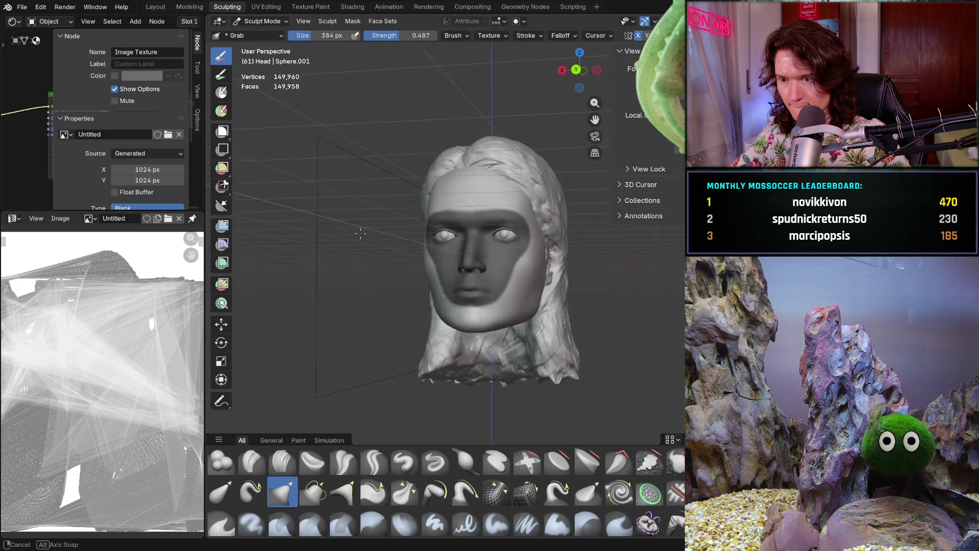
scroll(465, 298, up, 2)
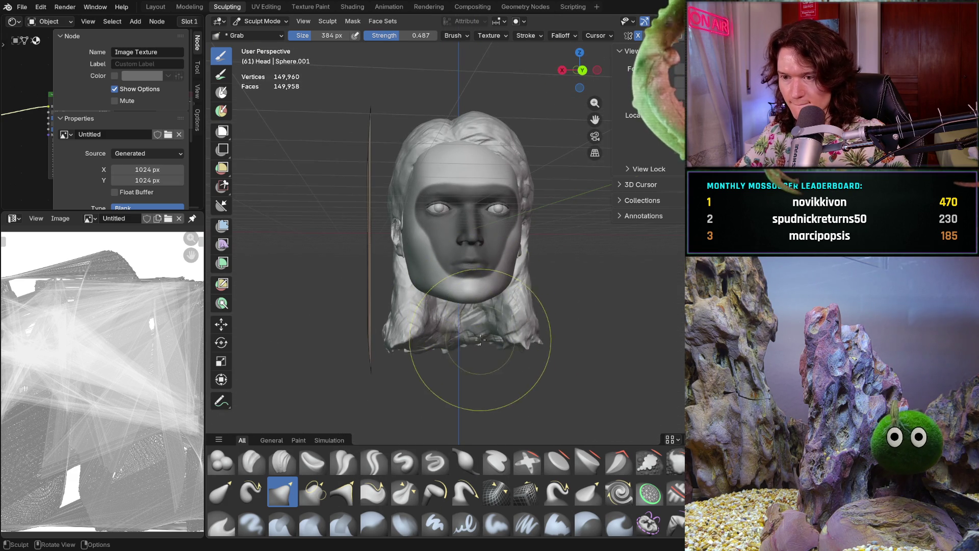
Orbit through top, side, under-chin and three-quarter views, ending on the profile beside the reference photo
middle_drag(465, 299, 462, 321)
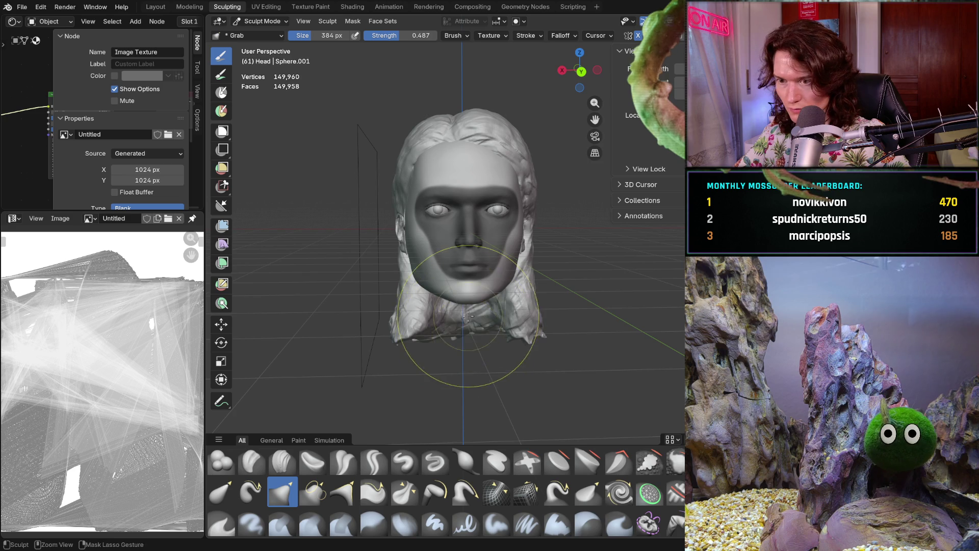
scroll(463, 317, up, 2)
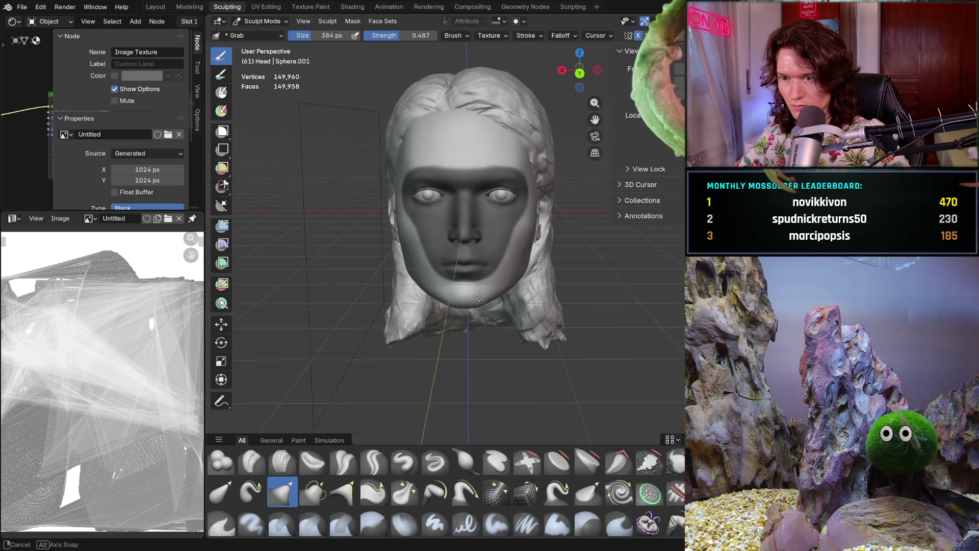
scroll(474, 274, up, 2)
mouse_move(475, 273)
middle_down()
mouse_move(603, 270)
mouse_move(473, 264)
middle_up()
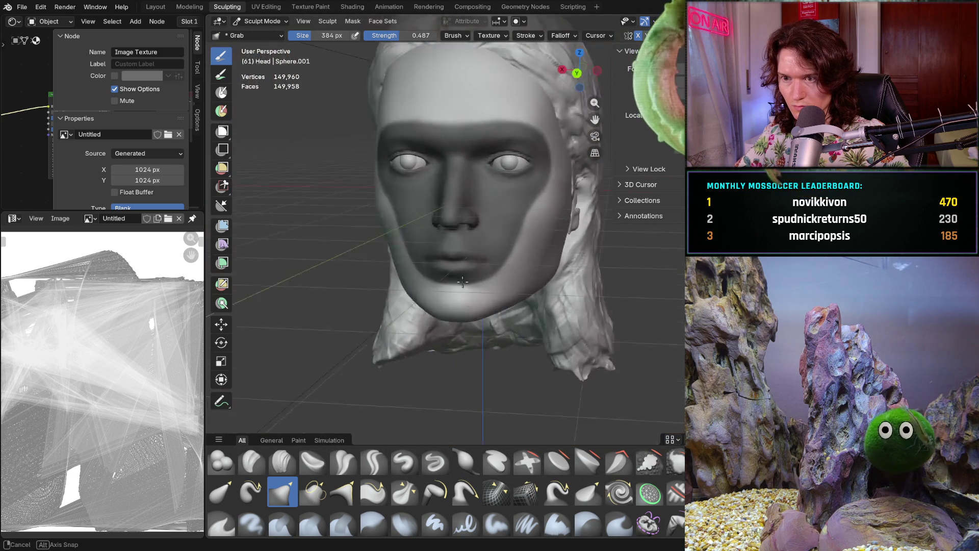
scroll(473, 264, up, 2)
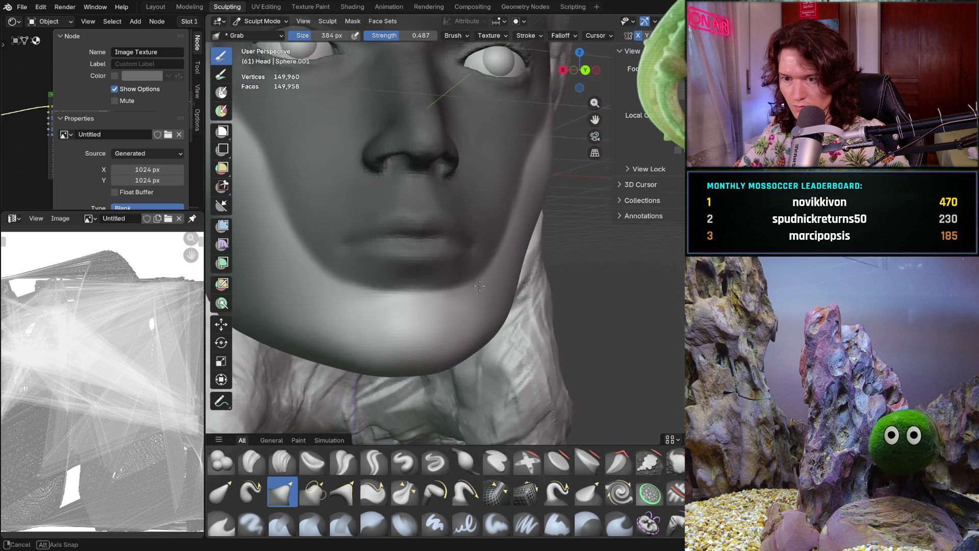
middle_drag(473, 253, 486, 292)
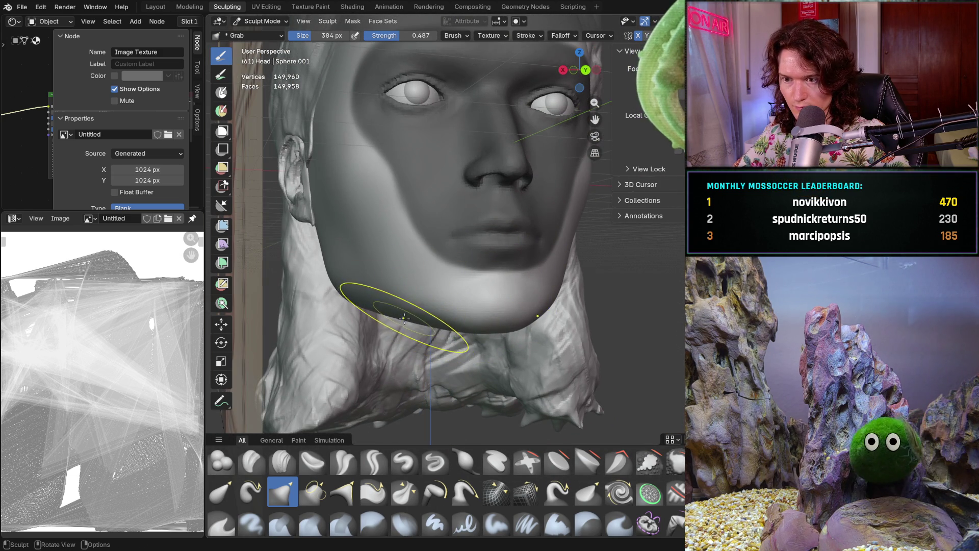
middle_drag(424, 296, 425, 287)
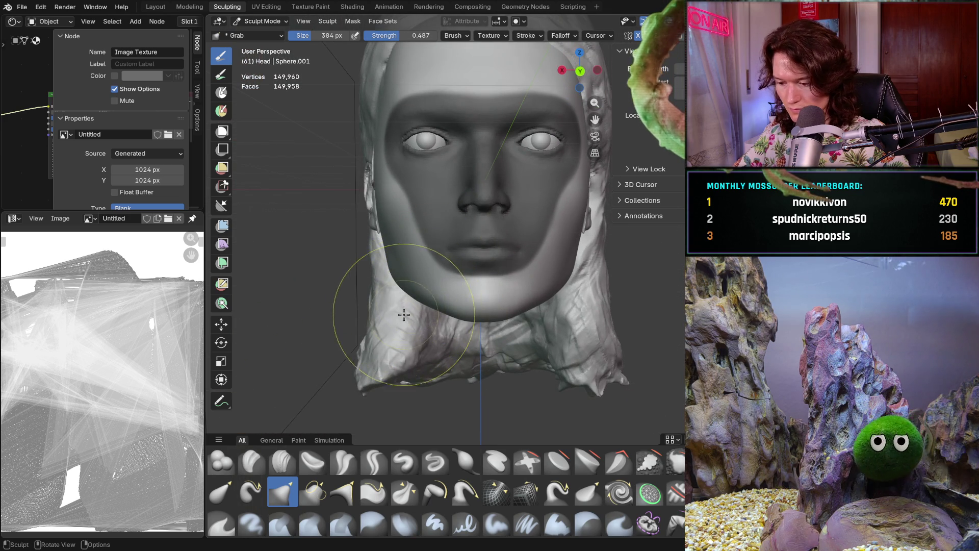
middle_drag(424, 287, 403, 301)
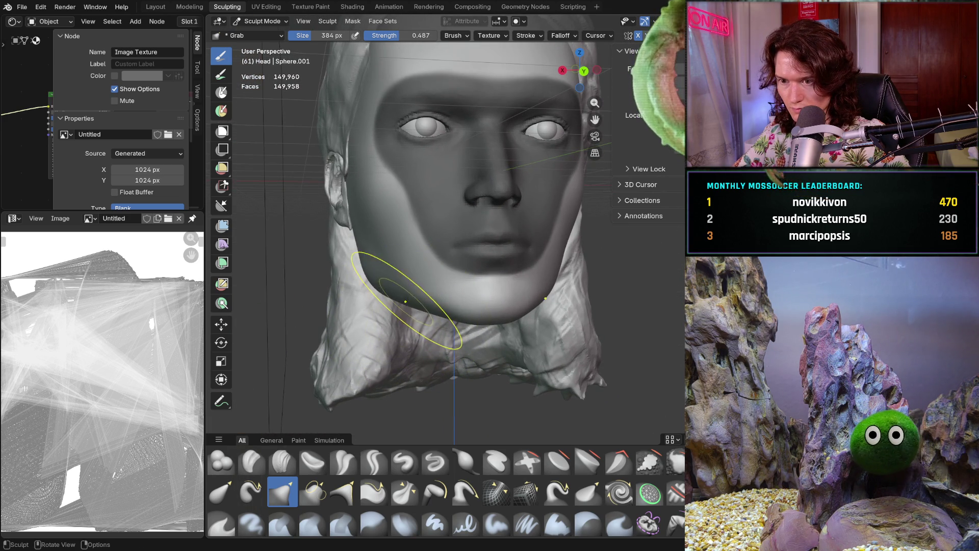
mouse_move(411, 291)
middle_down()
mouse_move(409, 302)
mouse_move(383, 306)
mouse_move(419, 331)
mouse_move(413, 313)
middle_up()
scroll(398, 306, up, 2)
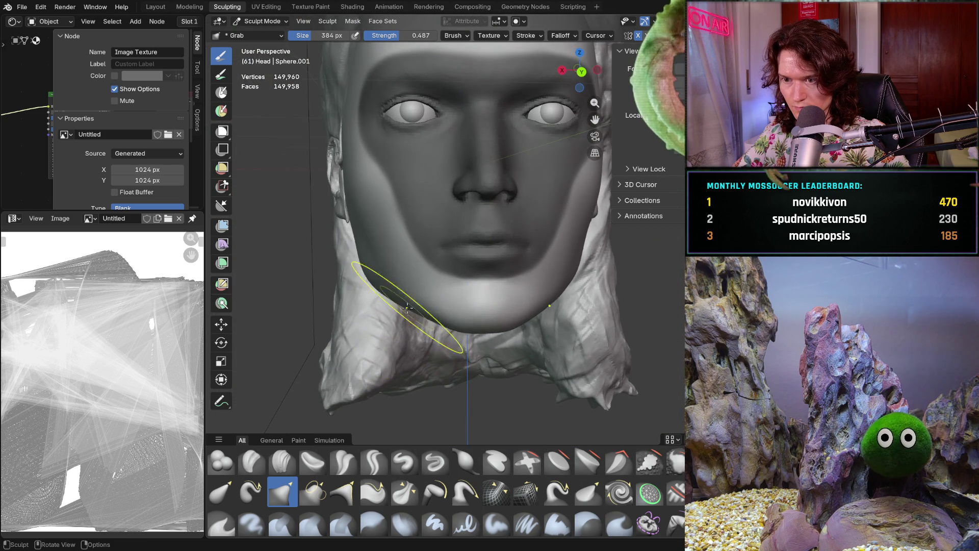
mouse_move(393, 306)
middle_down()
mouse_move(408, 295)
mouse_move(507, 287)
middle_up()
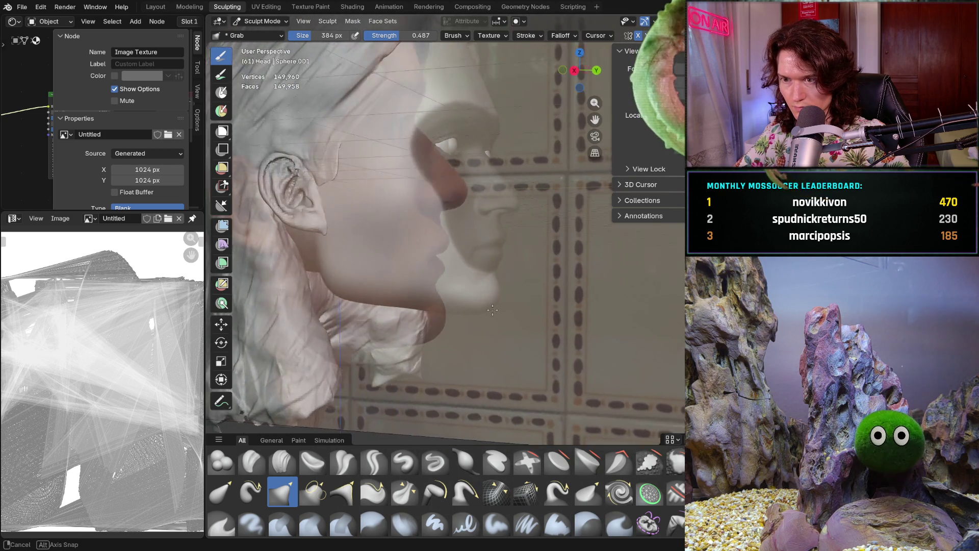